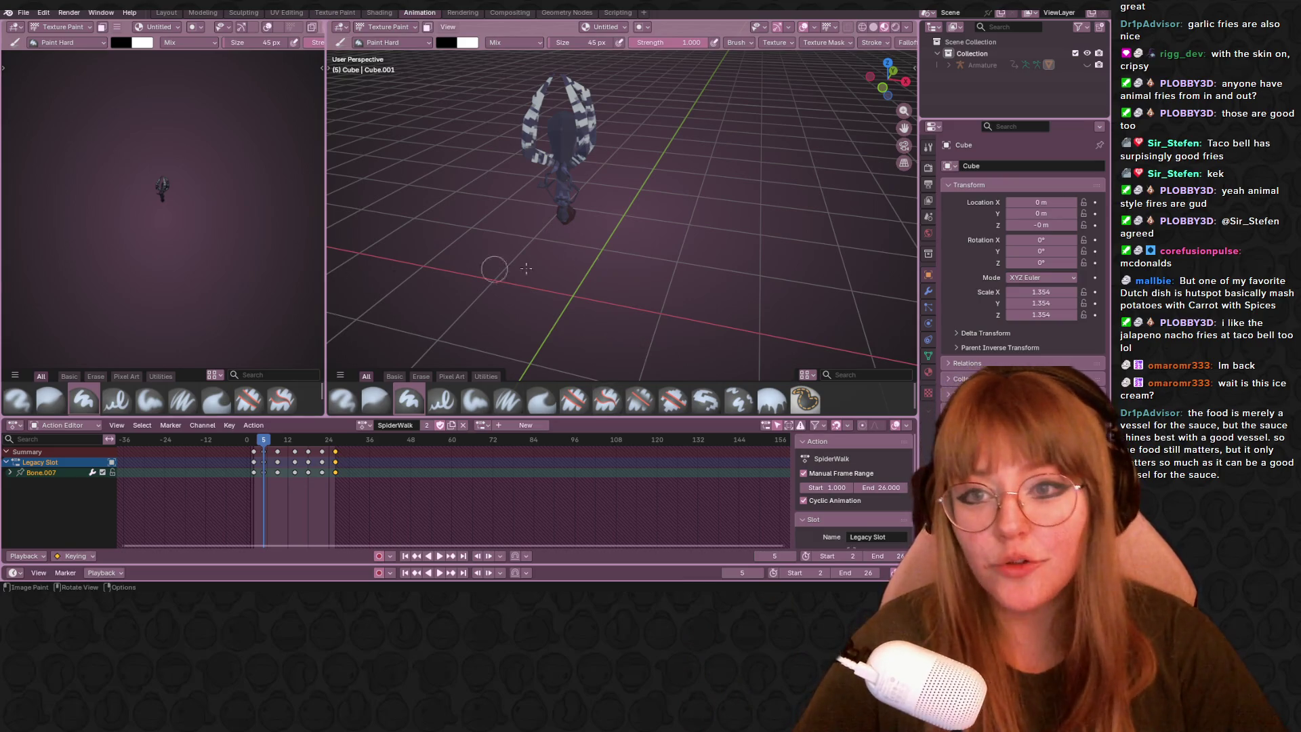
pyautogui.scroll(2, 591, 272)
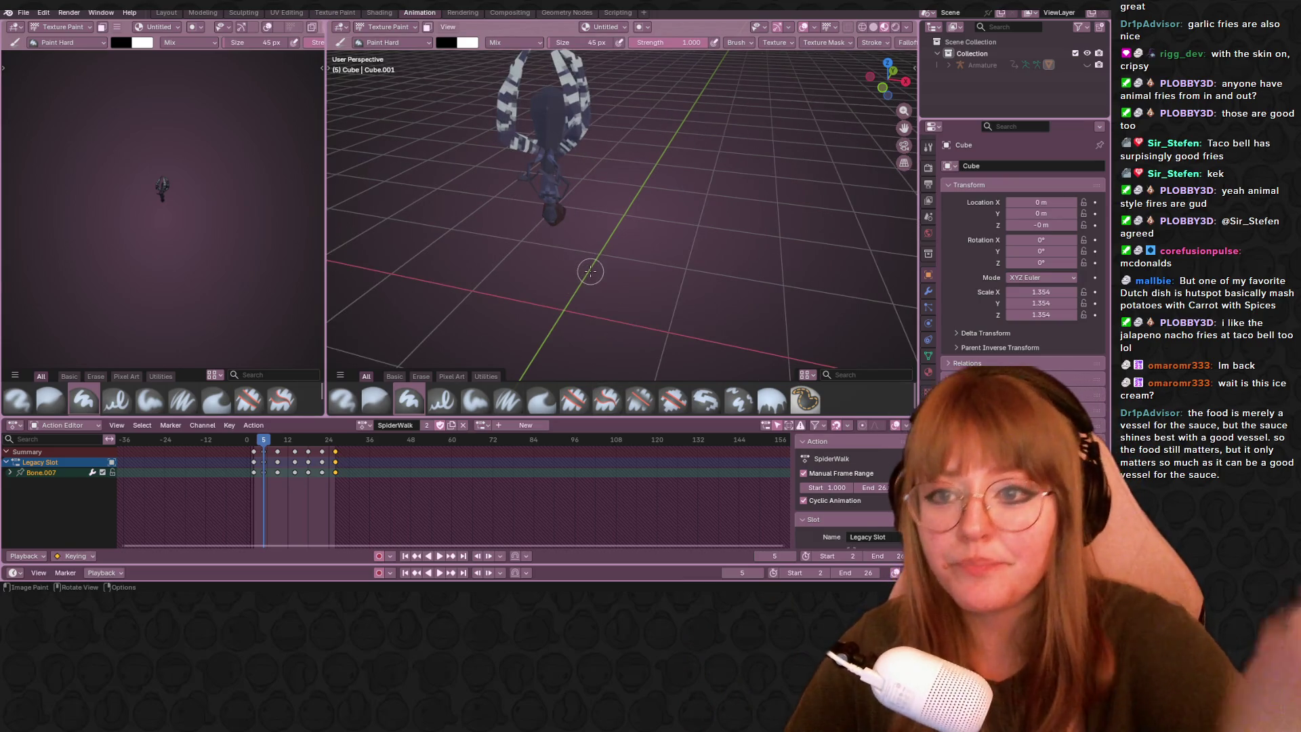
# Browse the action list, keep SpiderWalk, and switch the viewport from Texture Paint to Object Mode.
pyautogui.moveTo(591, 271)
pyautogui.mouseDown(button='middle')
pyautogui.moveTo(742, 179)
pyautogui.moveTo(691, 198)
pyautogui.mouseUp(button='middle')
pyautogui.scroll(-2, 610, 258)
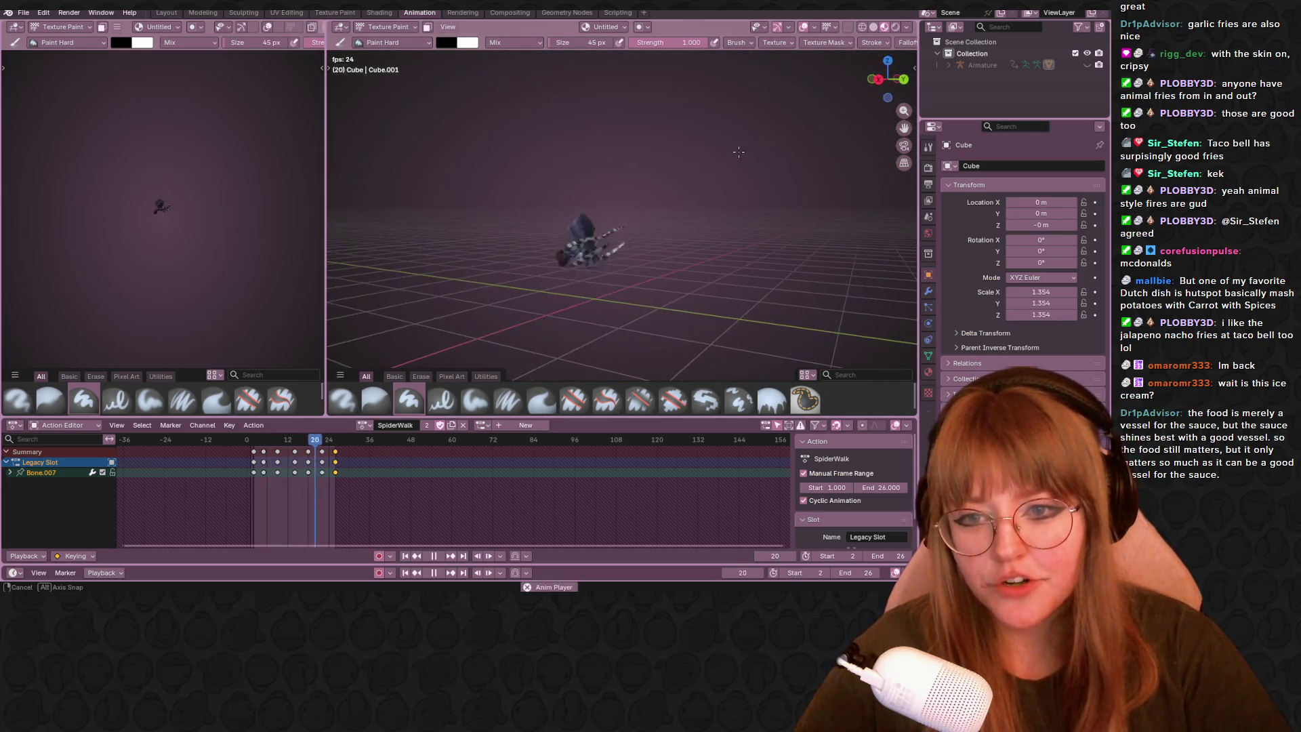
pyautogui.click(363, 423)
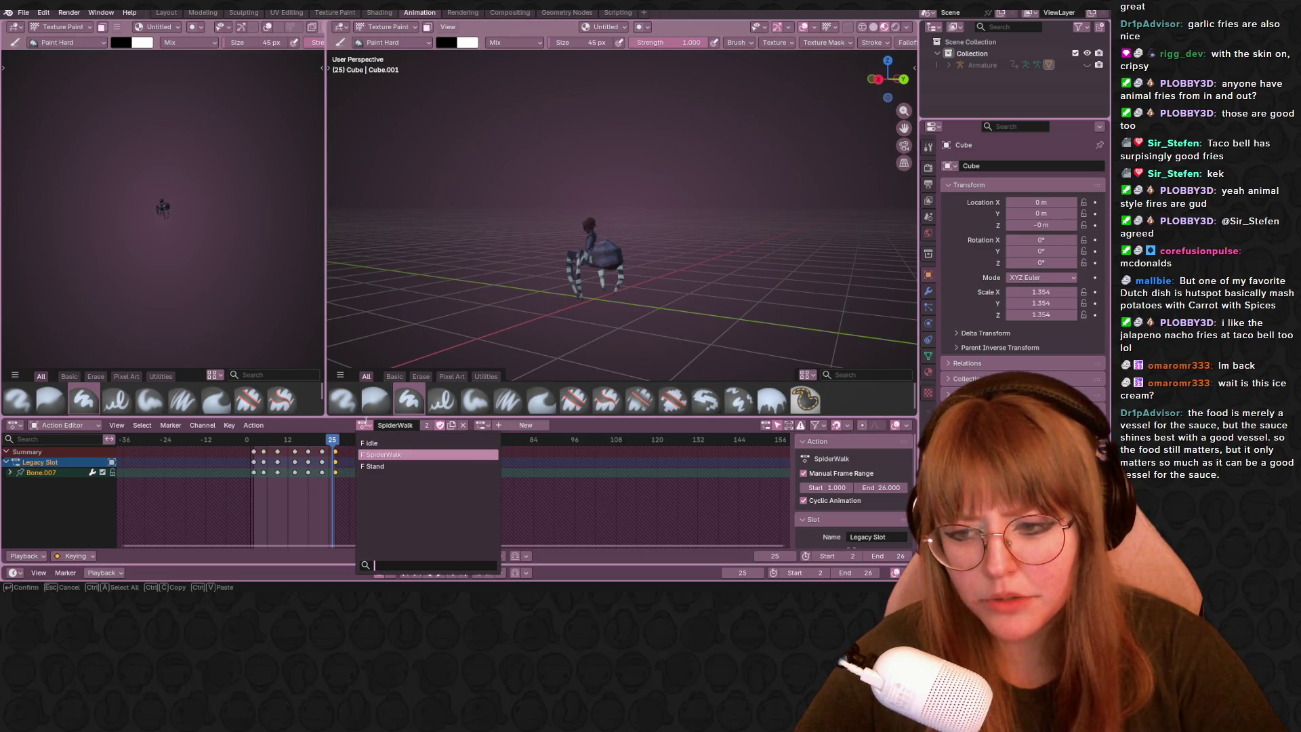
pyautogui.press('Up')
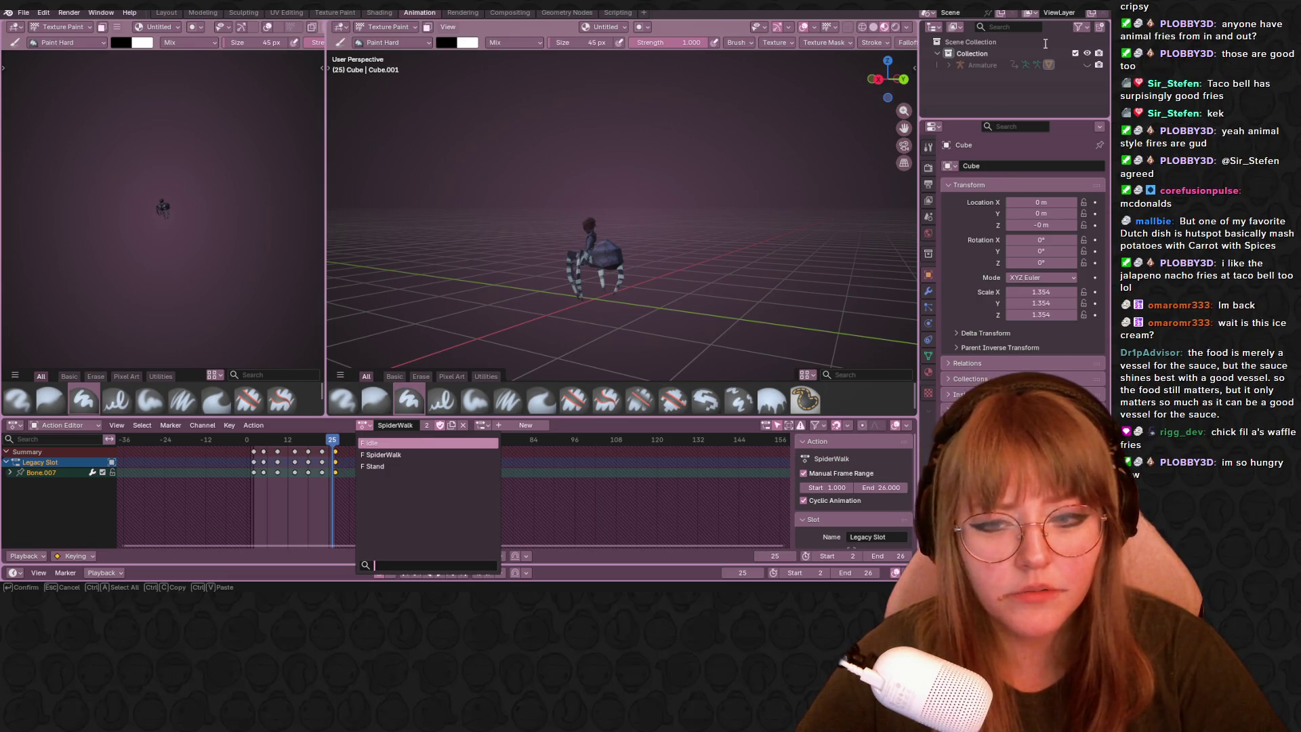
pyautogui.press('Escape')
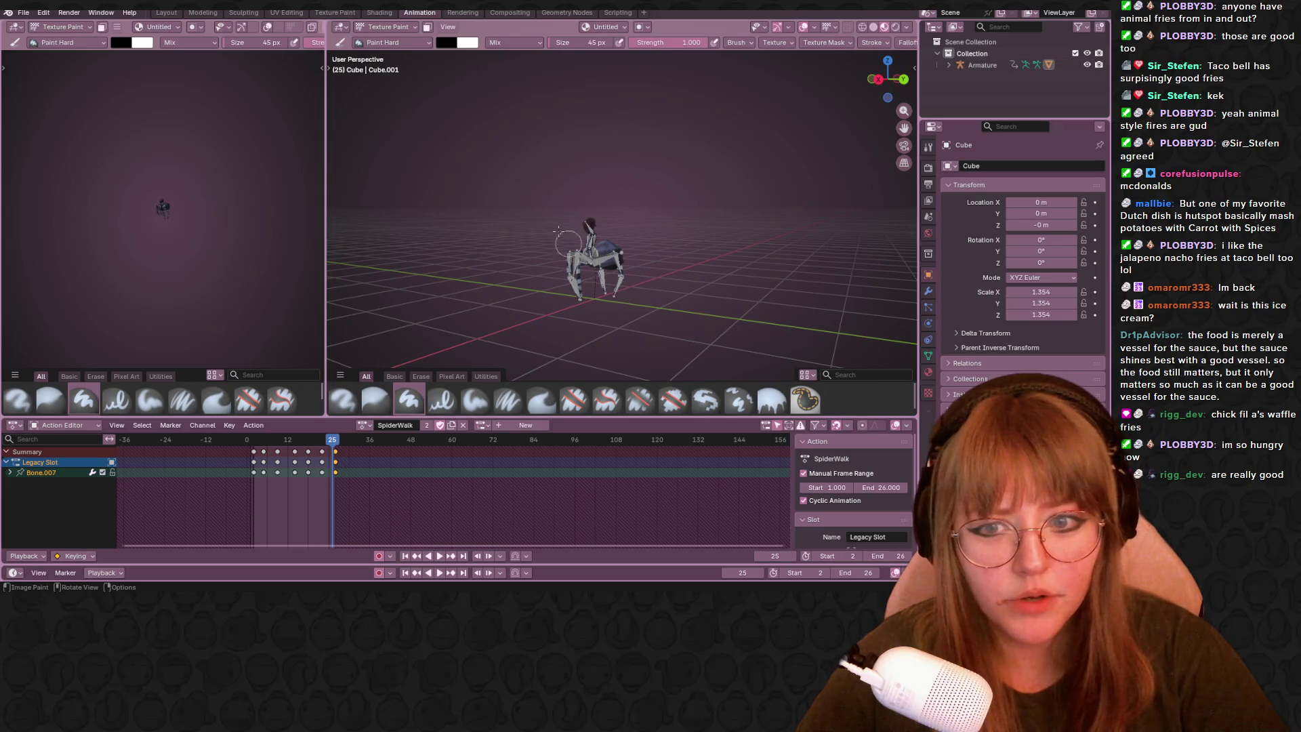
pyautogui.click(387, 27)
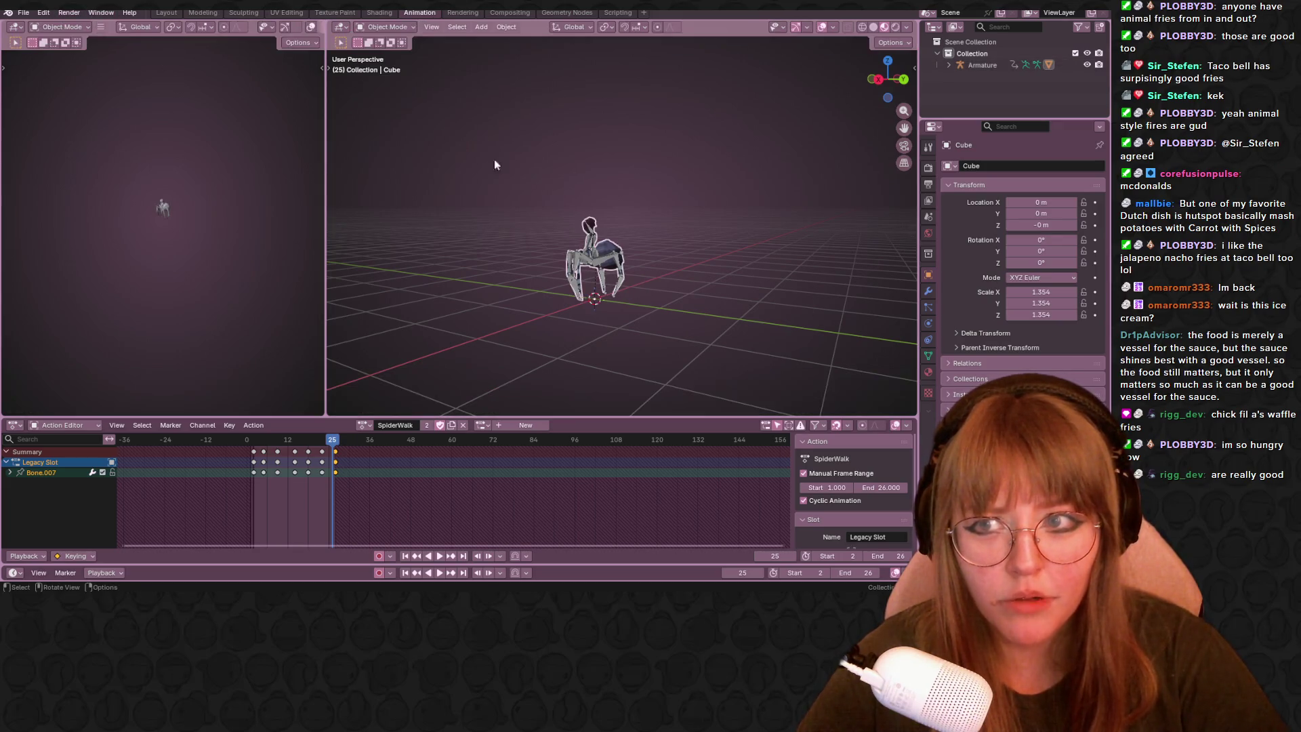
# Make the spider armature active and rename its Stand action to Spawn.
pyautogui.click(610, 261)
pyautogui.click(362, 425)
pyautogui.click(387, 467)
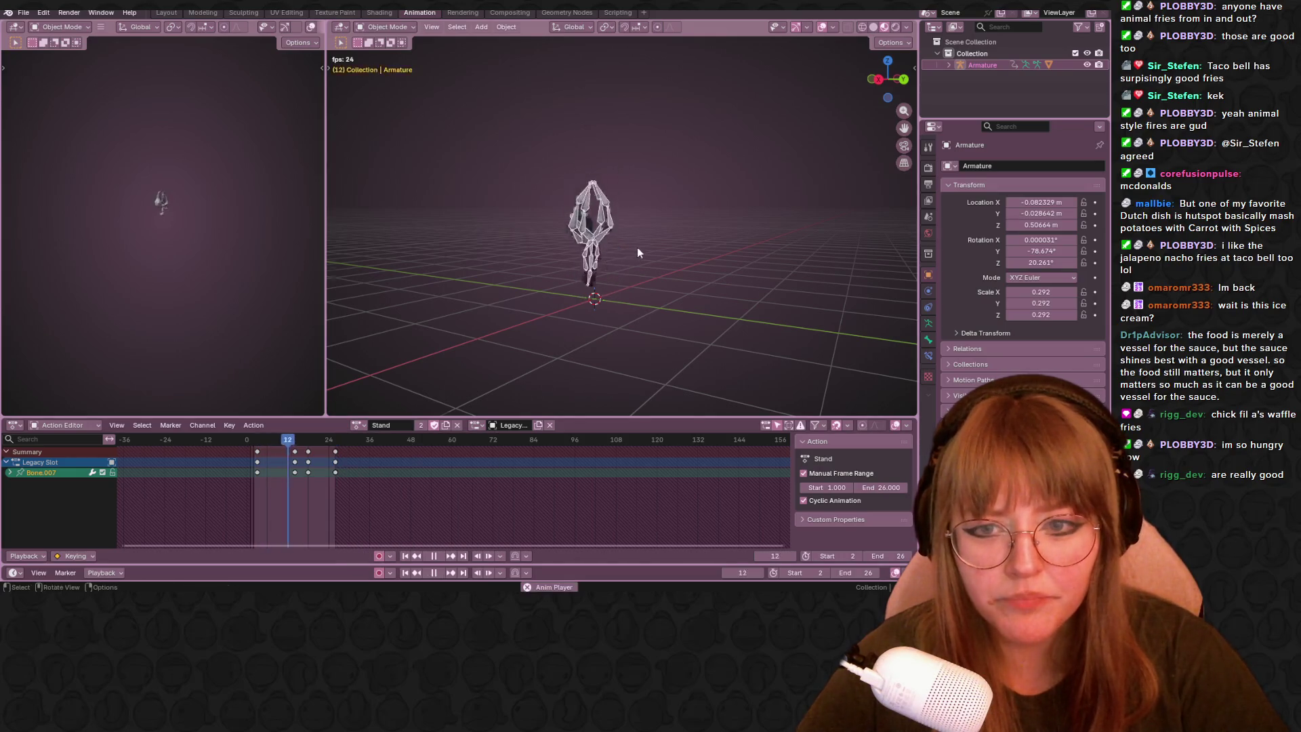
pyautogui.moveTo(638, 247); pyautogui.dragTo(707, 271, button='middle')
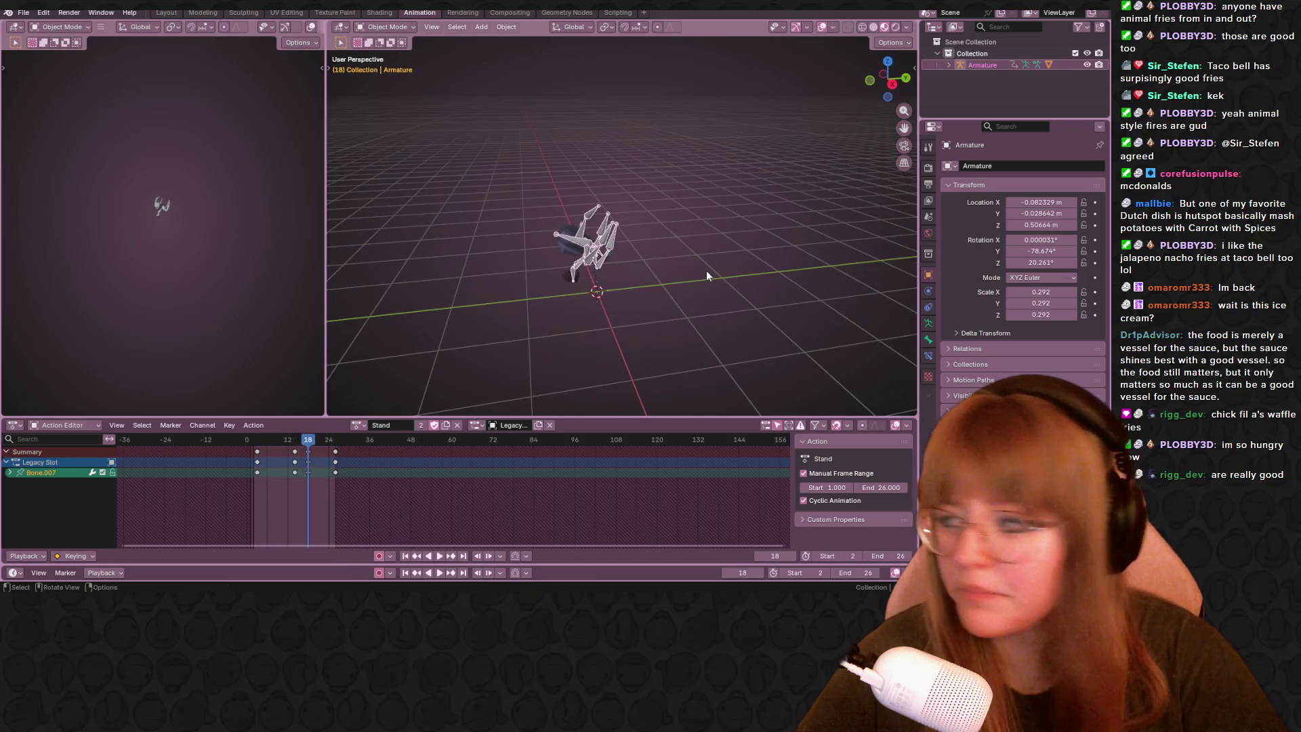
pyautogui.doubleClick(380, 425)
pyautogui.write('Spawn')
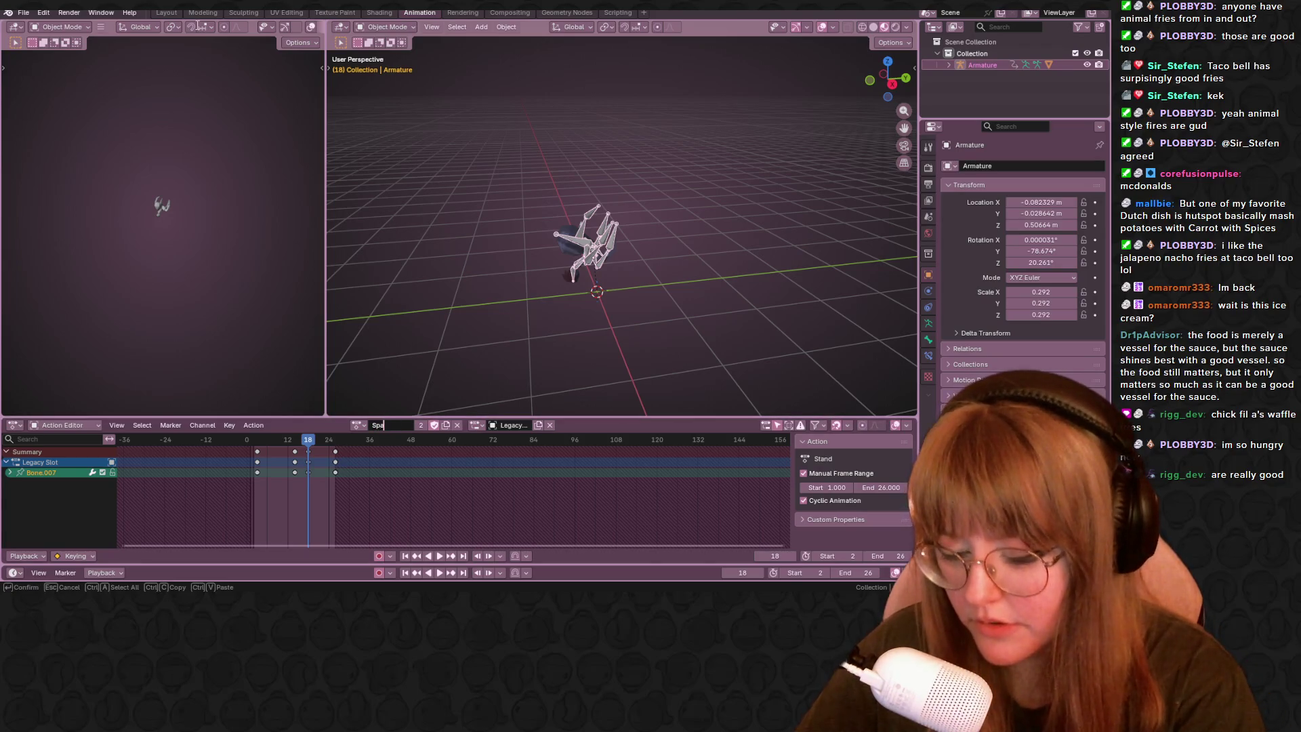
pyautogui.press('Return')
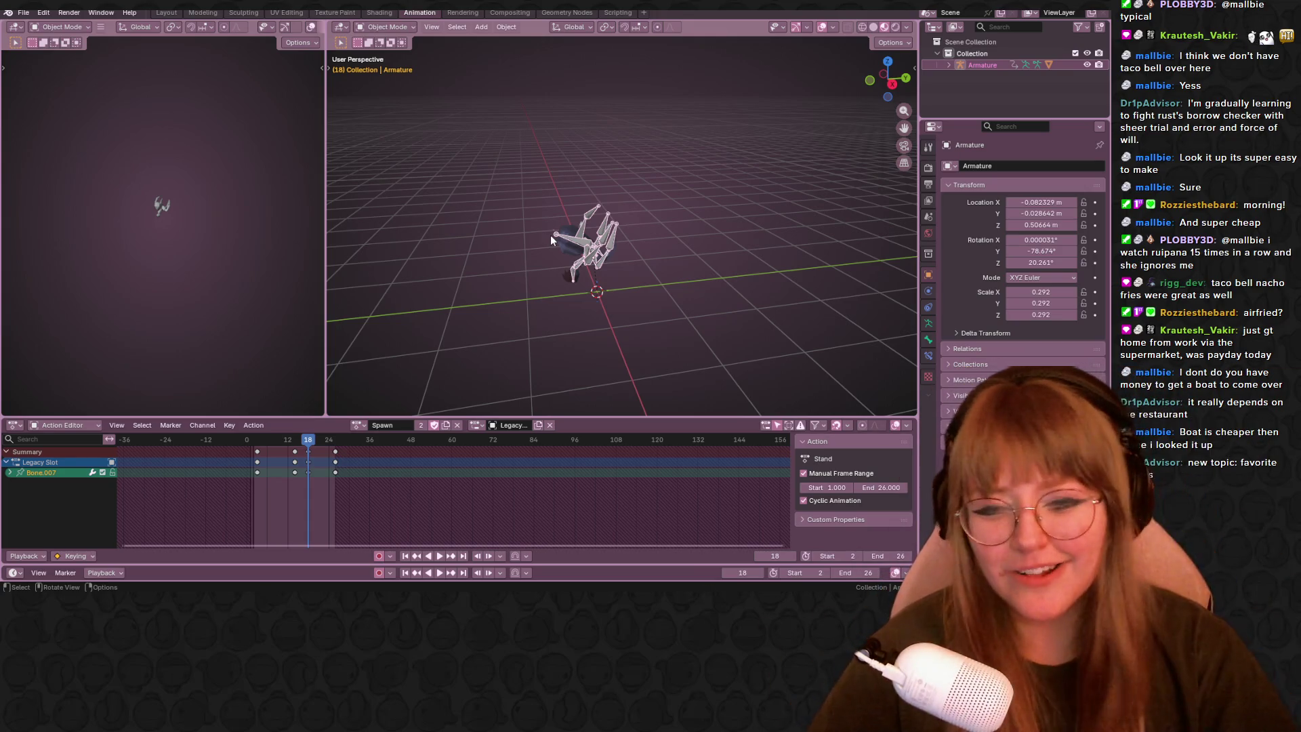
pyautogui.moveTo(274, 439); pyautogui.dragTo(268, 440)
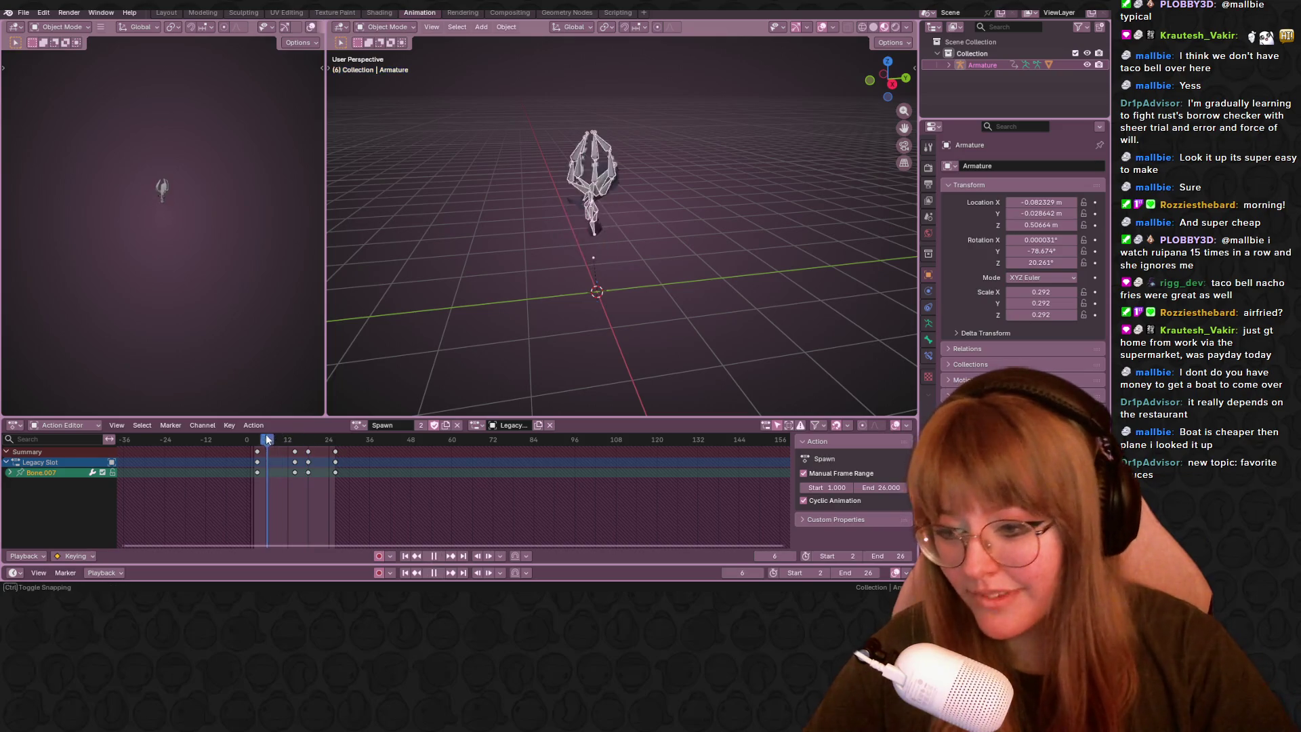
pyautogui.moveTo(702, 255); pyautogui.dragTo(865, 99, button='middle')
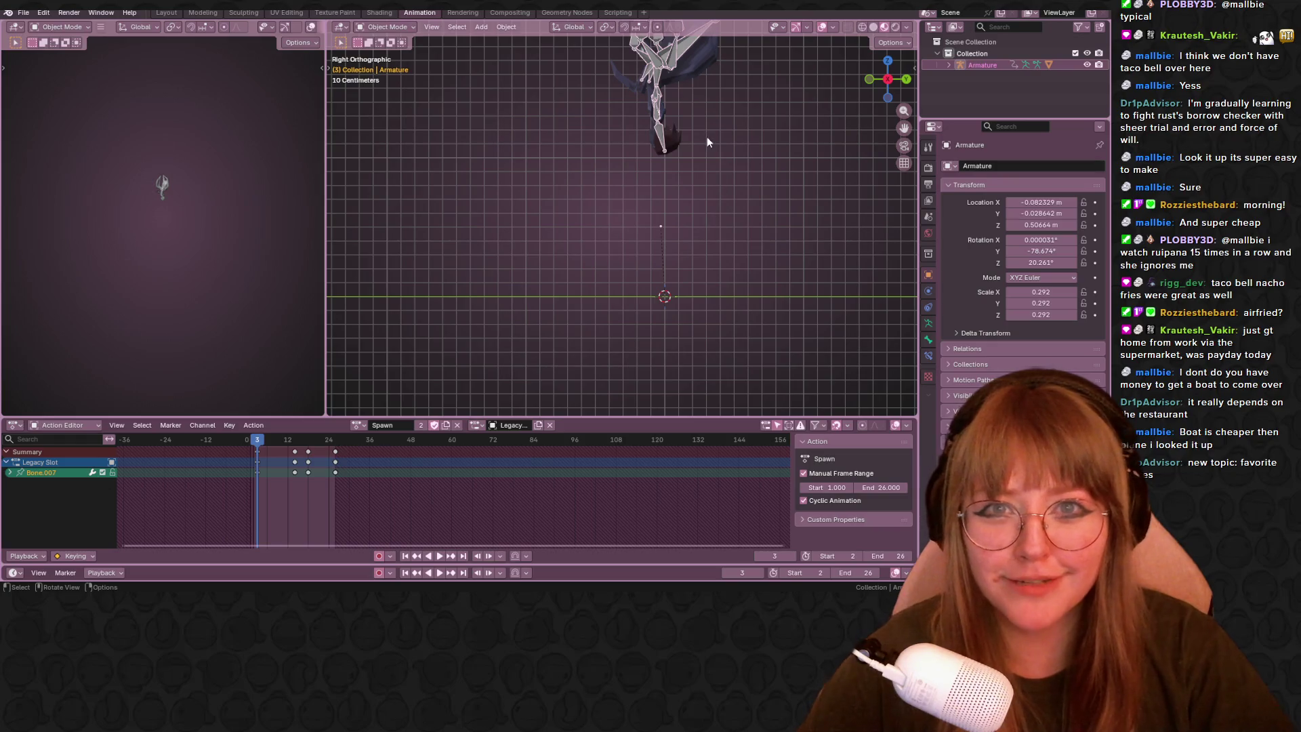
pyautogui.scroll(-1, 706, 143)
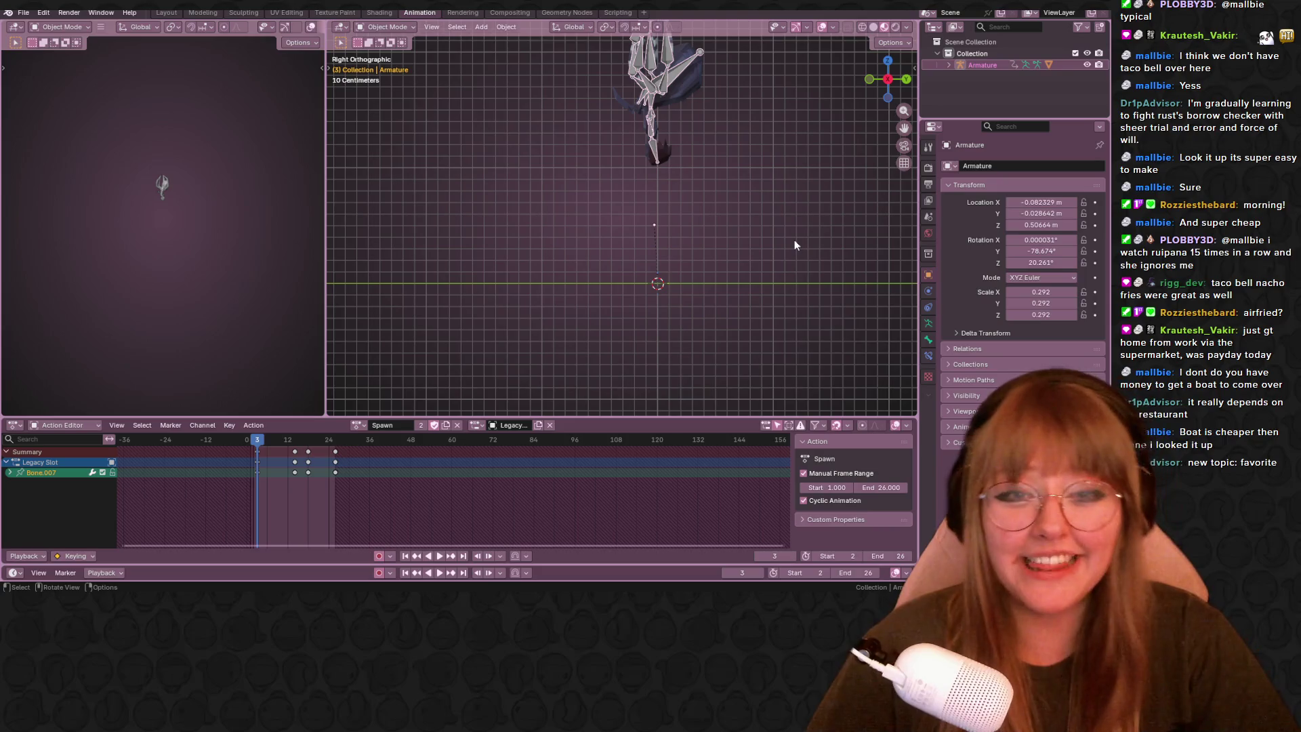
pyautogui.keyDown('shift'); pyautogui.moveTo(763, 189); pyautogui.dragTo(714, 220, button='middle'); pyautogui.keyUp('shift')
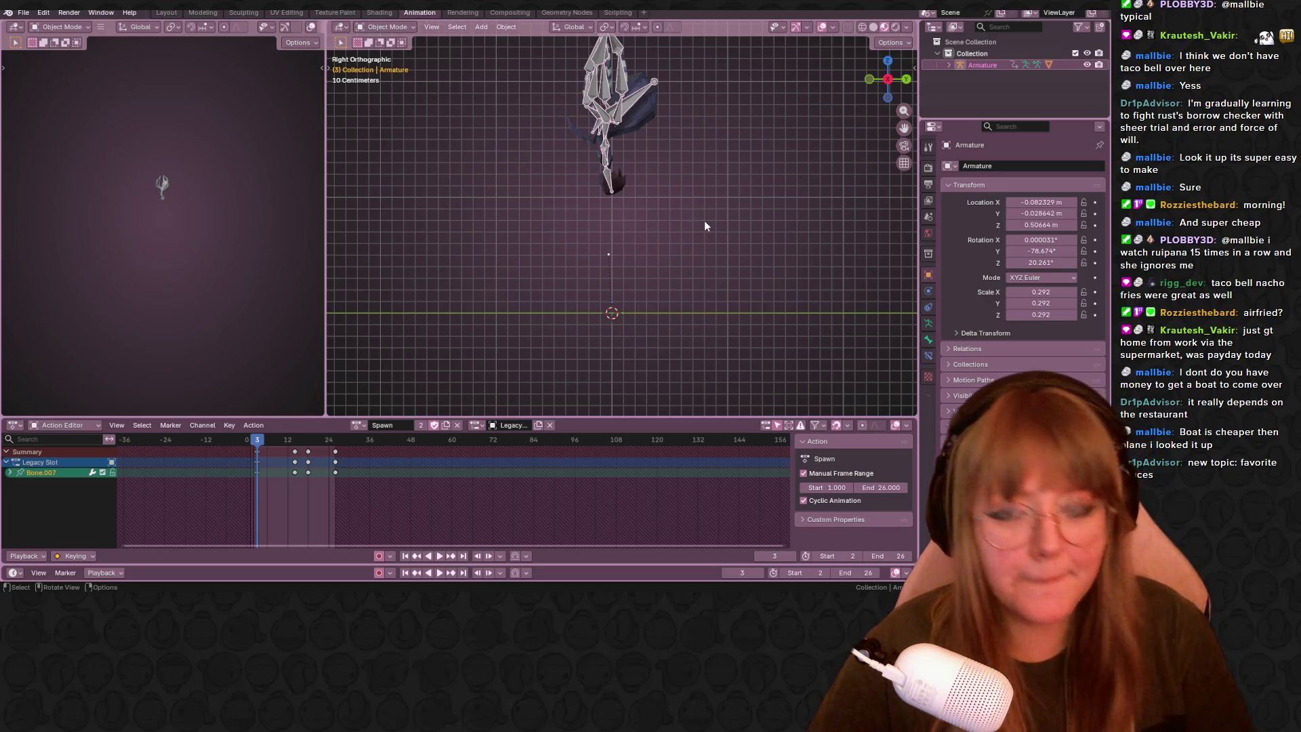
pyautogui.moveTo(257, 443)
pyautogui.mouseDown()
pyautogui.moveTo(364, 442)
pyautogui.moveTo(292, 444)
pyautogui.moveTo(326, 447)
pyautogui.mouseUp()
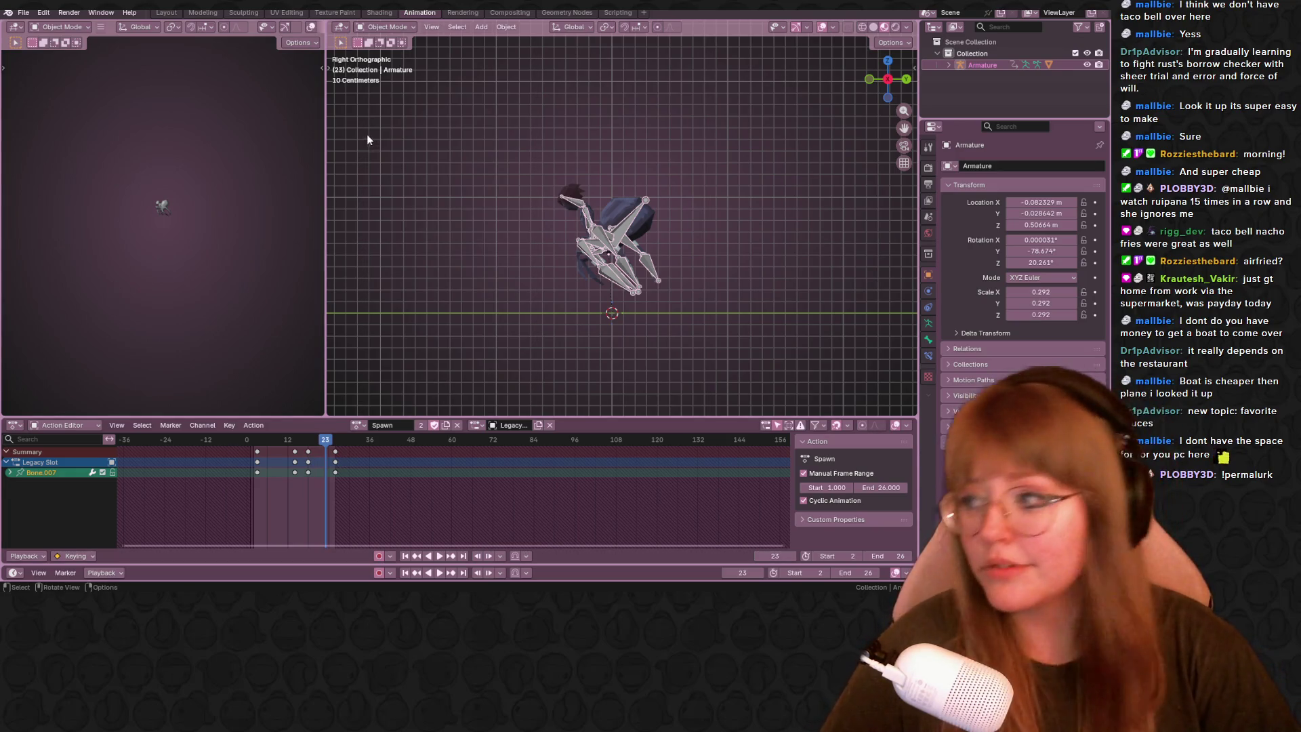
pyautogui.moveTo(733, 145); pyautogui.dragTo(868, 84, button='middle')
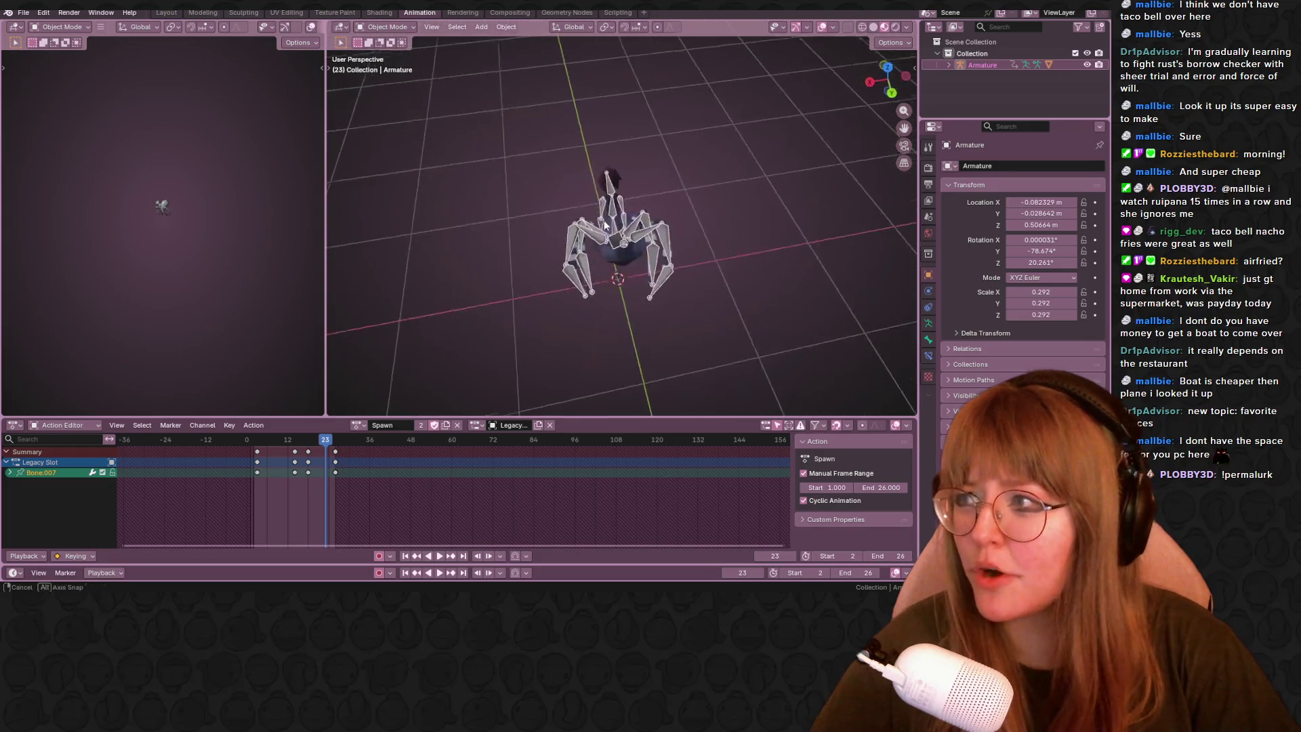
pyautogui.click(869, 84)
pyautogui.keyDown('shift'); pyautogui.moveTo(685, 143); pyautogui.dragTo(494, 302, button='middle'); pyautogui.keyUp('shift')
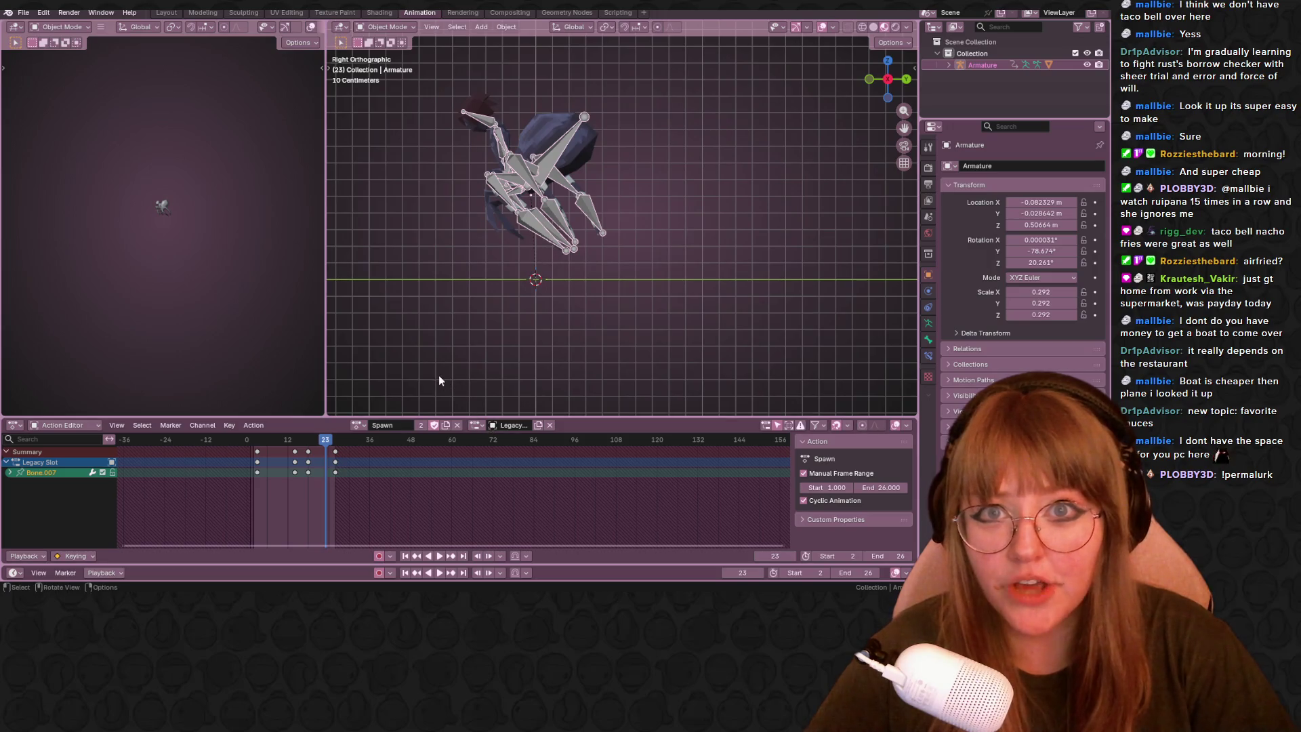
pyautogui.keyDown('shift'); pyautogui.moveTo(438, 380); pyautogui.dragTo(481, 399, button='middle'); pyautogui.keyUp('shift')
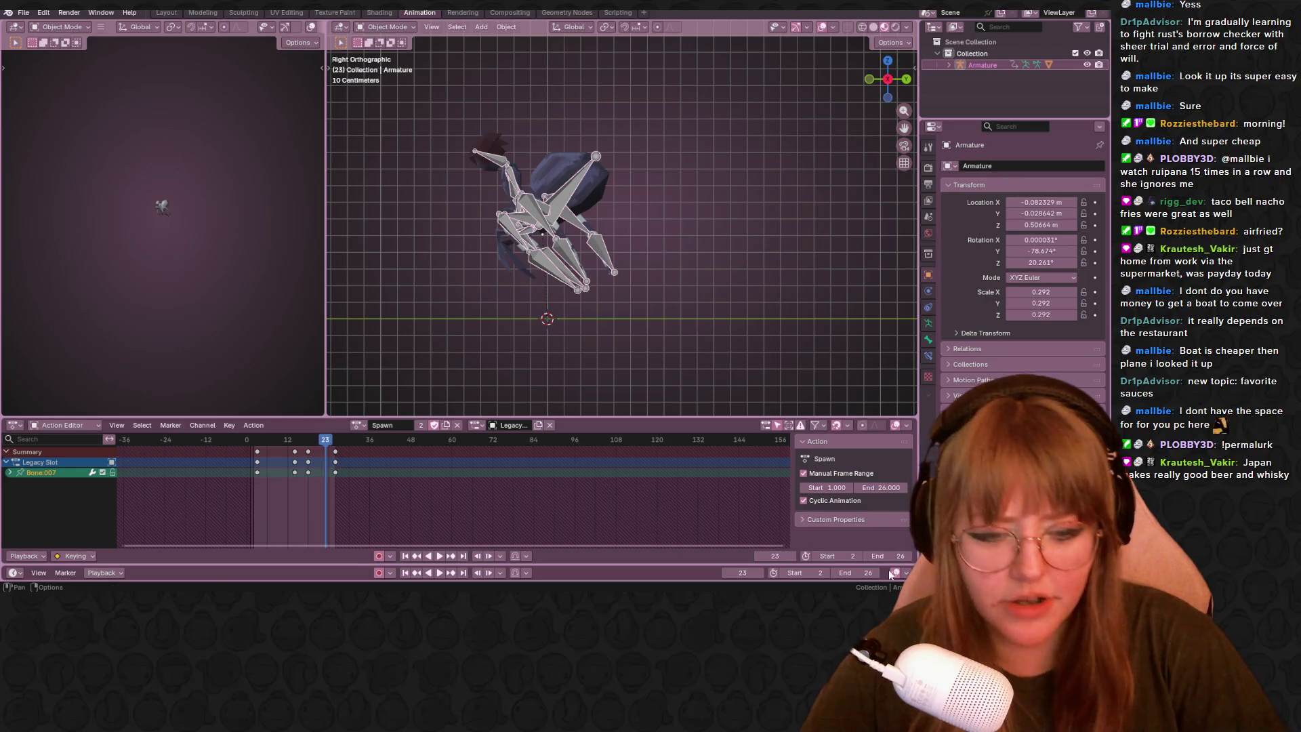
# Set the Spawn action end to 60 and scene playback range to frames 1–60.
pyautogui.click(885, 487)
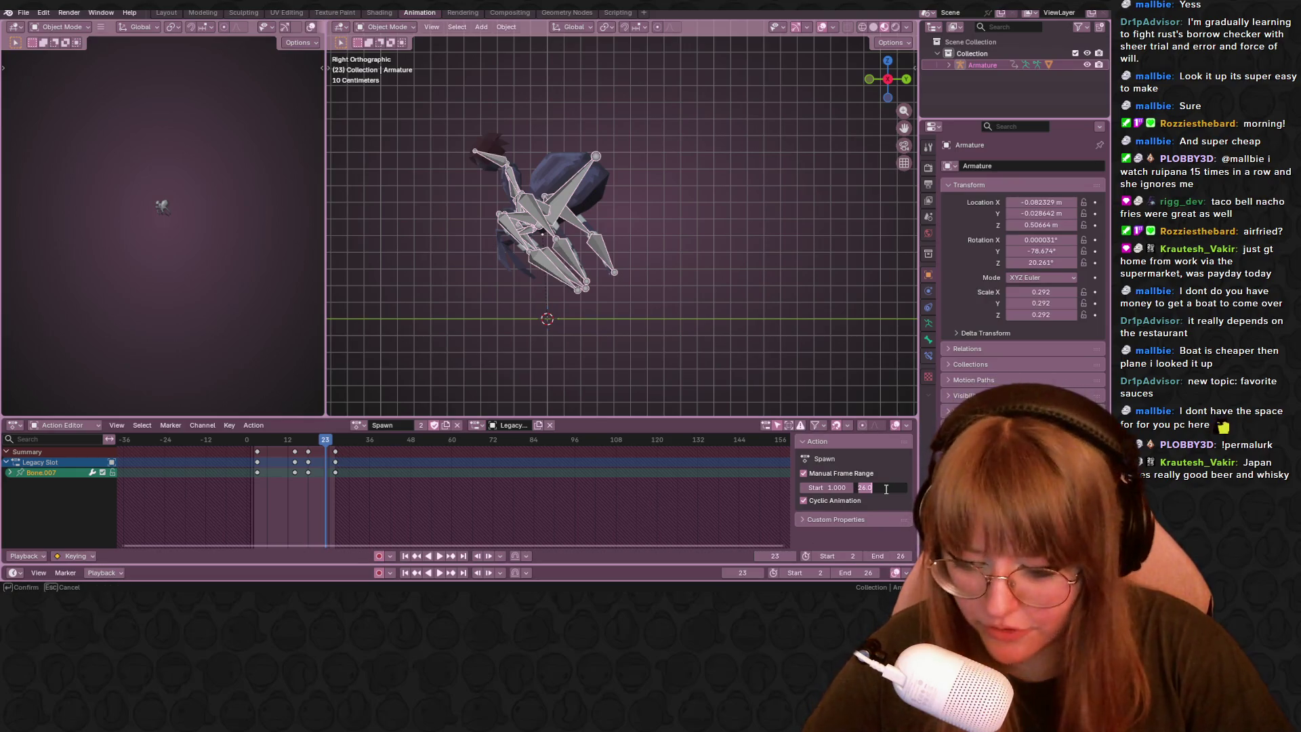
pyautogui.write('60')
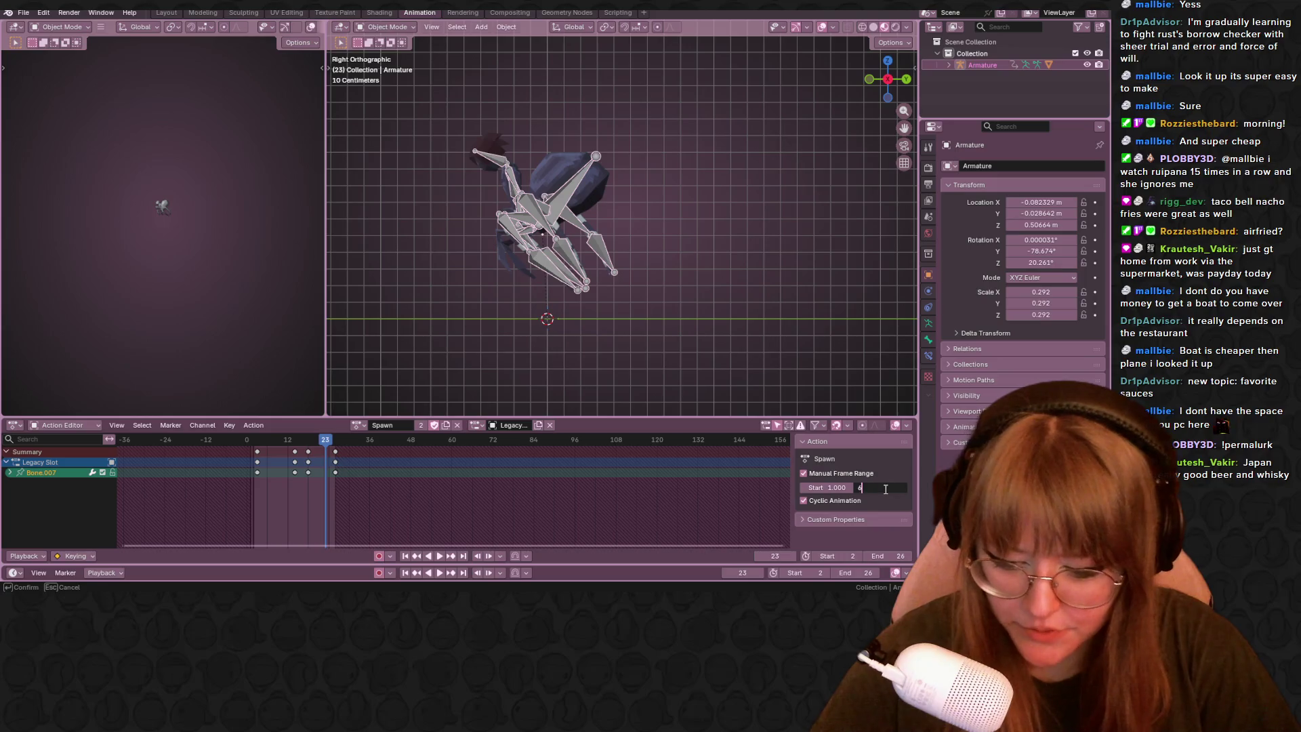
pyautogui.click(901, 555)
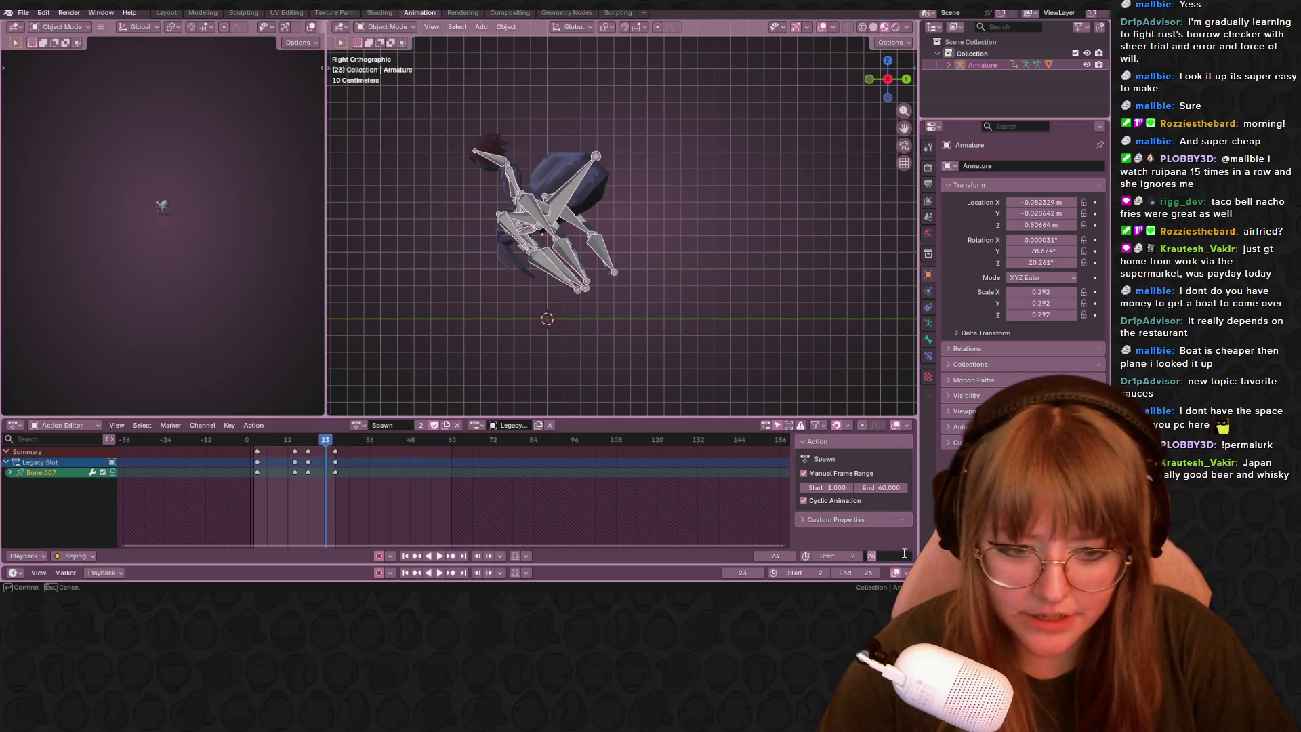
pyautogui.click(835, 556)
pyautogui.write('1')
pyautogui.press('Return')
pyautogui.click(900, 555)
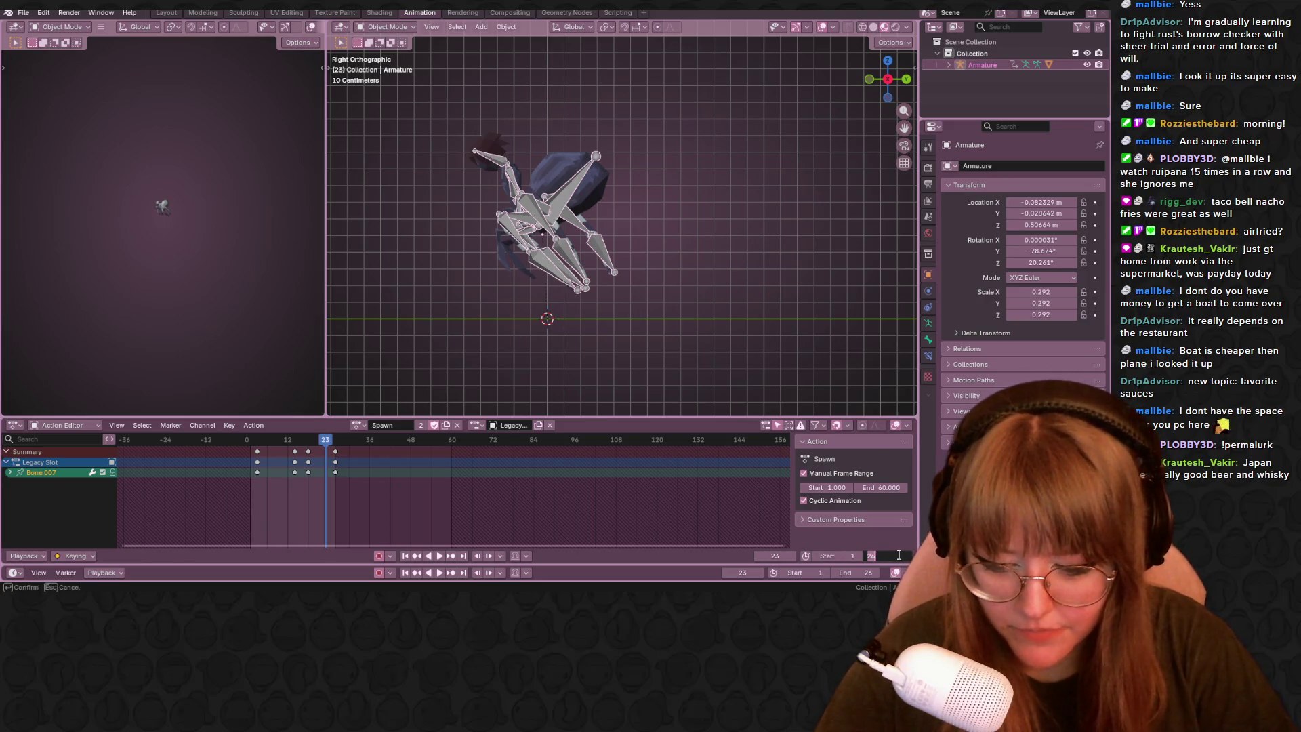
pyautogui.write('60')
pyautogui.press('Return')
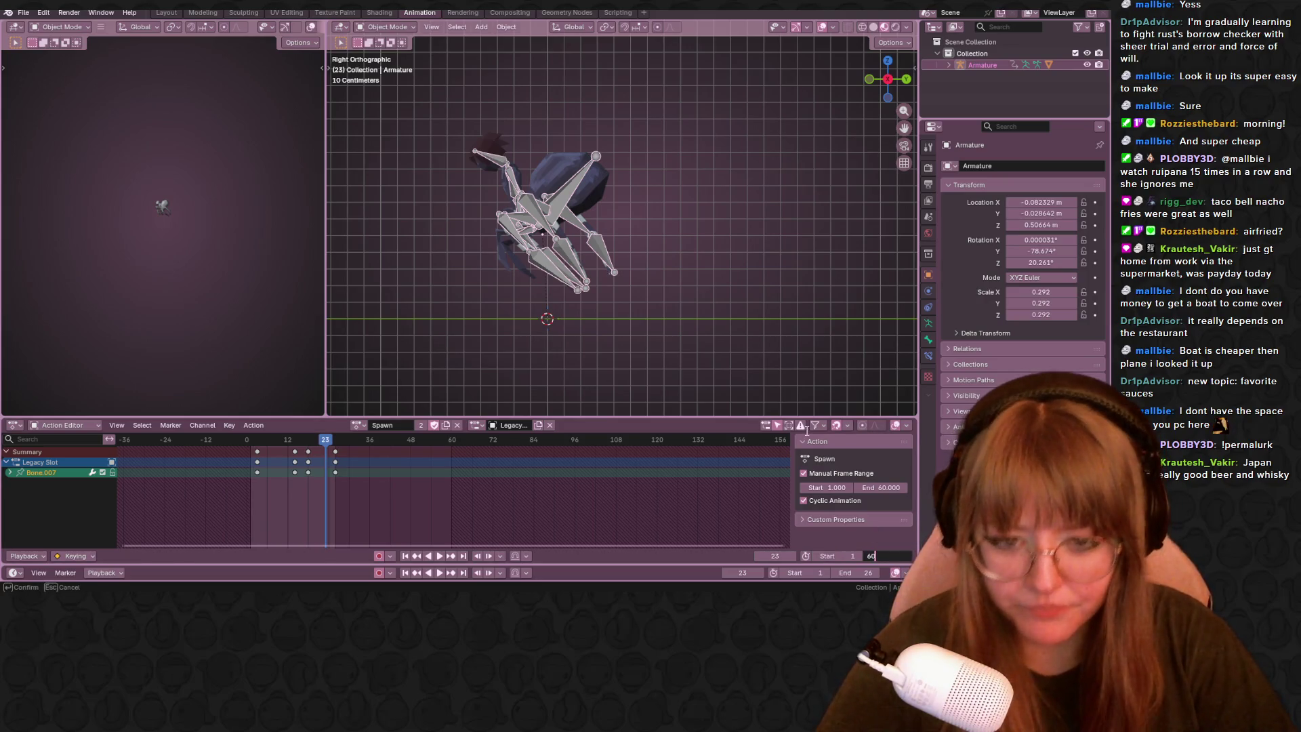
# Move the last keyframe column to frame 60 and shift the middle keys about 16 frames later.
pyautogui.click(335, 451)
pyautogui.press('g')
pyautogui.click(452, 466)
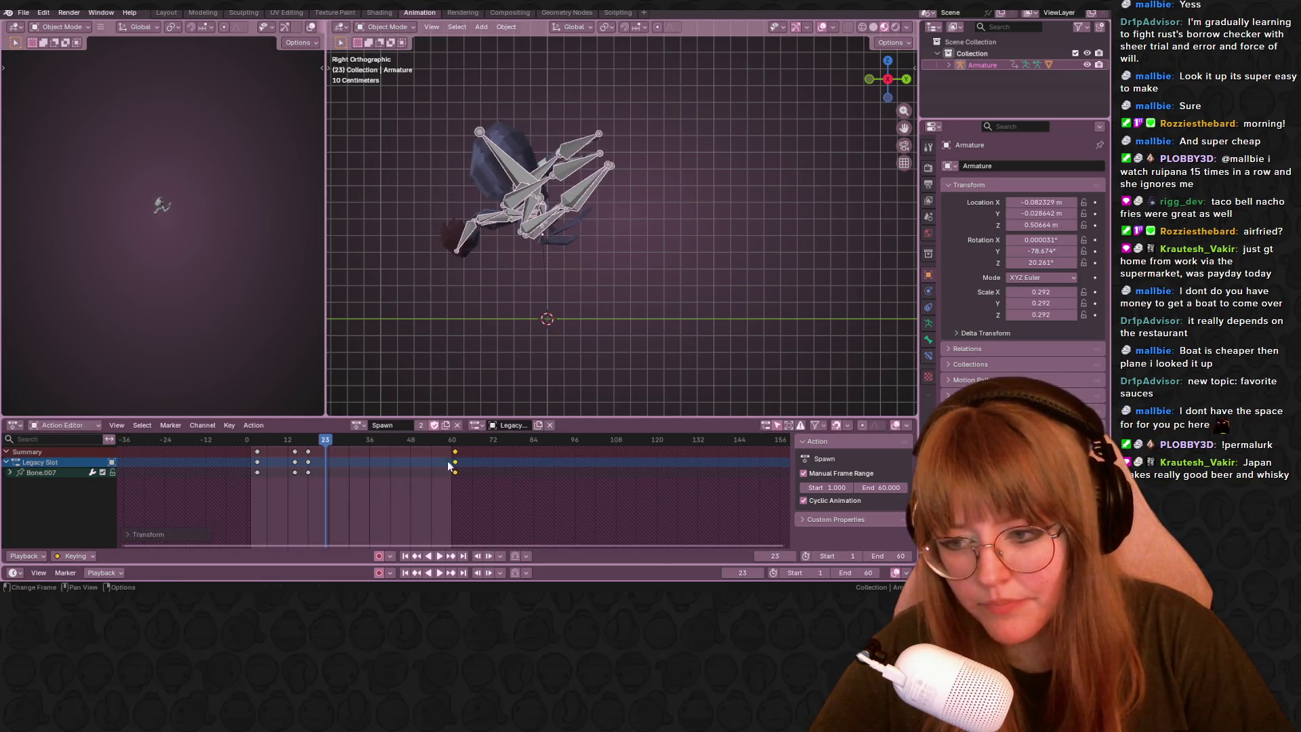
pyautogui.press('g')
pyautogui.click(348, 457)
# Play back the retimed Spawn animation and stop to inspect the pose.
pyautogui.click(283, 440)
pyautogui.moveTo(284, 439); pyautogui.dragTo(250, 439)
pyautogui.scroll(-4, 615, 273)
pyautogui.press('space')
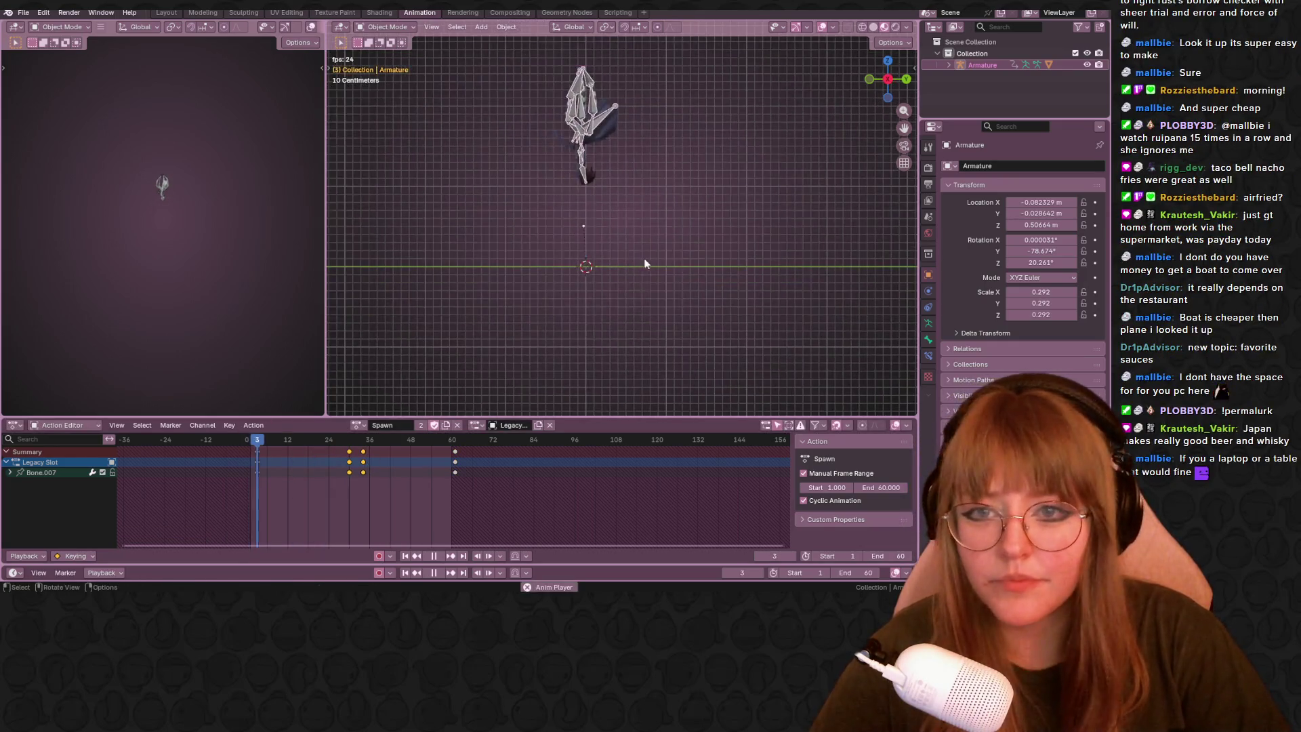
pyautogui.press('space')
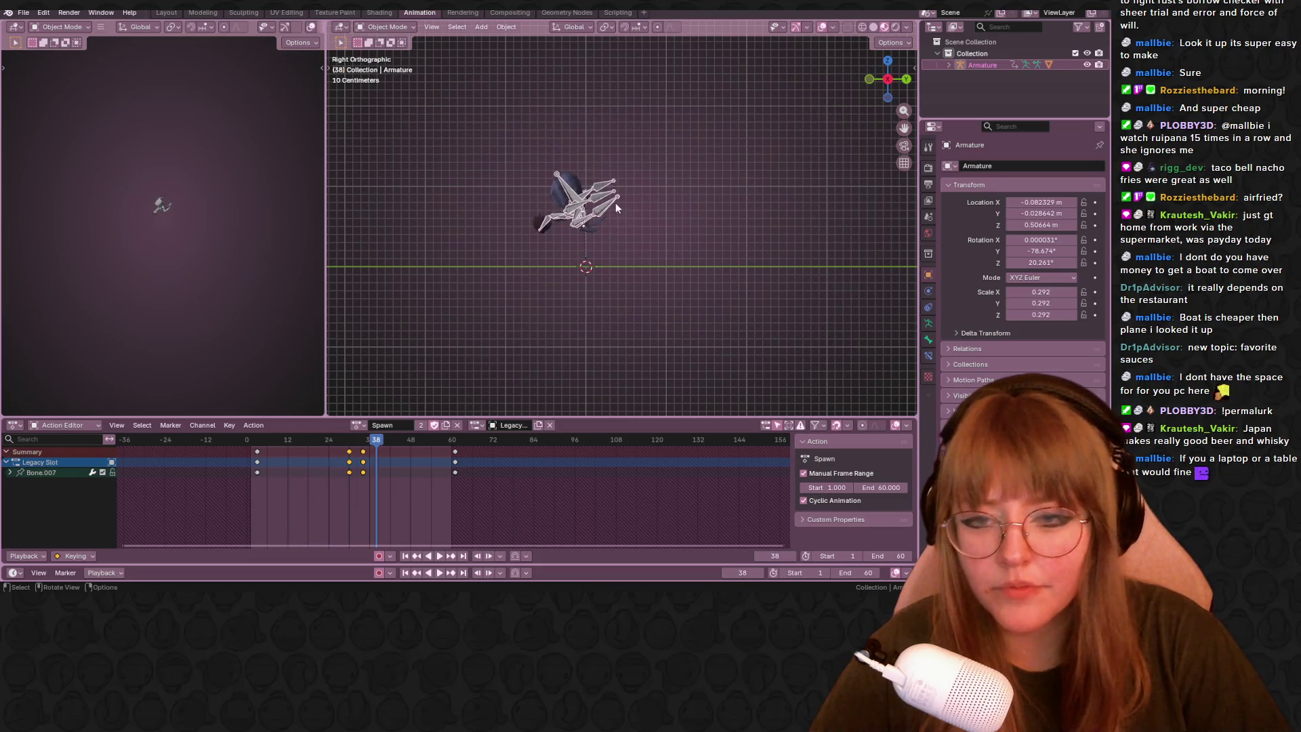
pyautogui.scroll(3, 616, 203)
pyautogui.keyDown('shift'); pyautogui.moveTo(696, 198); pyautogui.dragTo(676, 232, button='middle'); pyautogui.keyUp('shift')
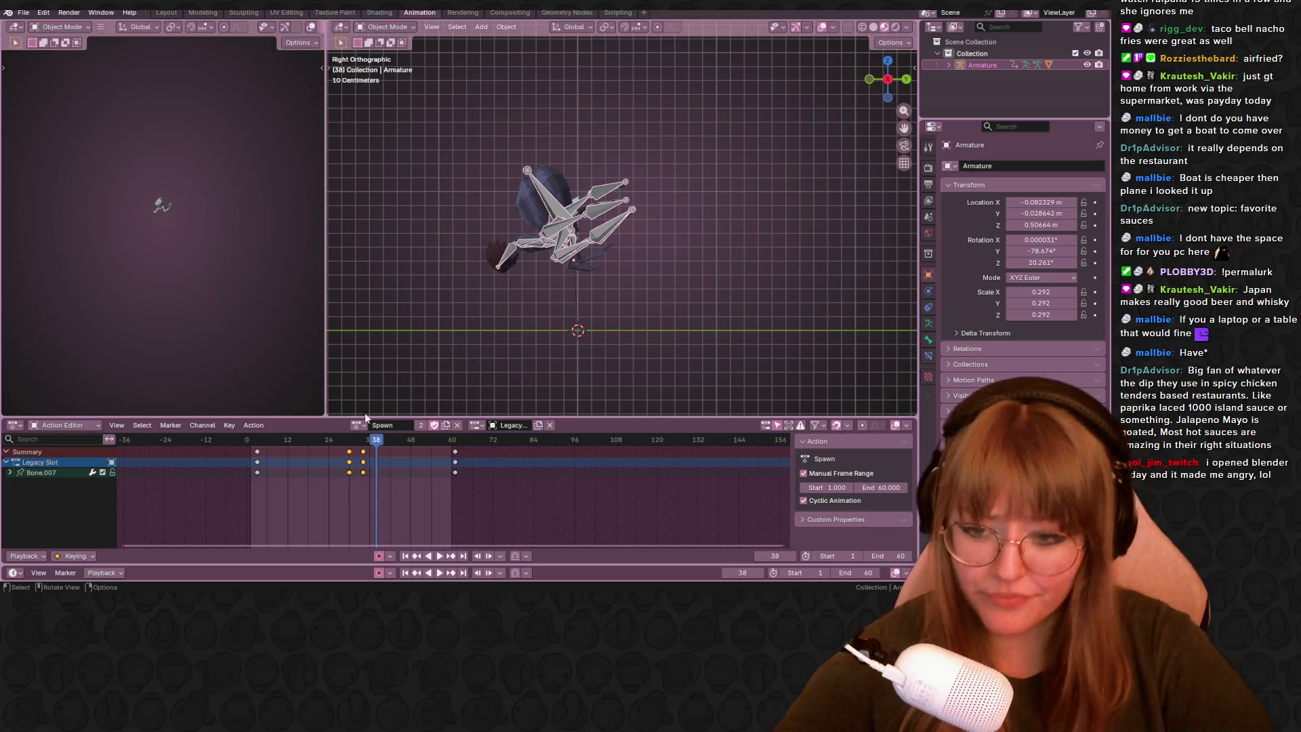
# Try nudging the last keyframe, cancel, and play the animation back from frame 10.
pyautogui.click(364, 451)
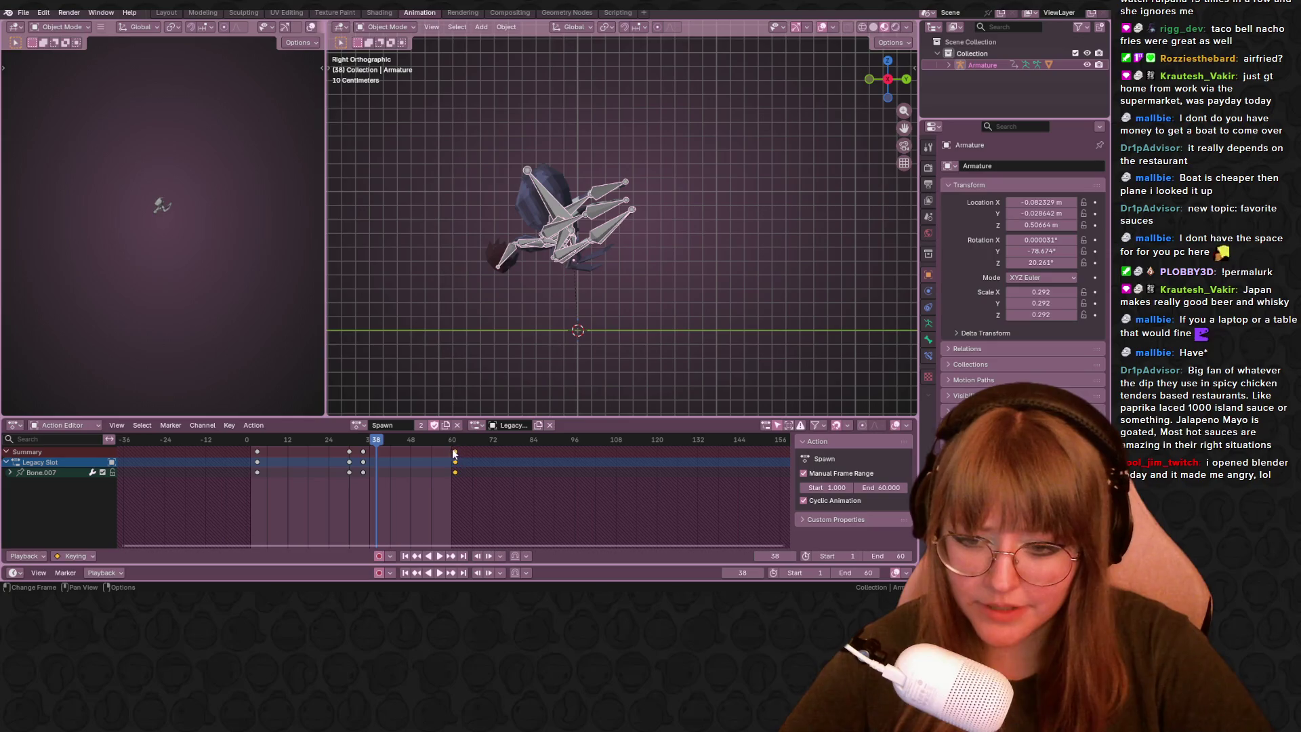
pyautogui.moveTo(455, 454); pyautogui.dragTo(446, 454)
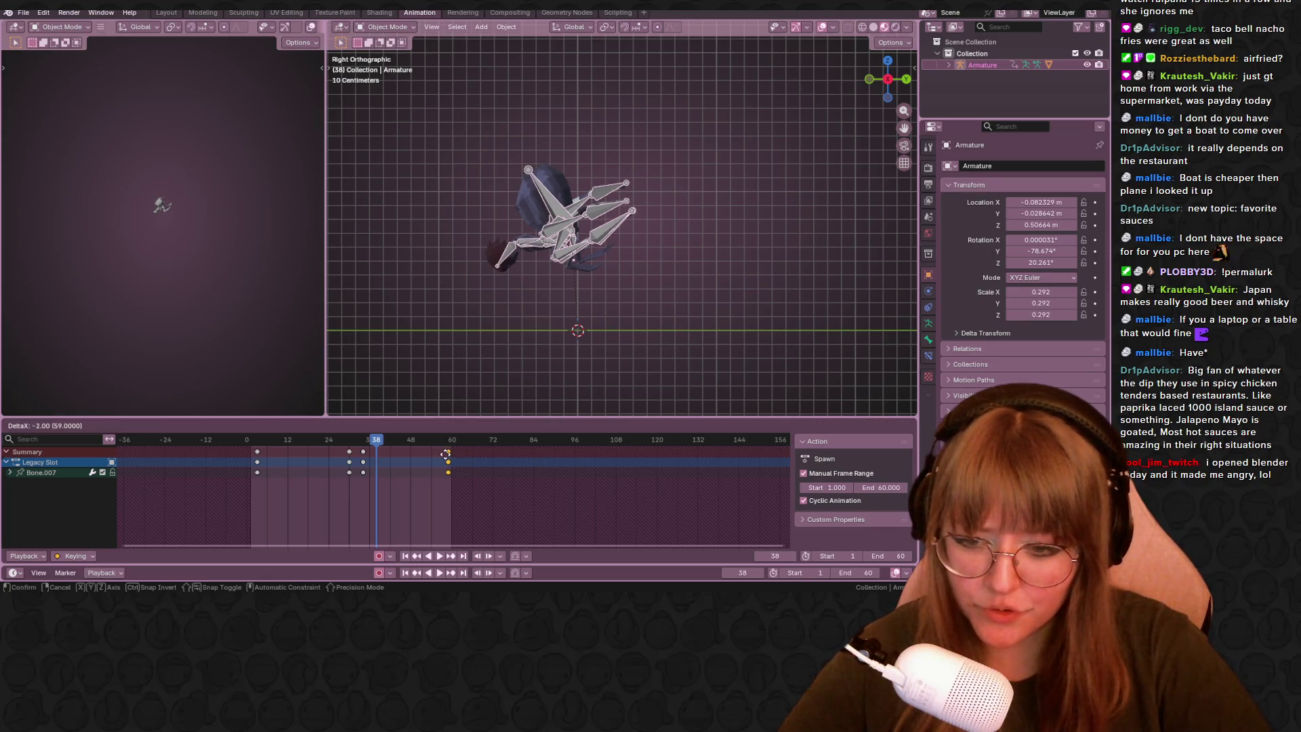
pyautogui.press('Escape')
pyautogui.hotkey('shift', 'd')
pyautogui.click(377, 444)
pyautogui.moveTo(377, 444); pyautogui.dragTo(282, 448)
pyautogui.press('space')
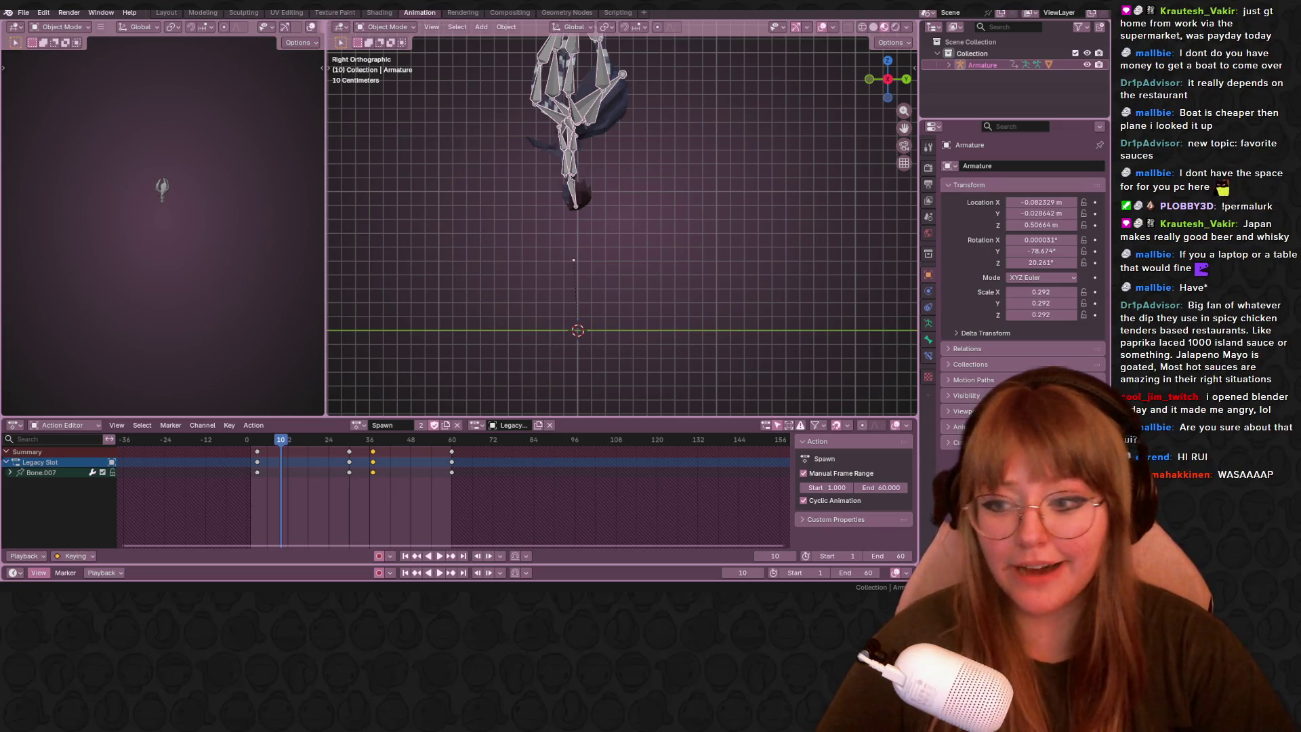
# Move a keyframe slightly earlier, play the animation from frame 1, and scrub back to frame 6.
pyautogui.click(256, 452)
pyautogui.press('g')
pyautogui.click(273, 445)
pyautogui.scroll(-1, 648, 158)
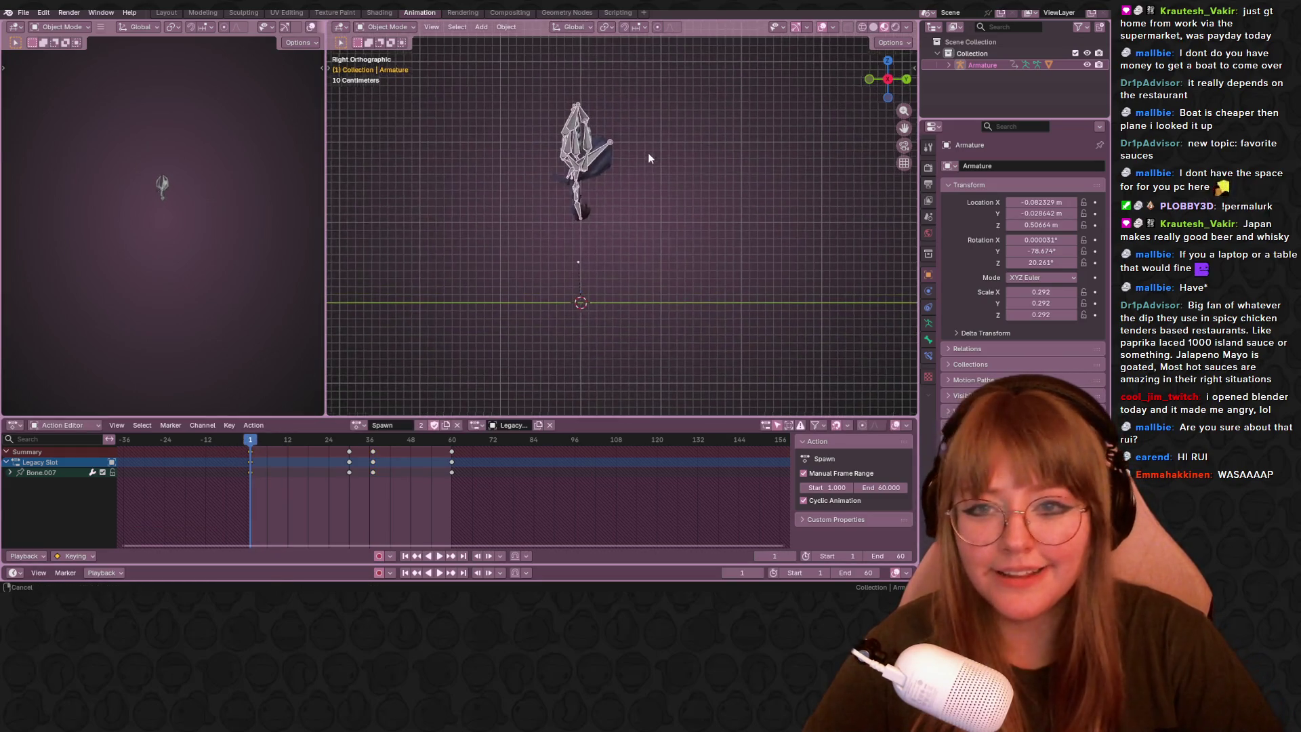
pyautogui.scroll(1, 647, 156)
pyautogui.keyDown('shift'); pyautogui.moveTo(647, 155); pyautogui.dragTo(616, 195, button='middle'); pyautogui.keyUp('shift')
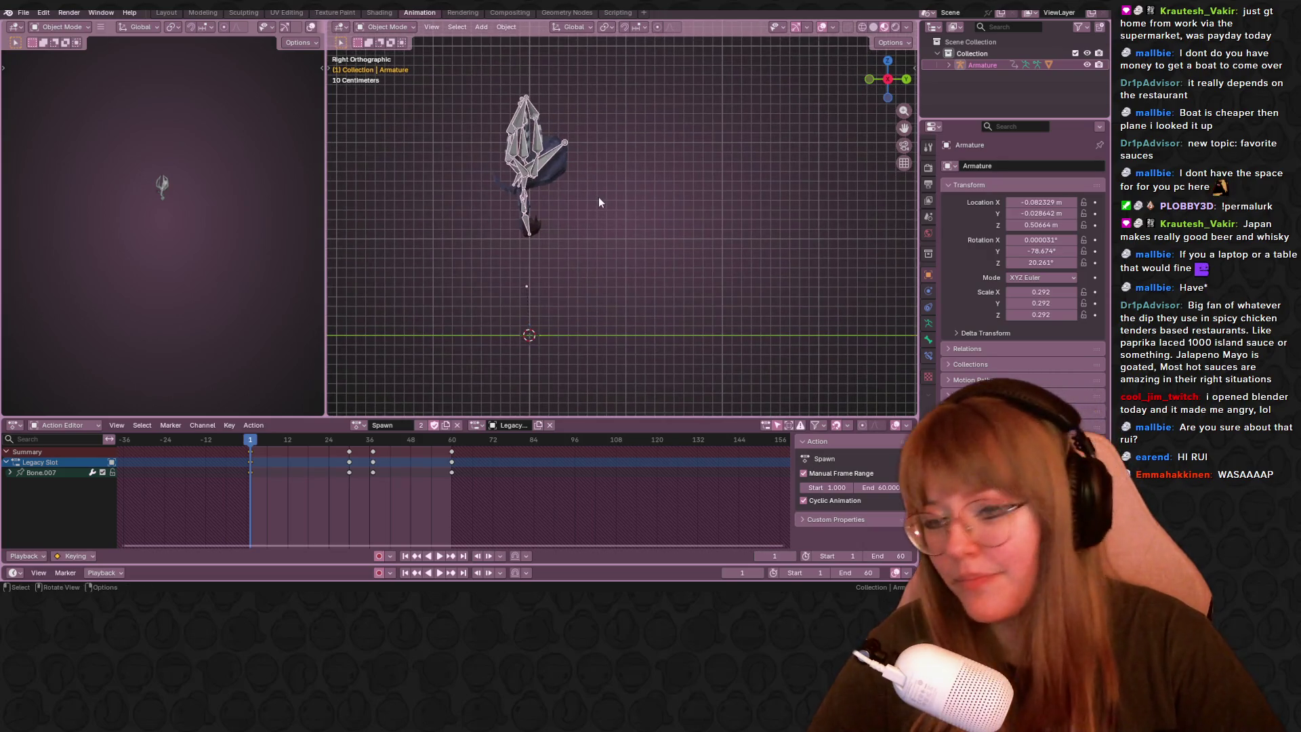
pyautogui.press('space')
pyautogui.press('space')
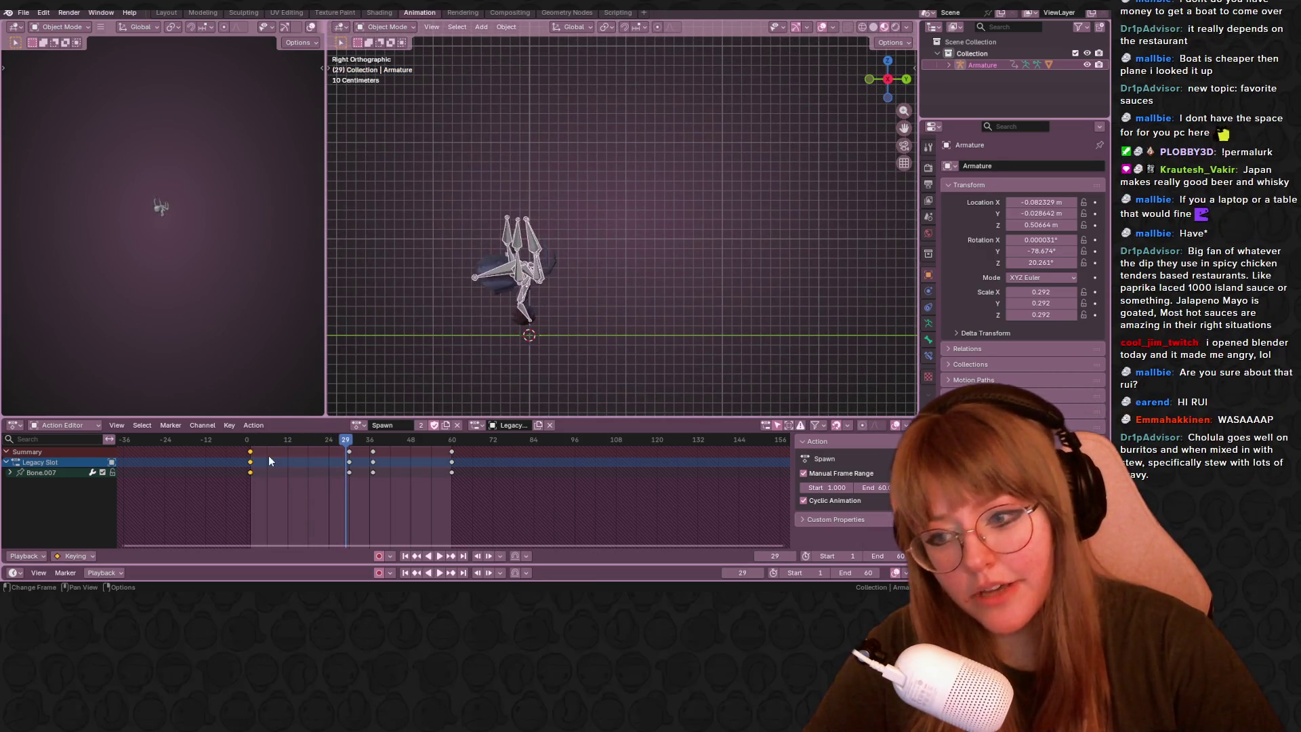
pyautogui.moveTo(346, 440); pyautogui.dragTo(266, 440)
# Select spider bones, switch the armature to Pose Mode, and select all bones to show their keys.
pyautogui.click(570, 269)
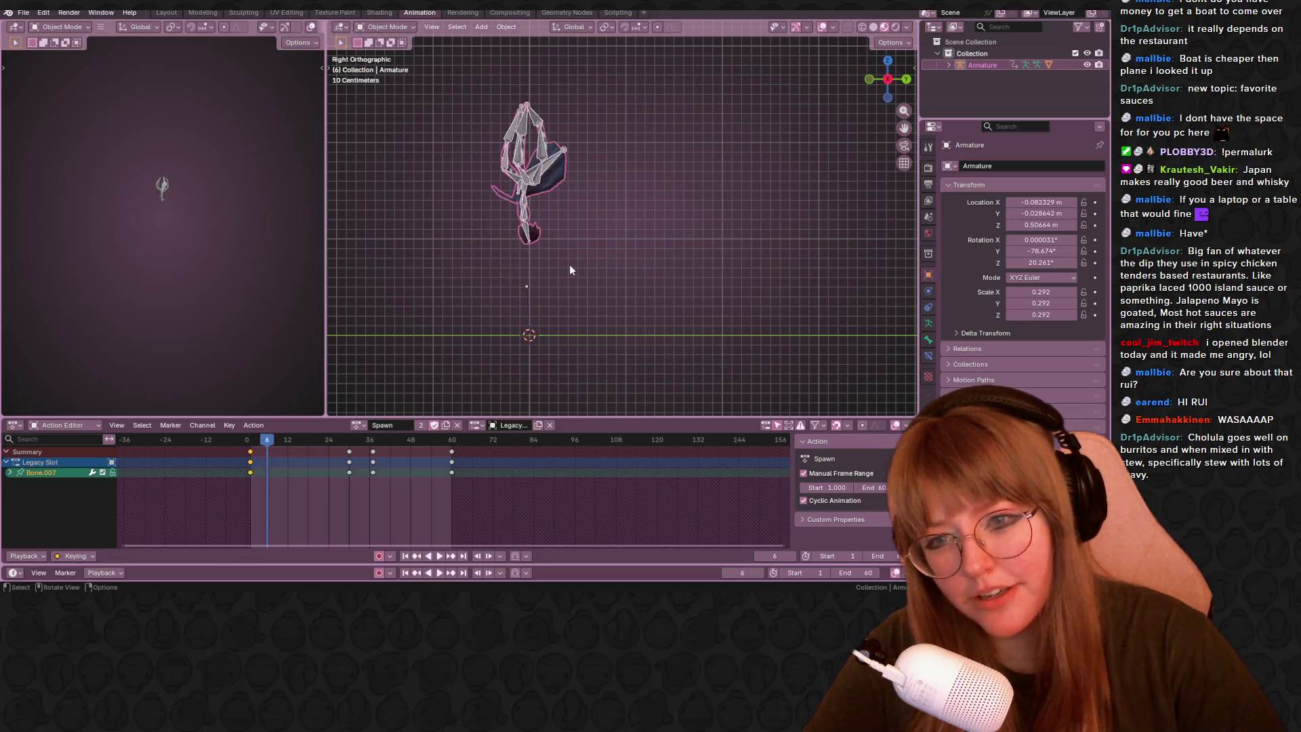
pyautogui.press('Tab')
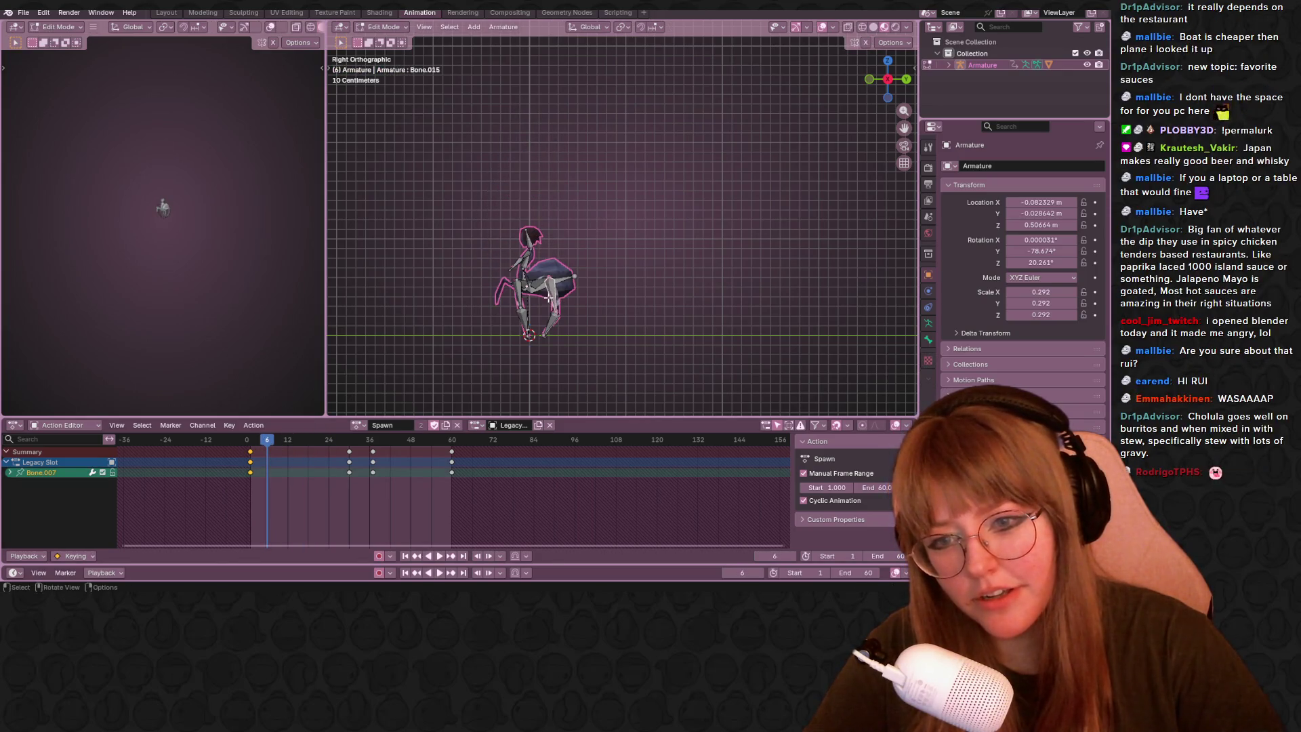
pyautogui.click(575, 252)
pyautogui.moveTo(575, 253)
pyautogui.mouseDown(button='middle')
pyautogui.moveTo(538, 309)
pyautogui.moveTo(534, 290)
pyautogui.mouseUp(button='middle')
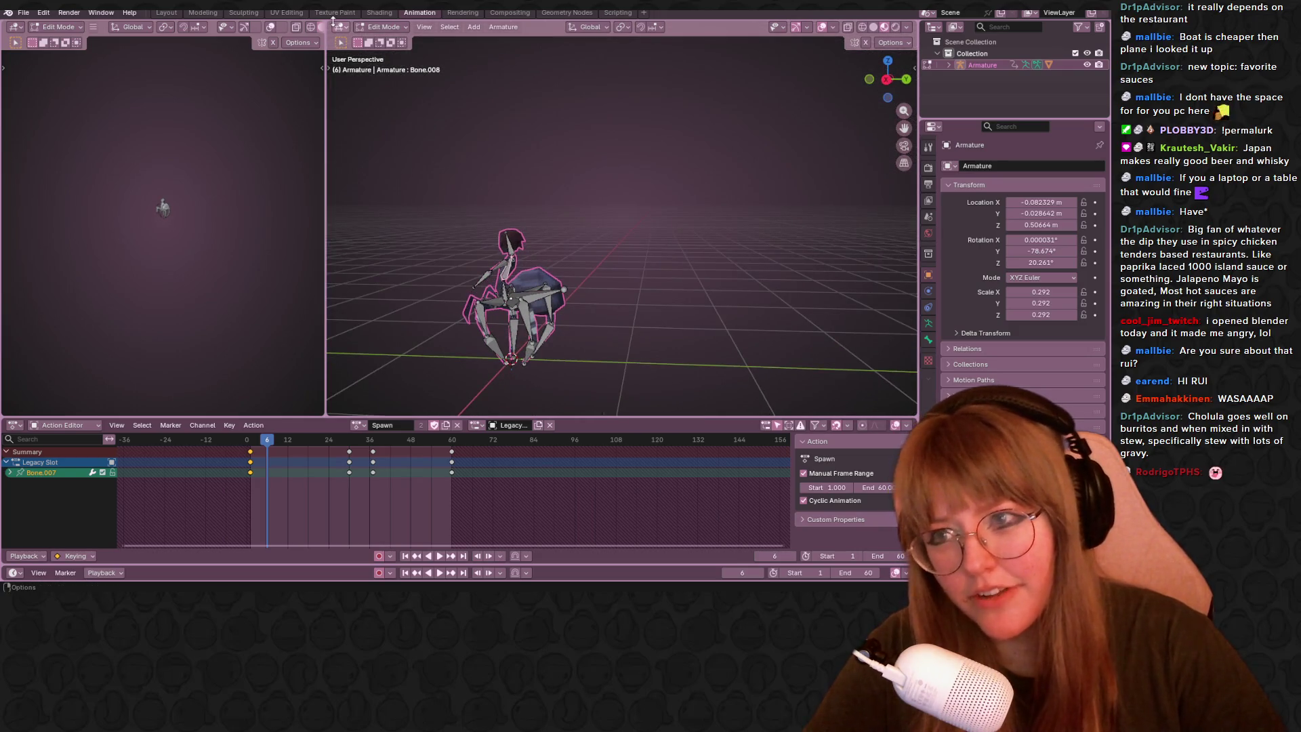
pyautogui.click(384, 27)
pyautogui.click(389, 66)
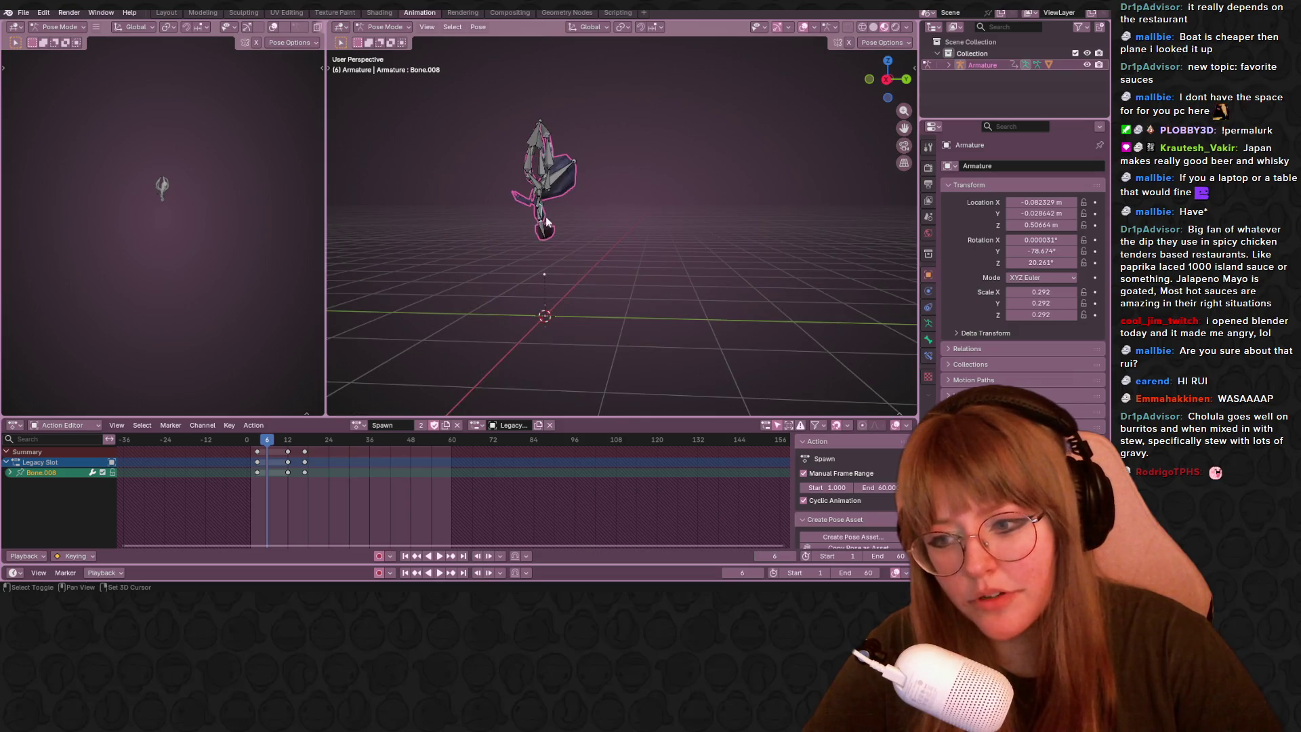
pyautogui.keyDown('shift'); pyautogui.moveTo(546, 216); pyautogui.dragTo(548, 99, button='middle'); pyautogui.keyUp('shift')
pyautogui.press('a')
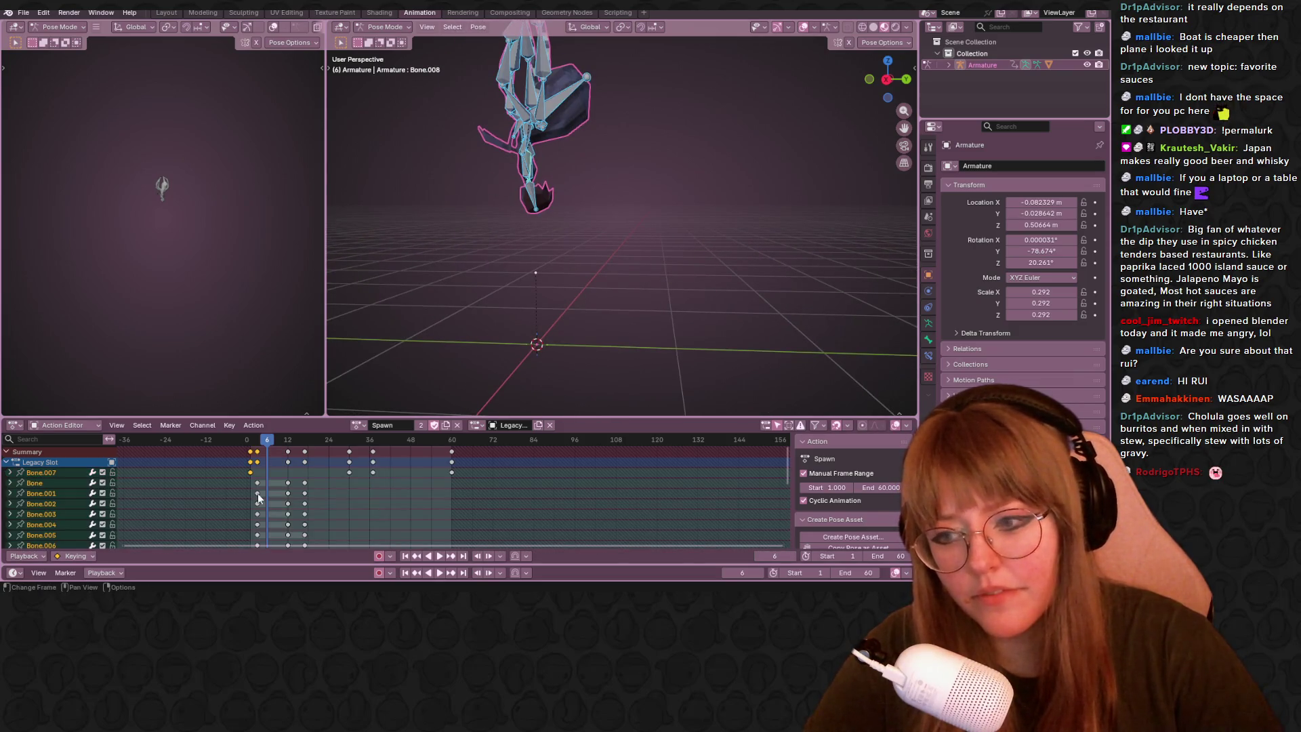
# Shift the frame-12 and 15 keyframe columns 18 frames later and nudge the frame-36 keys.
pyautogui.click(300, 459)
pyautogui.keyDown('shift'); pyautogui.click(305, 452); pyautogui.keyUp('shift')
pyautogui.press('g')
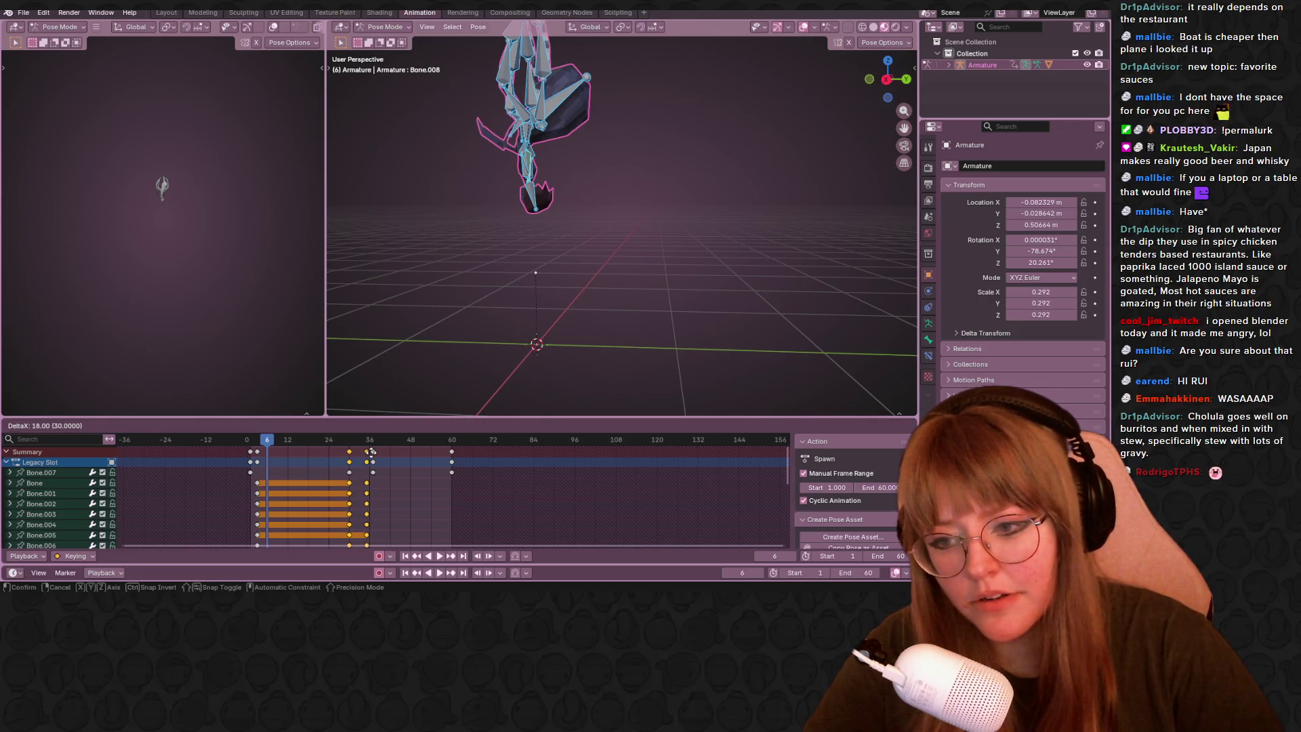
pyautogui.click(372, 452)
pyautogui.press('g')
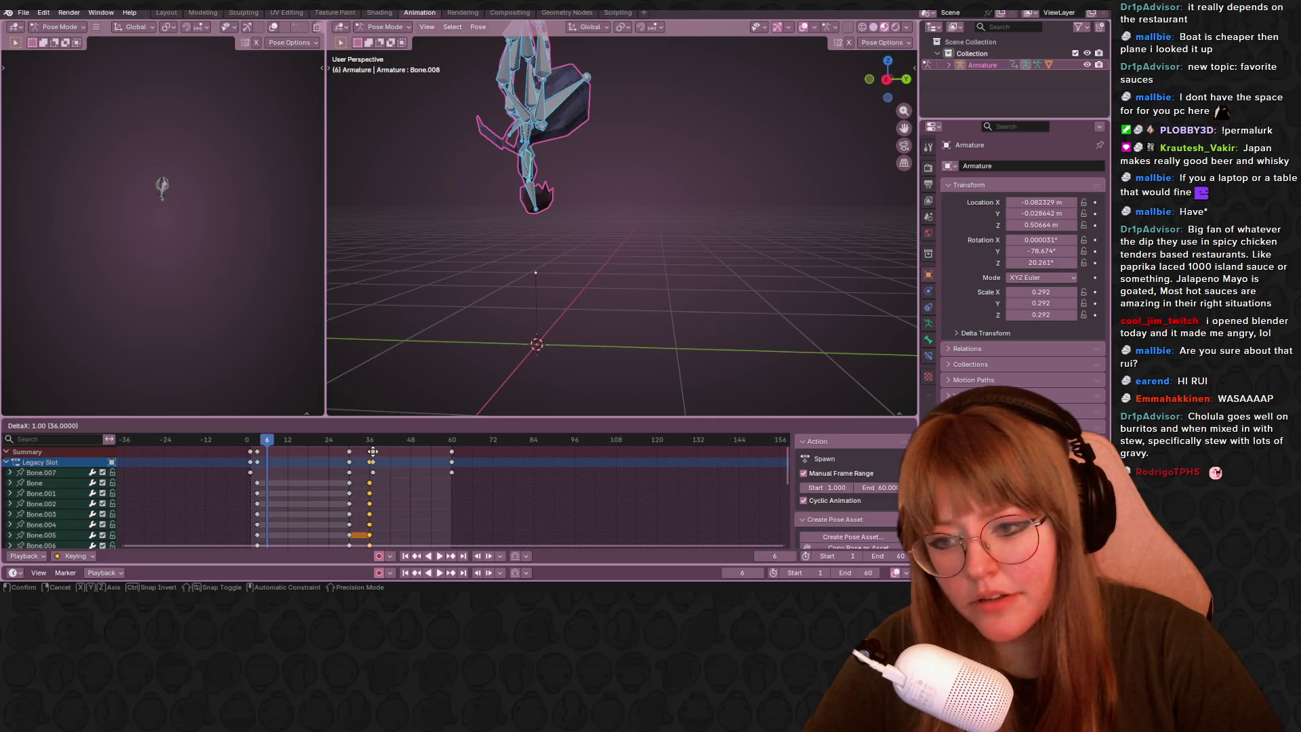
pyautogui.click(375, 451)
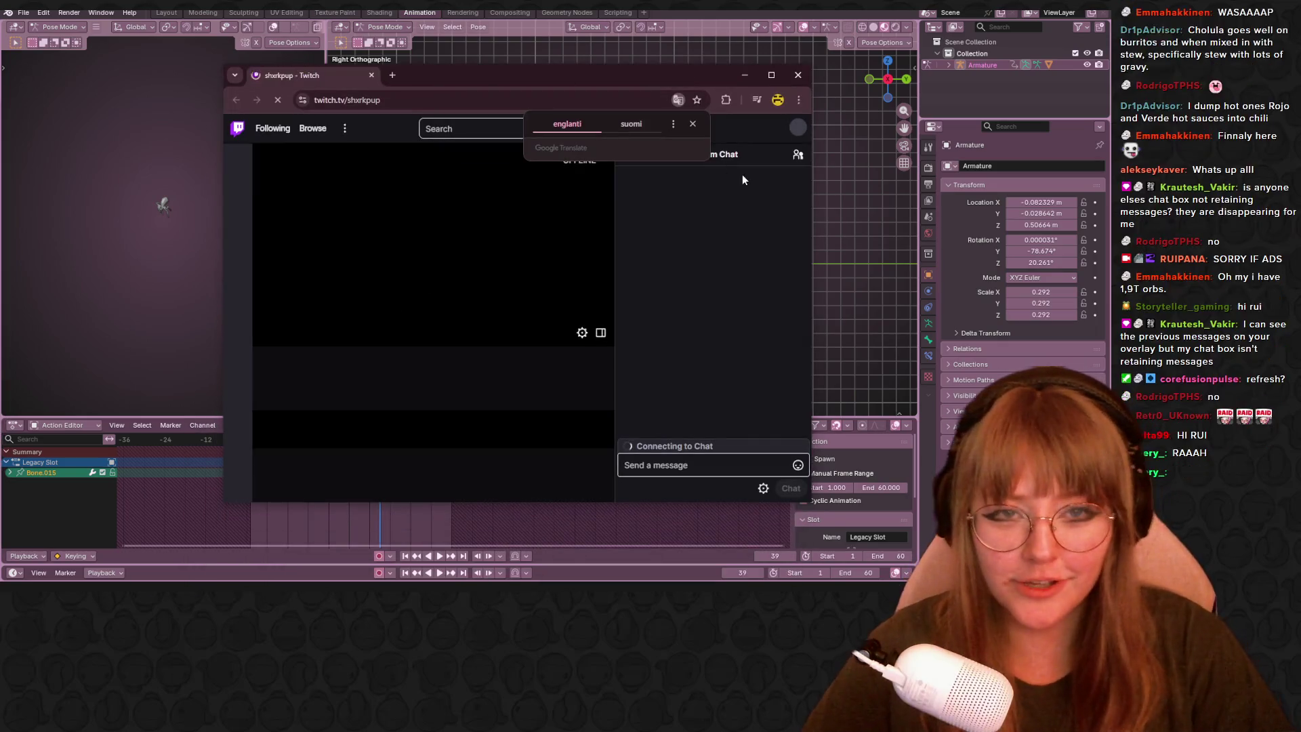
# Dismiss the translation popup on the Twitch page and close the browser window.
pyautogui.click(698, 125)
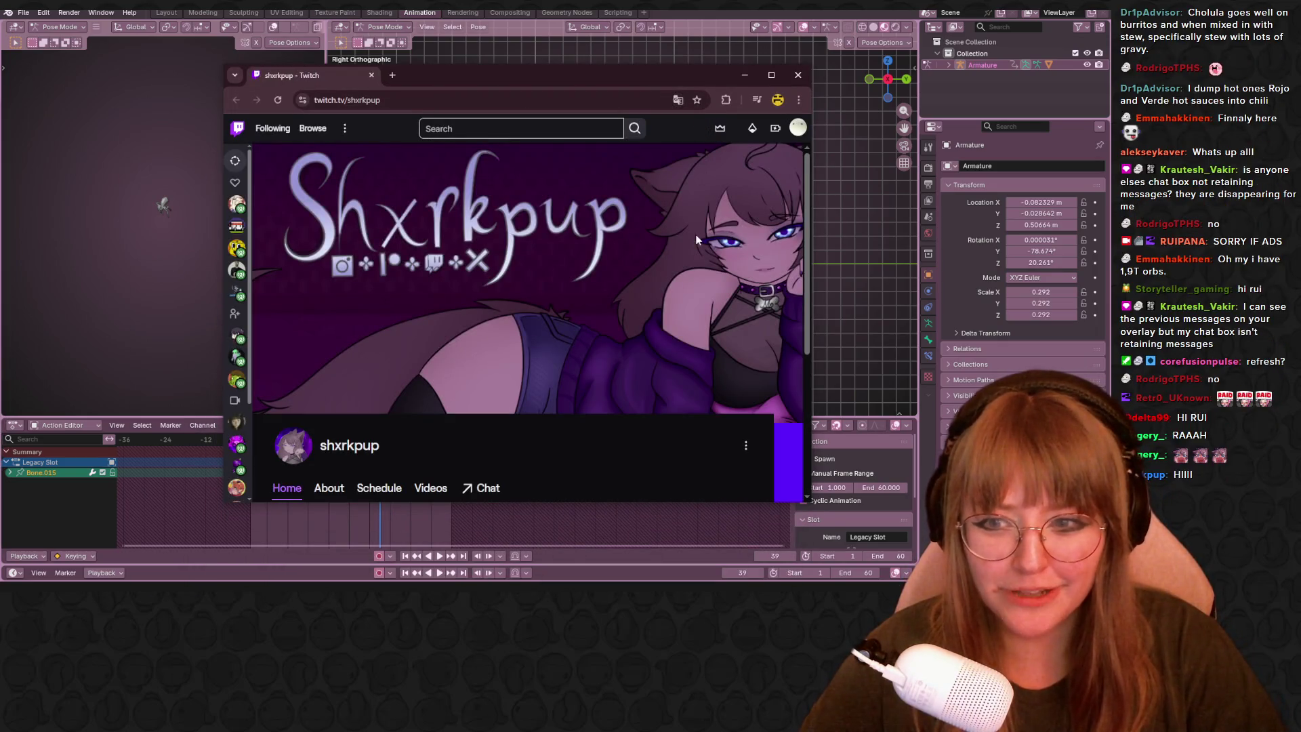
pyautogui.click(802, 76)
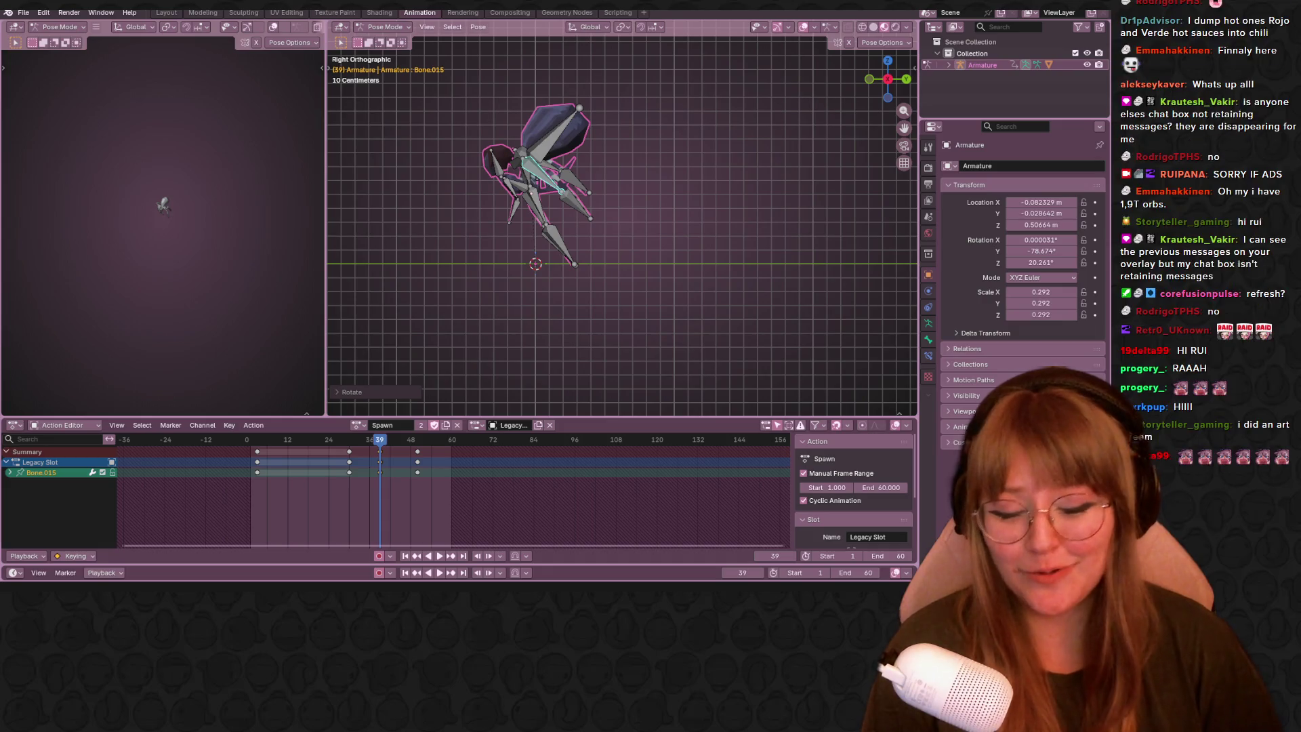
pyautogui.press('space')
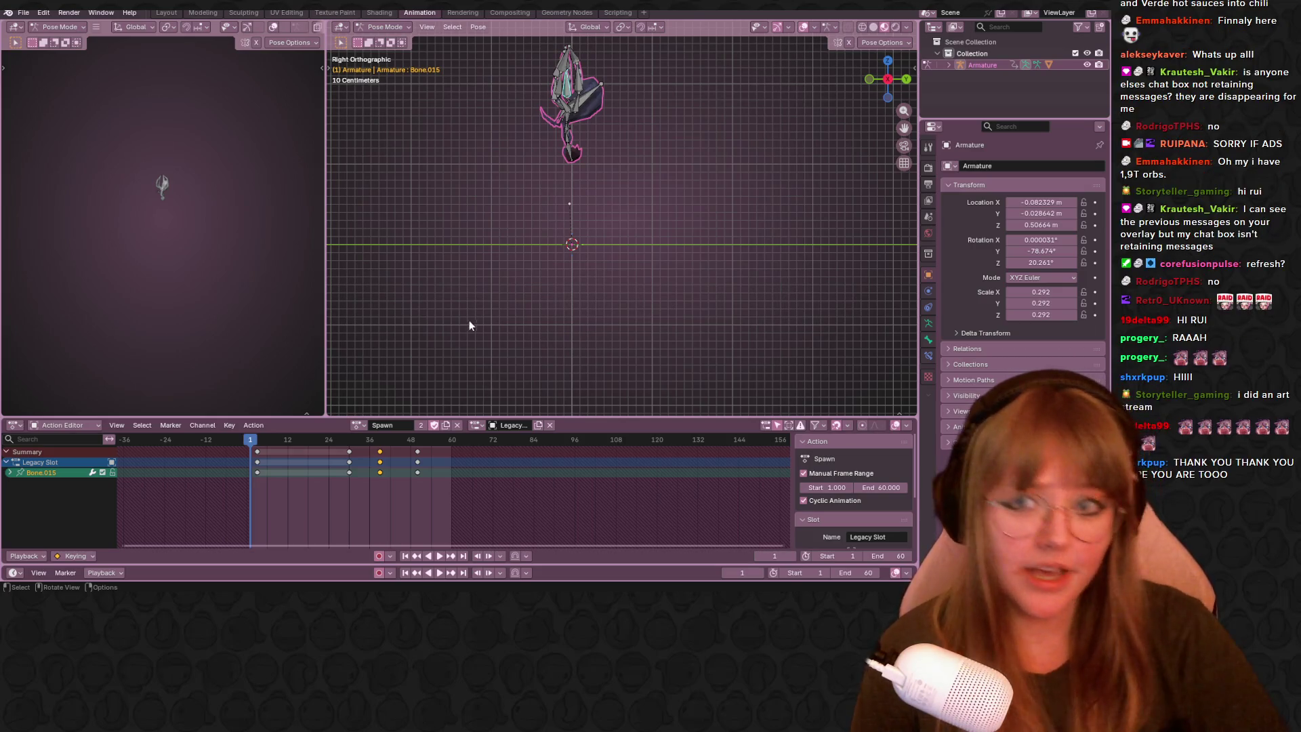
pyautogui.press('space')
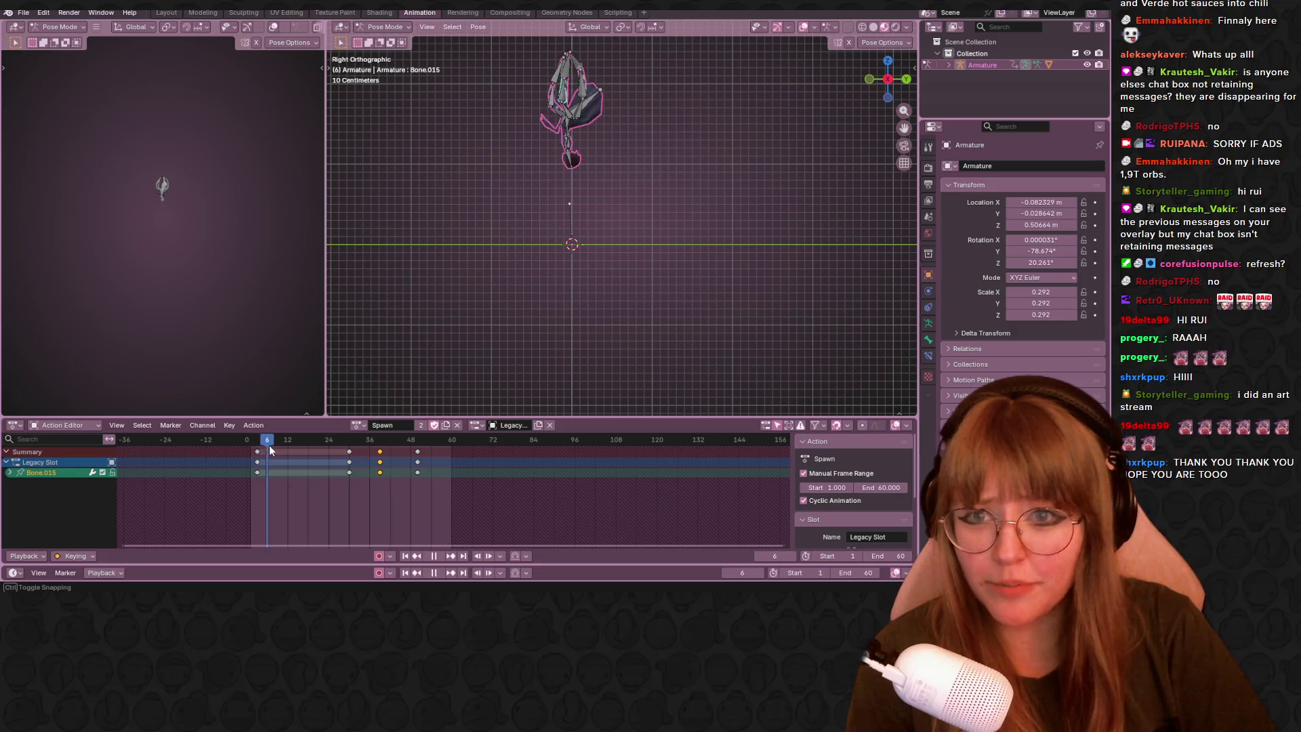
pyautogui.moveTo(301, 461)
pyautogui.mouseDown()
pyautogui.moveTo(384, 461)
pyautogui.moveTo(370, 456)
pyautogui.mouseUp()
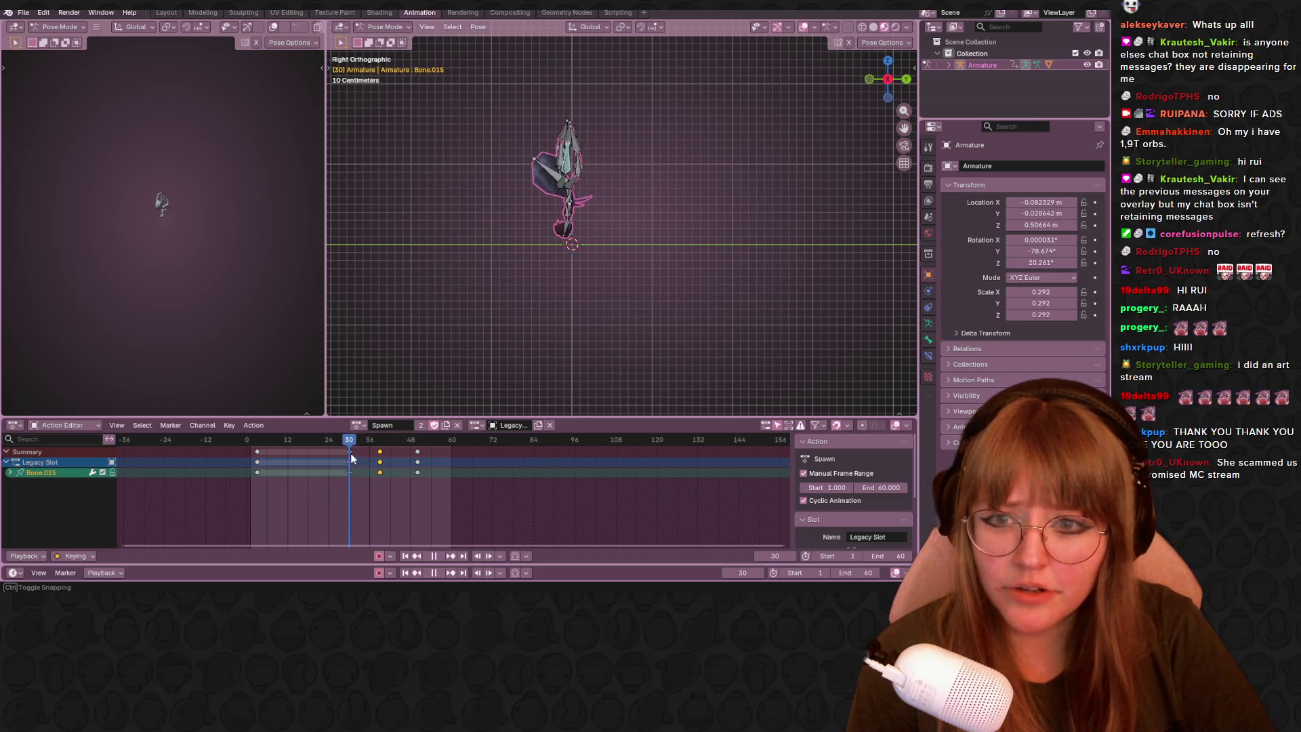
pyautogui.moveTo(372, 458); pyautogui.dragTo(377, 458)
pyautogui.scroll(1, 590, 244)
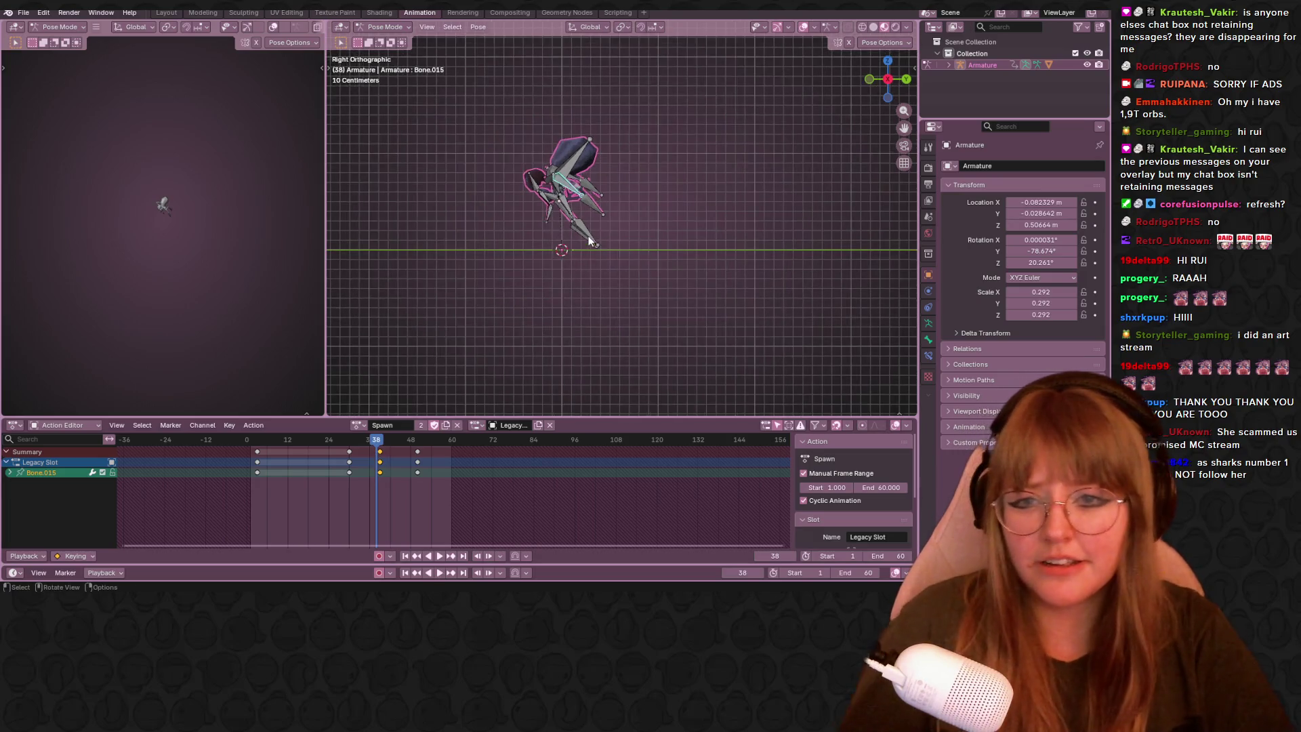
pyautogui.scroll(1, 585, 241)
pyautogui.scroll(2, 580, 238)
pyautogui.click(506, 171)
pyautogui.moveTo(378, 440); pyautogui.dragTo(381, 440)
pyautogui.moveTo(484, 207)
pyautogui.mouseDown(button='middle')
pyautogui.moveTo(558, 223)
pyautogui.moveTo(543, 202)
pyautogui.moveTo(562, 233)
pyautogui.mouseUp(button='middle')
pyautogui.click(541, 195)
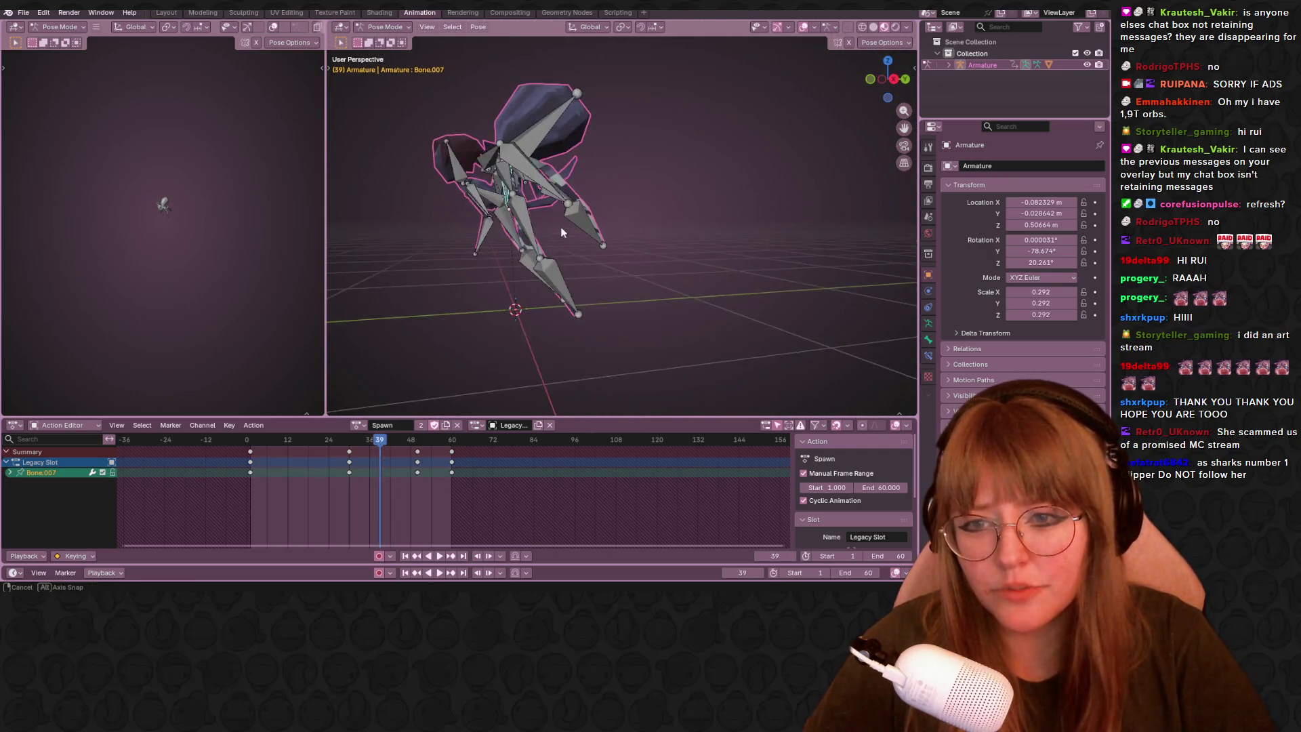
pyautogui.click(887, 62)
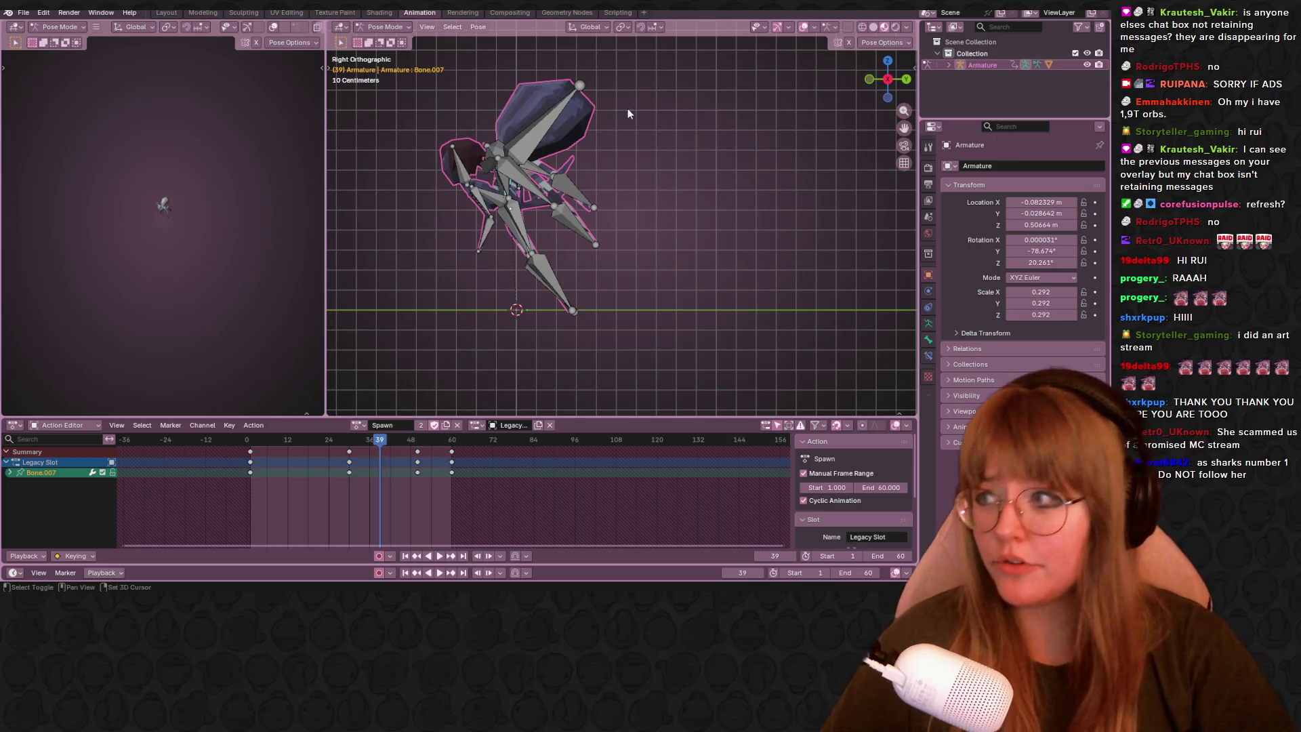
# Rotate the selected bone to tilt the spider's body and select Bone.011.
pyautogui.keyDown('shift'); pyautogui.moveTo(628, 108); pyautogui.dragTo(672, 128, button='middle'); pyautogui.keyUp('shift')
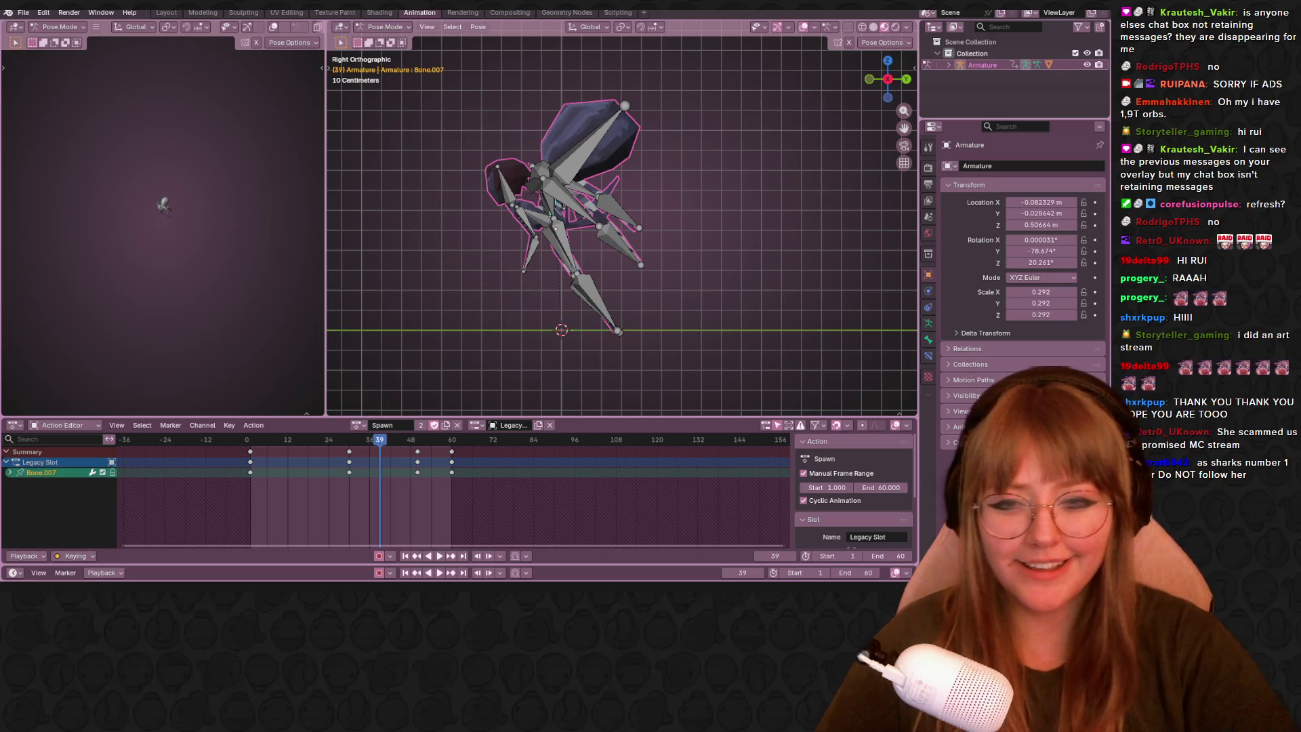
pyautogui.keyDown('shift'); pyautogui.moveTo(621, 189); pyautogui.dragTo(627, 198, button='middle'); pyautogui.keyUp('shift')
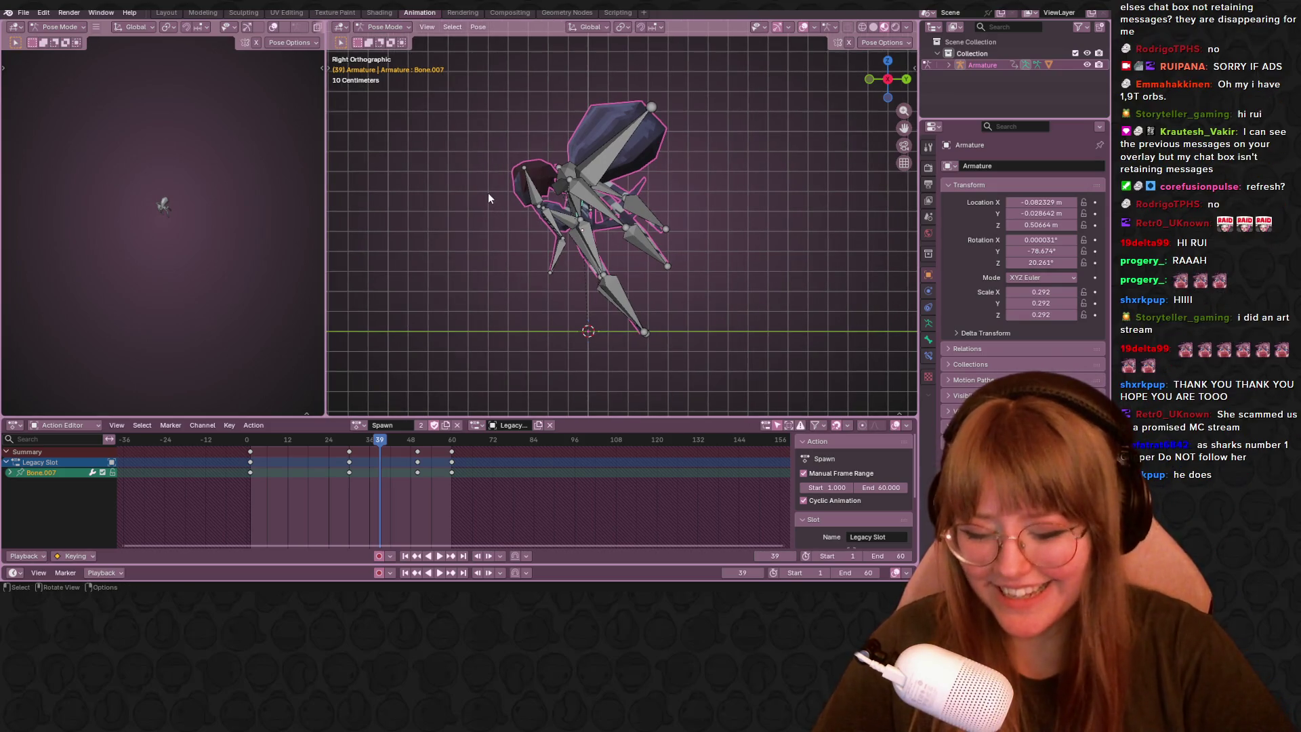
pyautogui.press('r')
pyautogui.click(509, 222)
pyautogui.moveTo(508, 222); pyautogui.dragTo(574, 222, button='middle')
pyautogui.click(587, 215)
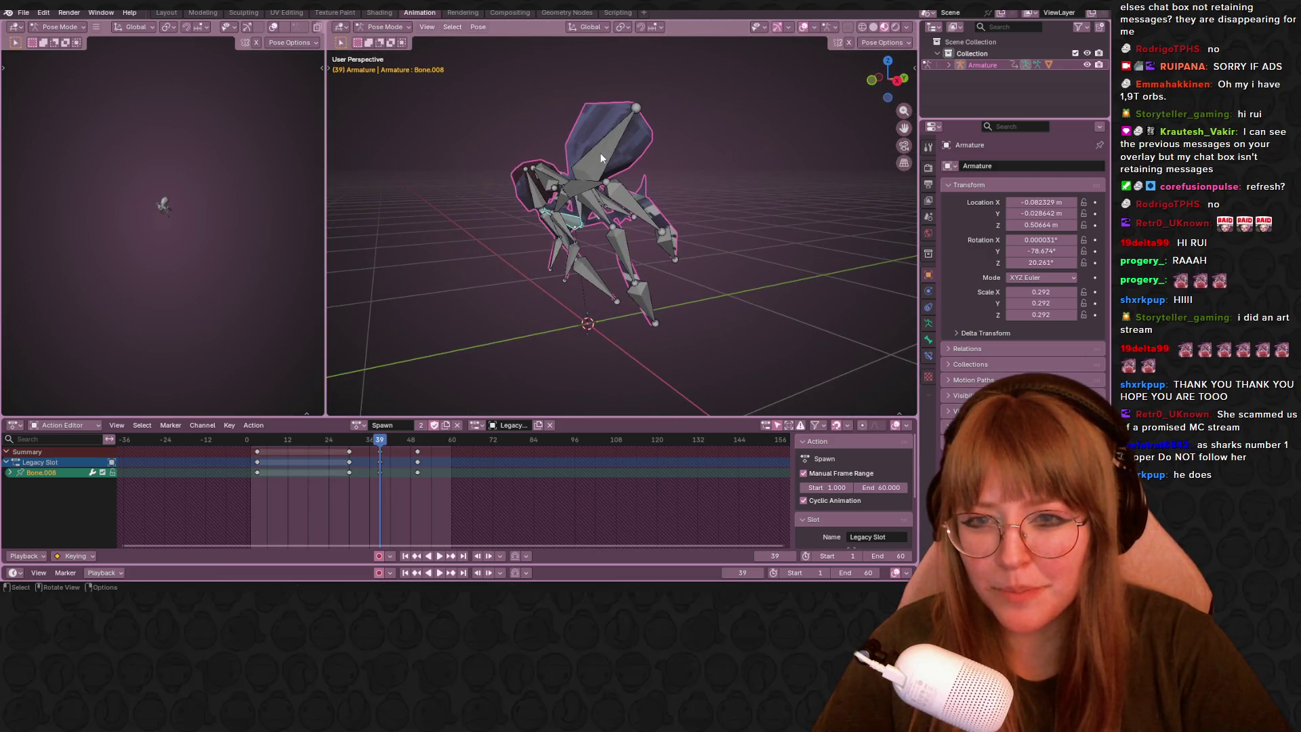
pyautogui.moveTo(585, 217); pyautogui.dragTo(591, 210, button='middle')
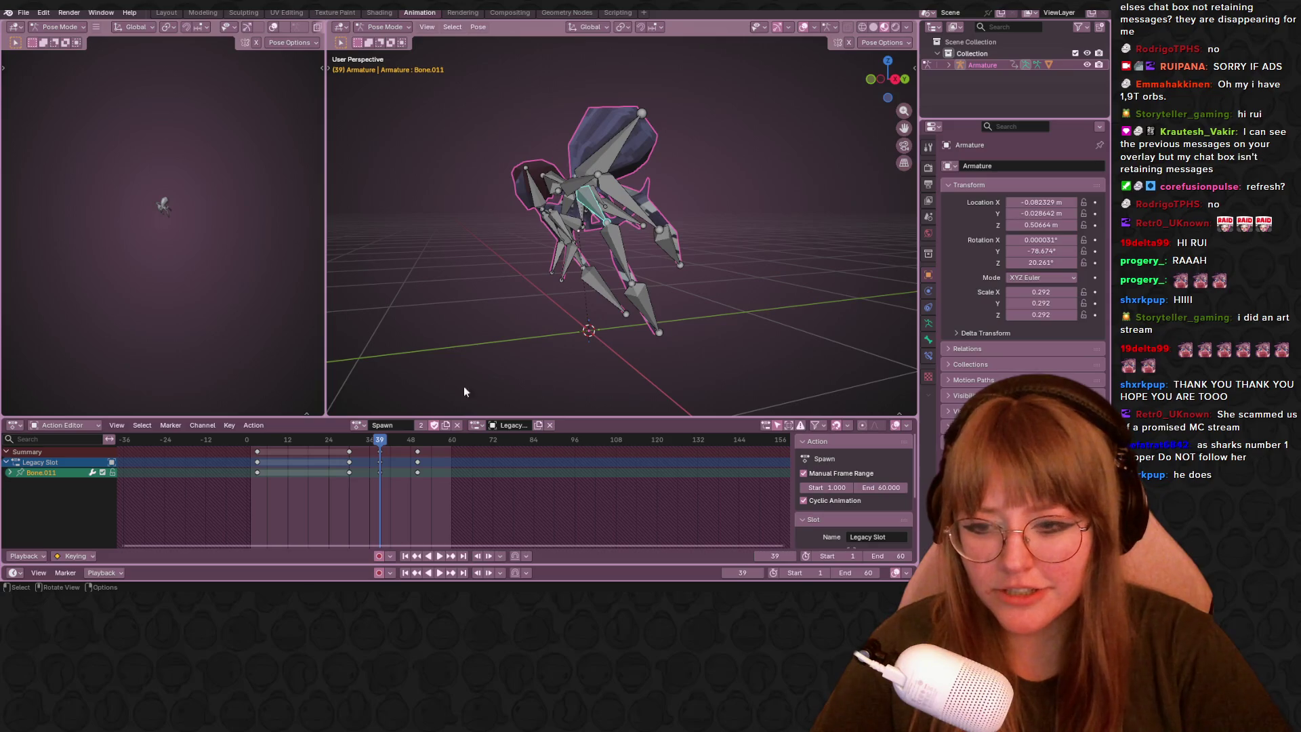
# Scrub to frame 43, select Bone.007 and rotate it in the side orthographic view.
pyautogui.moveTo(388, 449); pyautogui.dragTo(393, 448)
pyautogui.moveTo(564, 268); pyautogui.dragTo(671, 244, button='middle')
pyautogui.click(590, 219)
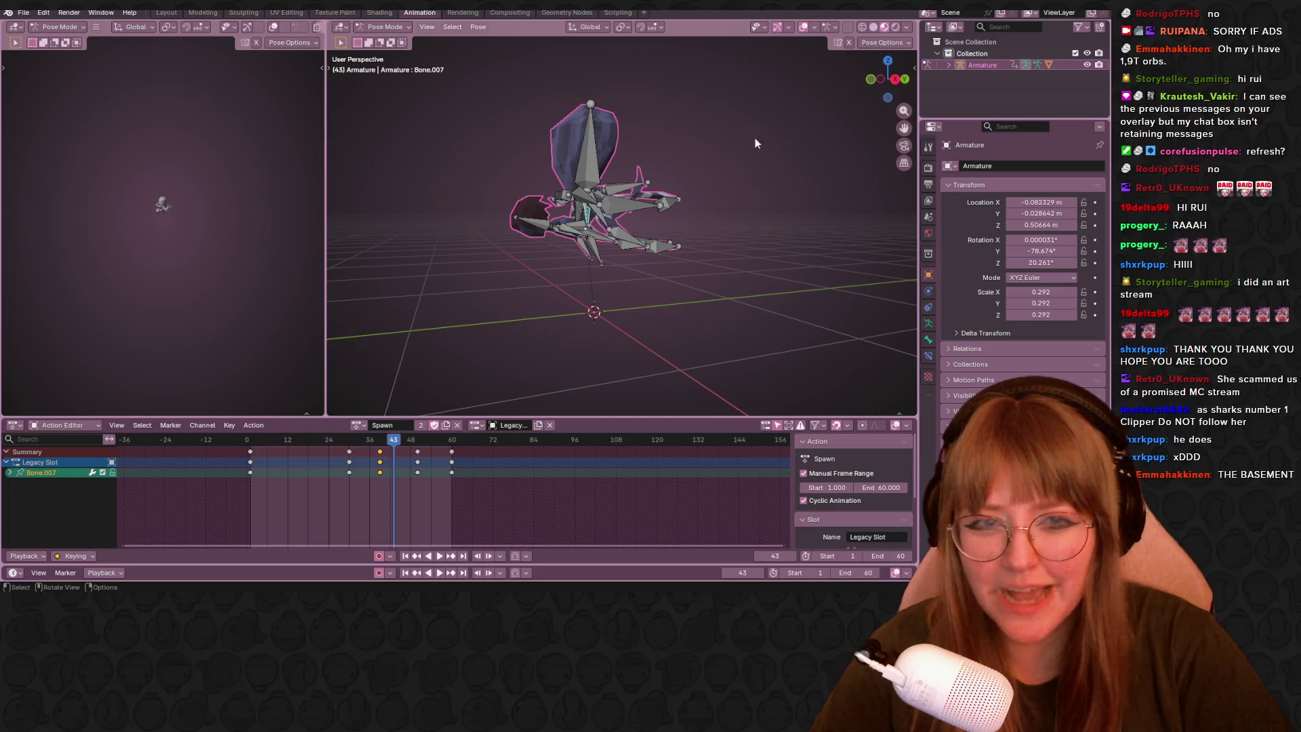
pyautogui.click(895, 78)
pyautogui.scroll(-2, 753, 246)
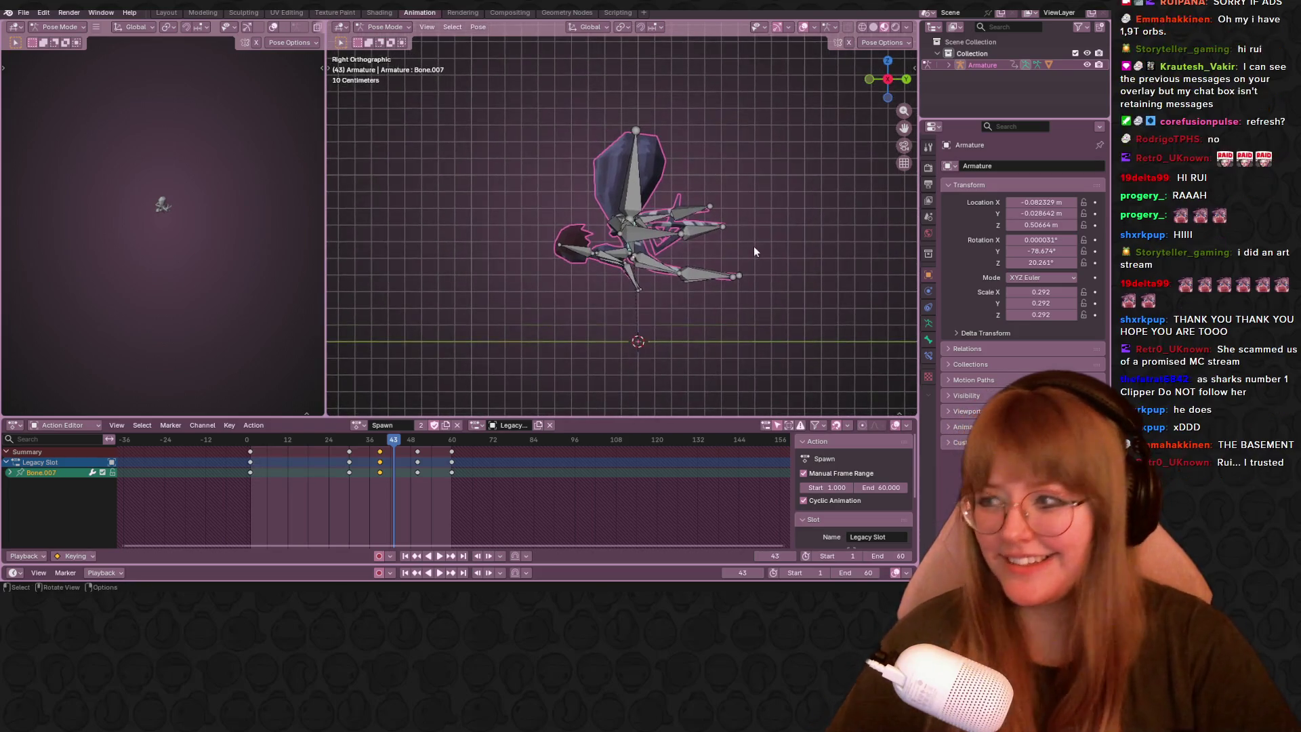
pyautogui.scroll(1, 681, 266)
pyautogui.moveTo(681, 265)
pyautogui.keyDown('shift'); pyautogui.mouseDown(button='middle')
pyautogui.moveTo(581, 234)
pyautogui.moveTo(575, 280)
pyautogui.mouseUp(button='middle'); pyautogui.keyUp('shift')
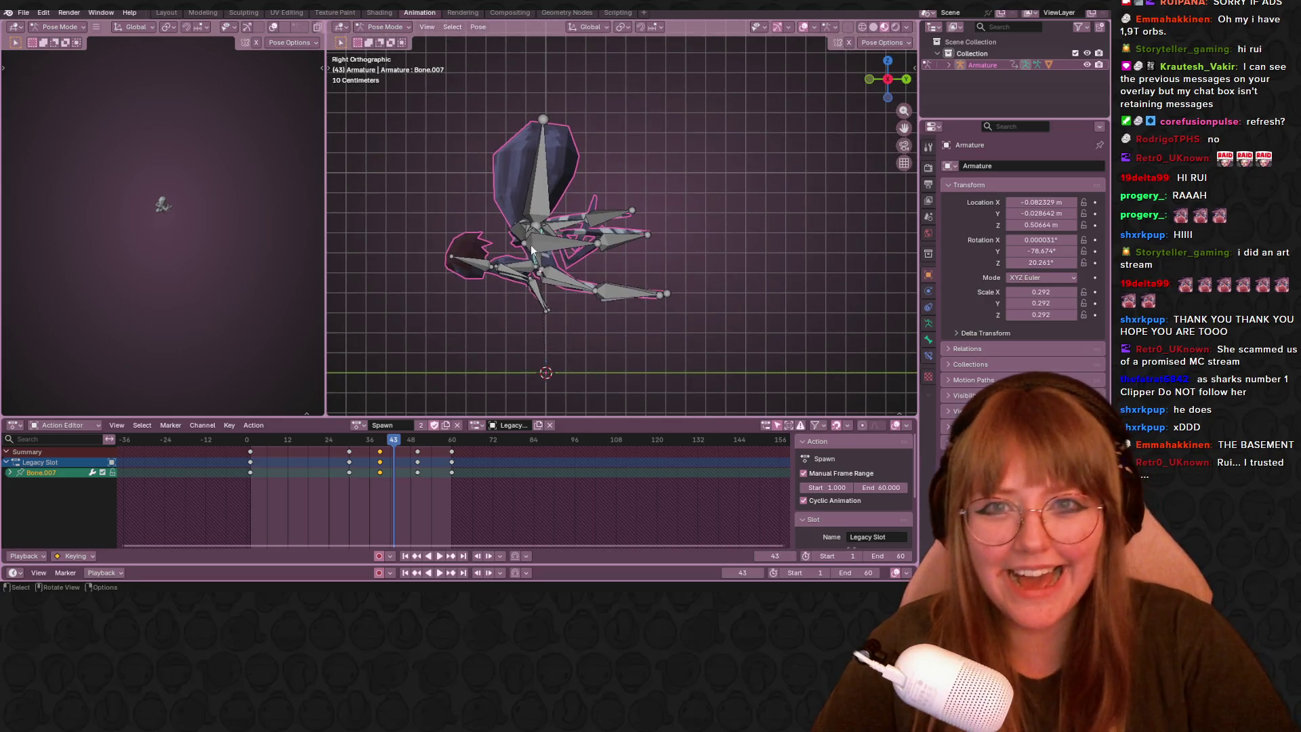
pyautogui.press('r')
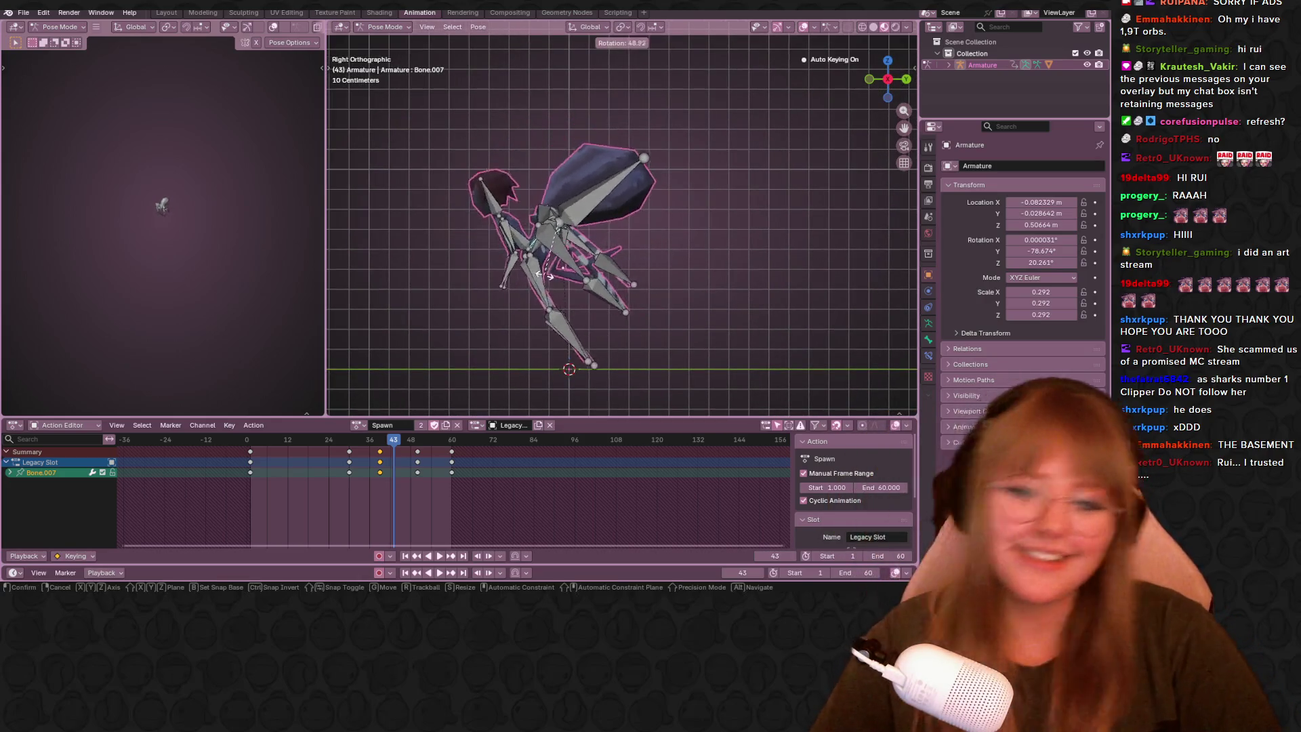
pyautogui.click(519, 276)
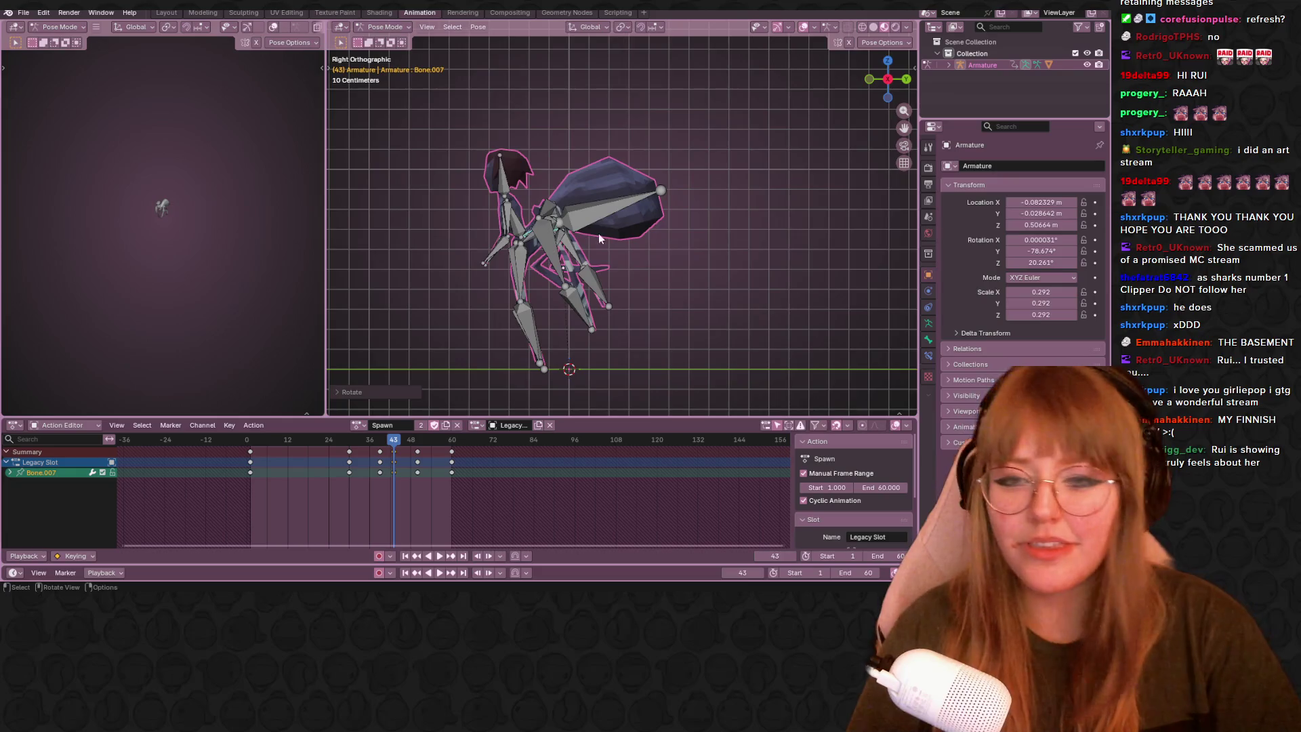
# Play the Spawn animation, scrub back through frames 43 to 31, and show Bone.007's transform properties.
pyautogui.keyDown('shift'); pyautogui.moveTo(599, 236); pyautogui.dragTo(632, 214, button='middle'); pyautogui.keyUp('shift')
pyautogui.press('space')
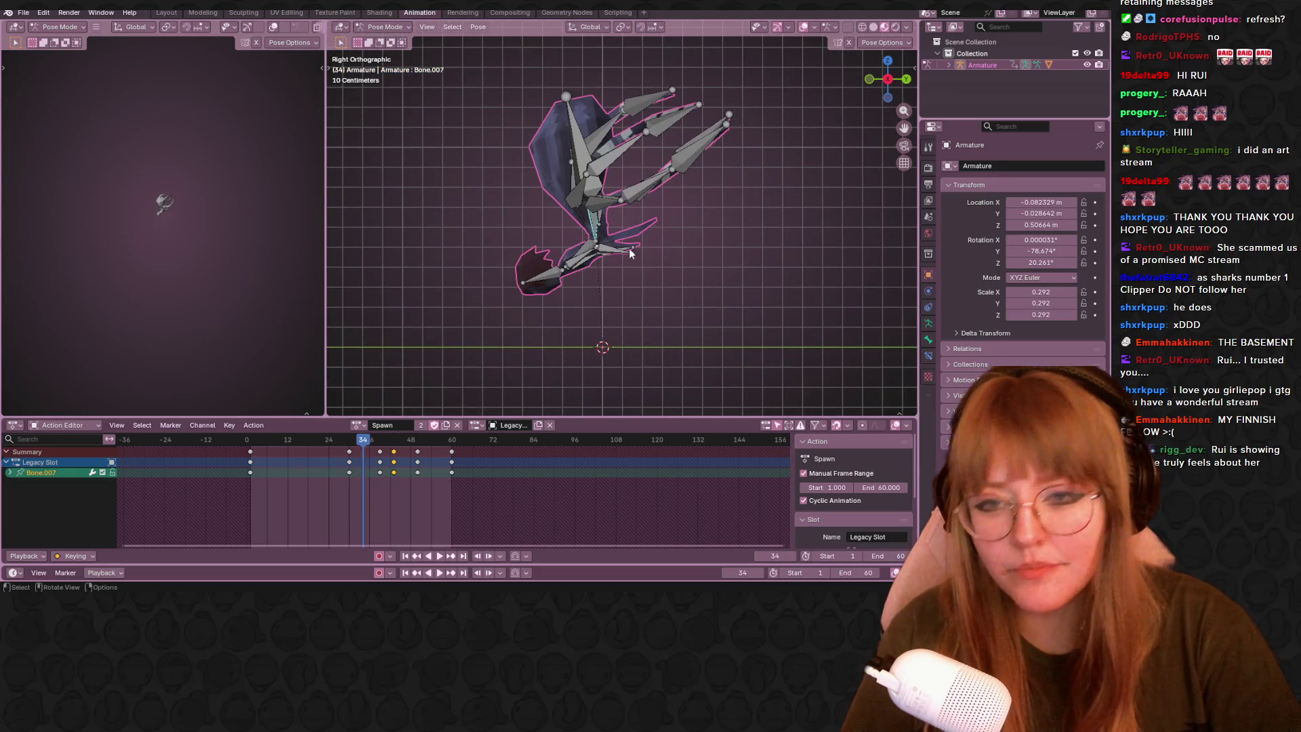
pyautogui.keyDown('shift'); pyautogui.moveTo(694, 251); pyautogui.dragTo(699, 211, button='middle'); pyautogui.keyUp('shift')
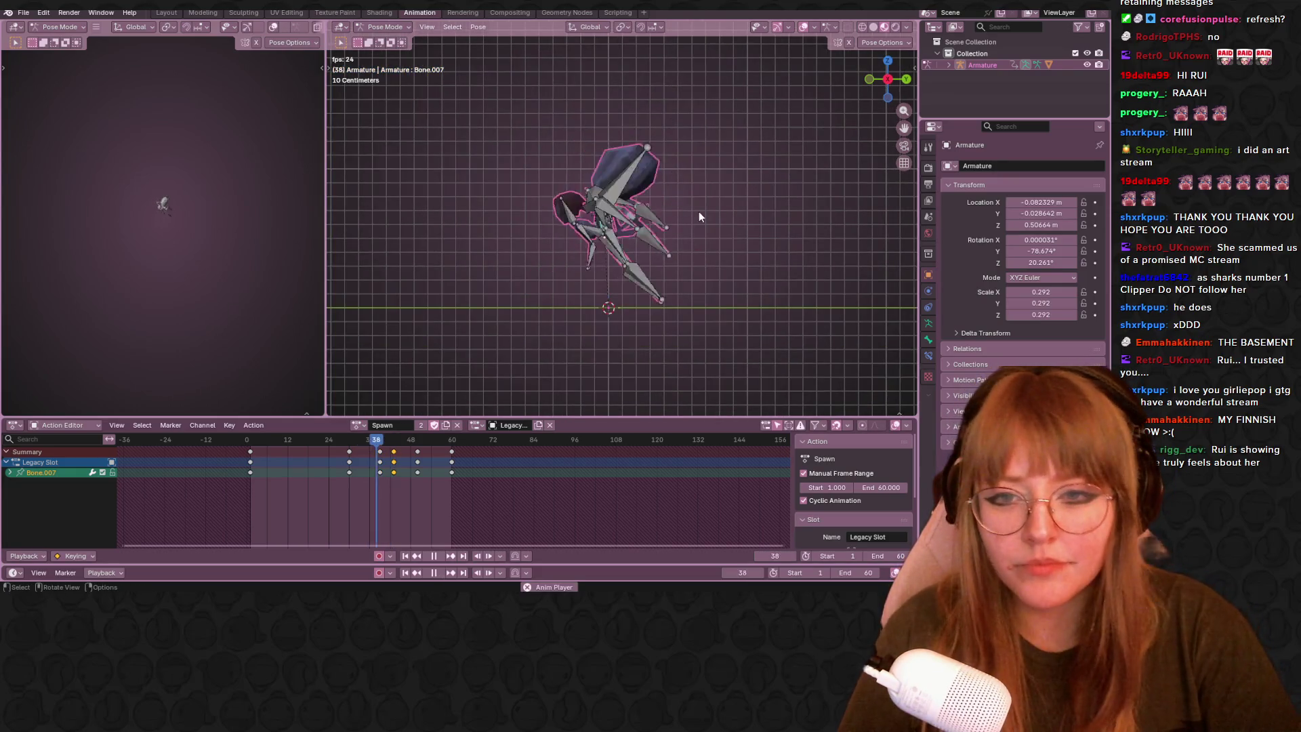
pyautogui.click(422, 458)
pyautogui.moveTo(435, 436)
pyautogui.mouseDown()
pyautogui.moveTo(393, 443)
pyautogui.moveTo(410, 450)
pyautogui.moveTo(372, 438)
pyautogui.mouseUp()
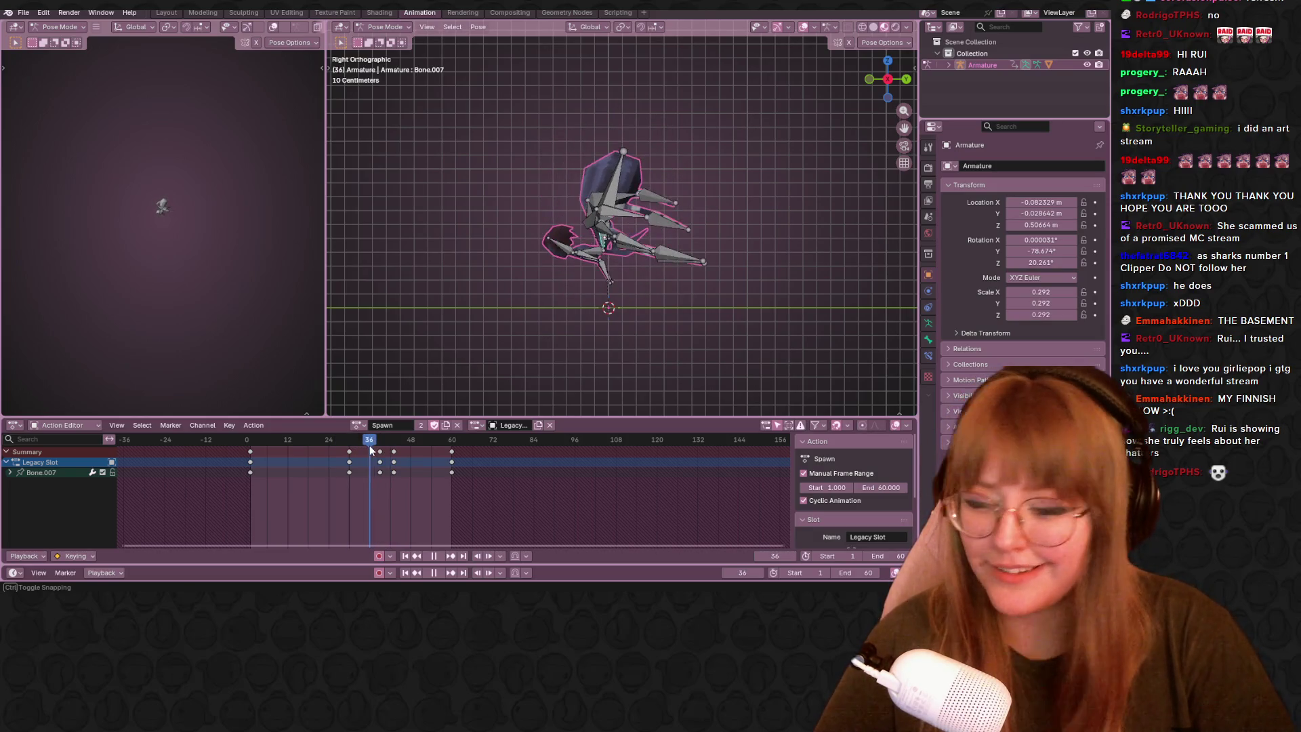
pyautogui.moveTo(374, 438)
pyautogui.mouseDown()
pyautogui.moveTo(354, 448)
pyautogui.moveTo(388, 439)
pyautogui.moveTo(363, 435)
pyautogui.mouseUp()
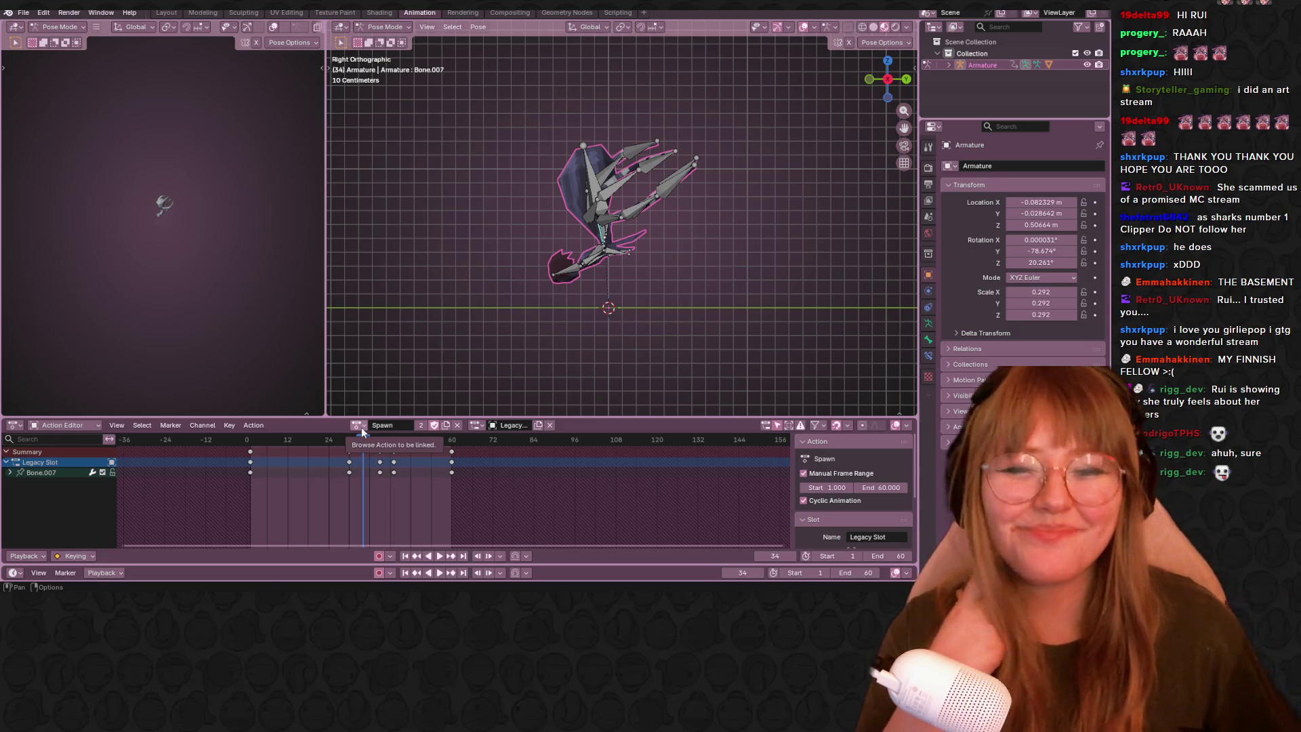
pyautogui.click(928, 338)
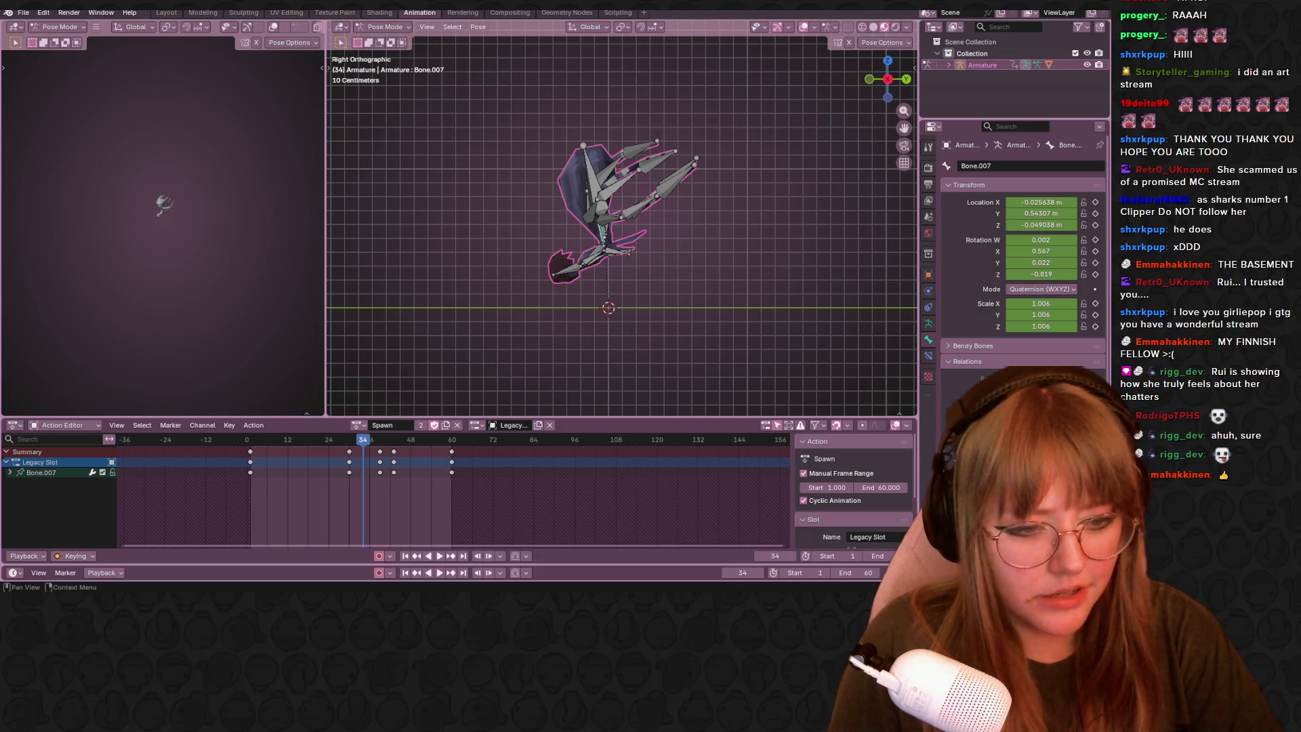
pyautogui.moveTo(650, 214)
pyautogui.mouseDown(button='middle')
pyautogui.moveTo(753, 216)
pyautogui.moveTo(651, 244)
pyautogui.mouseUp(button='middle')
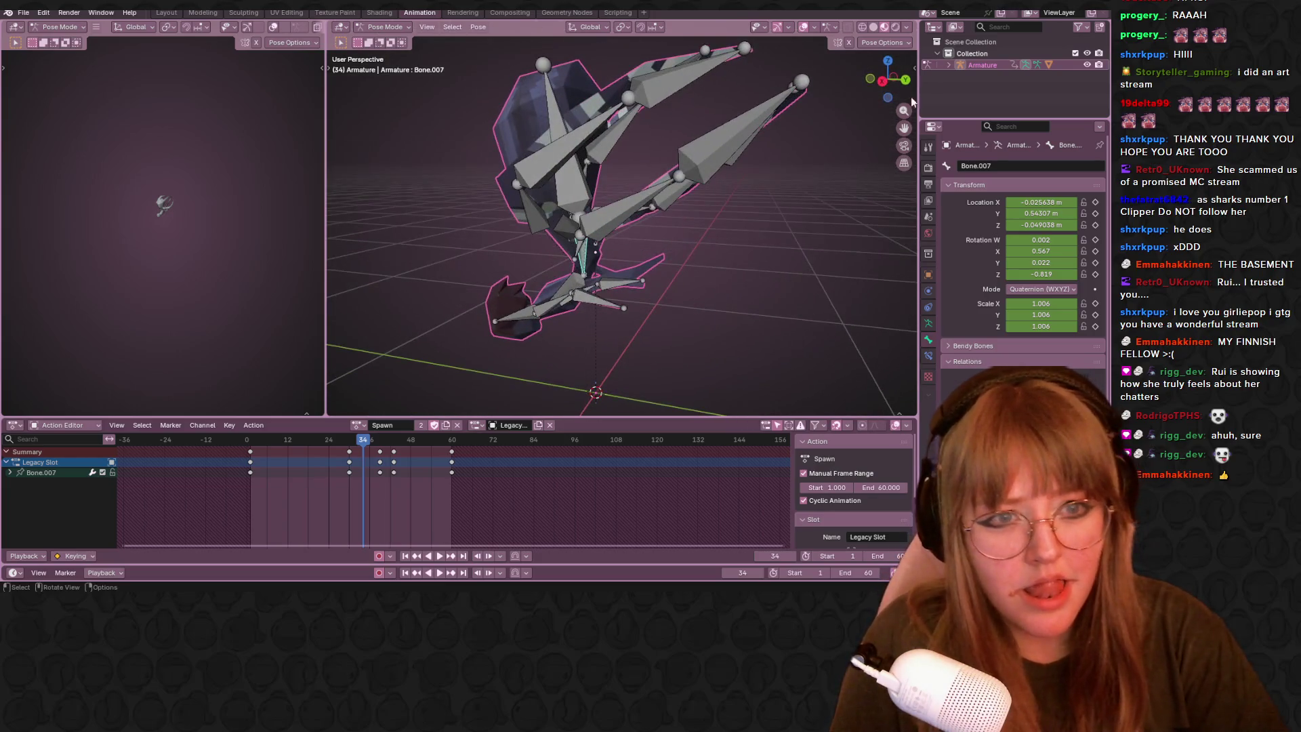
pyautogui.click(883, 81)
pyautogui.scroll(-2, 639, 186)
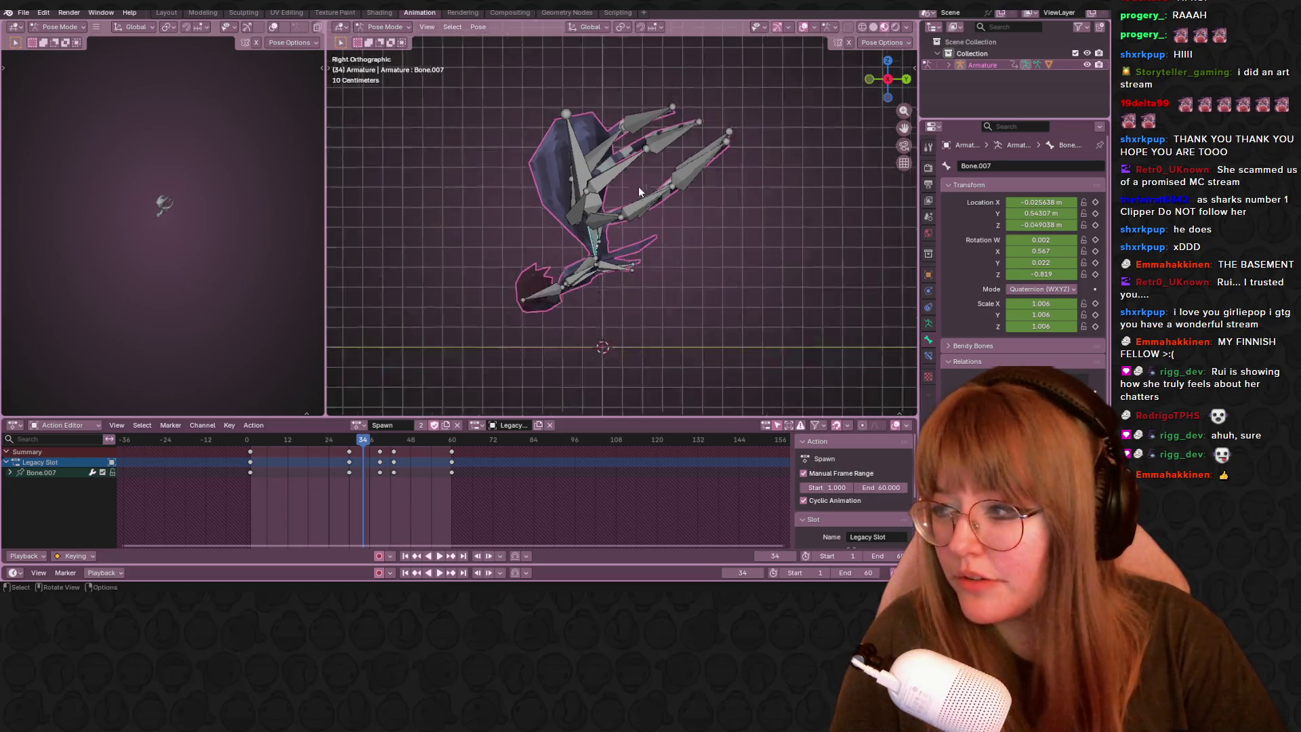
pyautogui.scroll(-1, 639, 186)
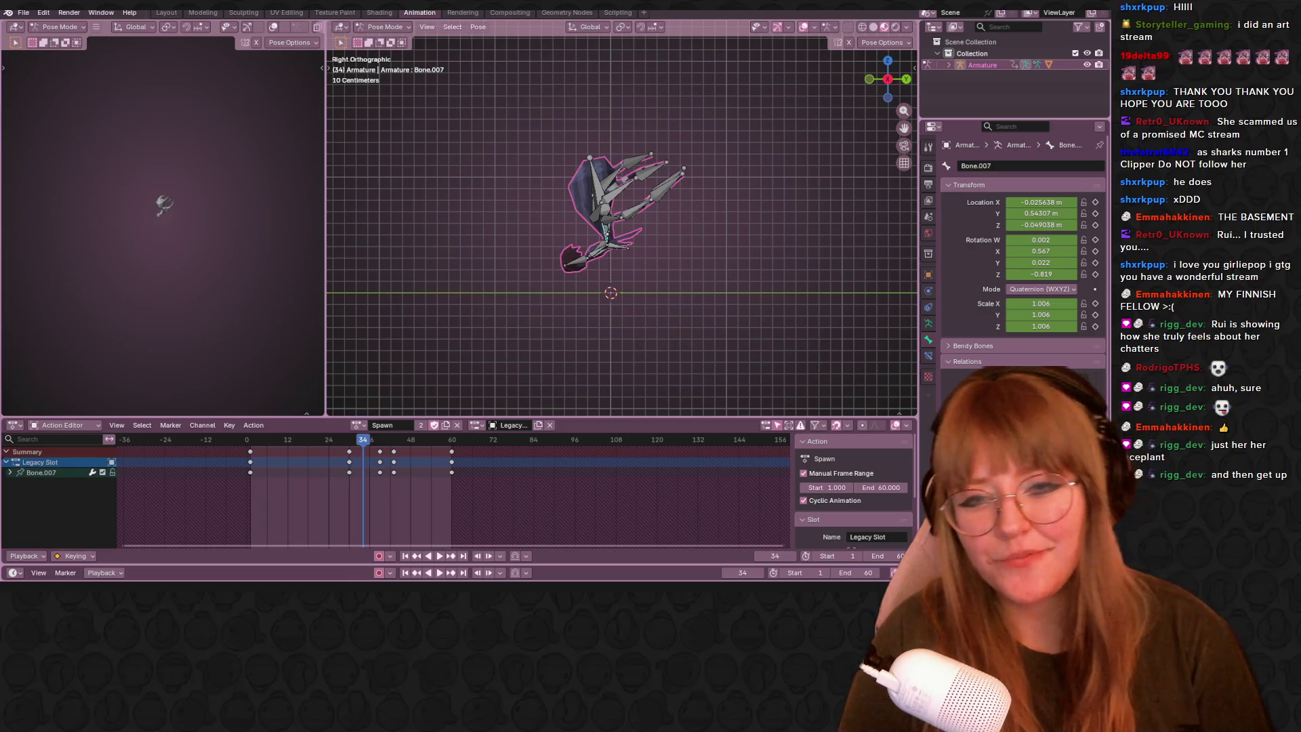
pyautogui.moveTo(369, 451)
pyautogui.mouseDown()
pyautogui.moveTo(354, 450)
pyautogui.moveTo(370, 444)
pyautogui.mouseUp()
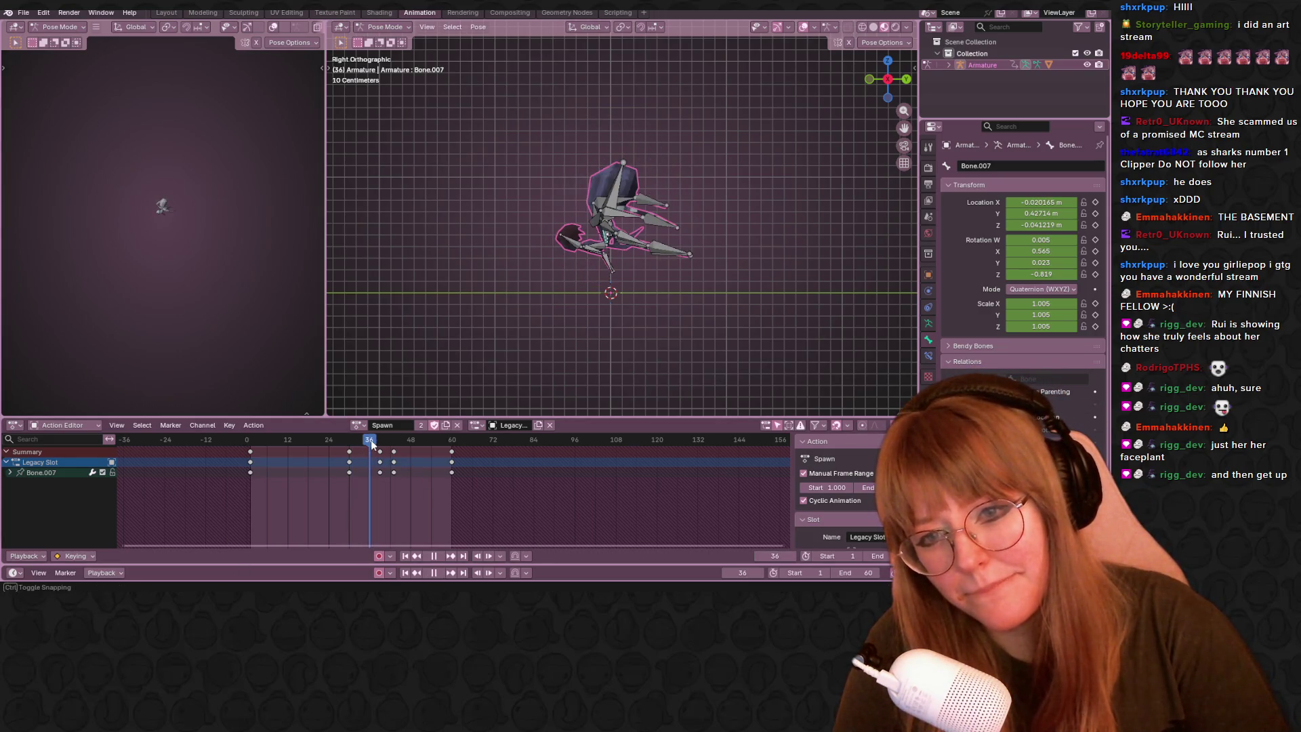
pyautogui.moveTo(371, 440)
pyautogui.mouseDown()
pyautogui.moveTo(339, 440)
pyautogui.moveTo(367, 440)
pyautogui.moveTo(351, 449)
pyautogui.moveTo(366, 454)
pyautogui.mouseUp()
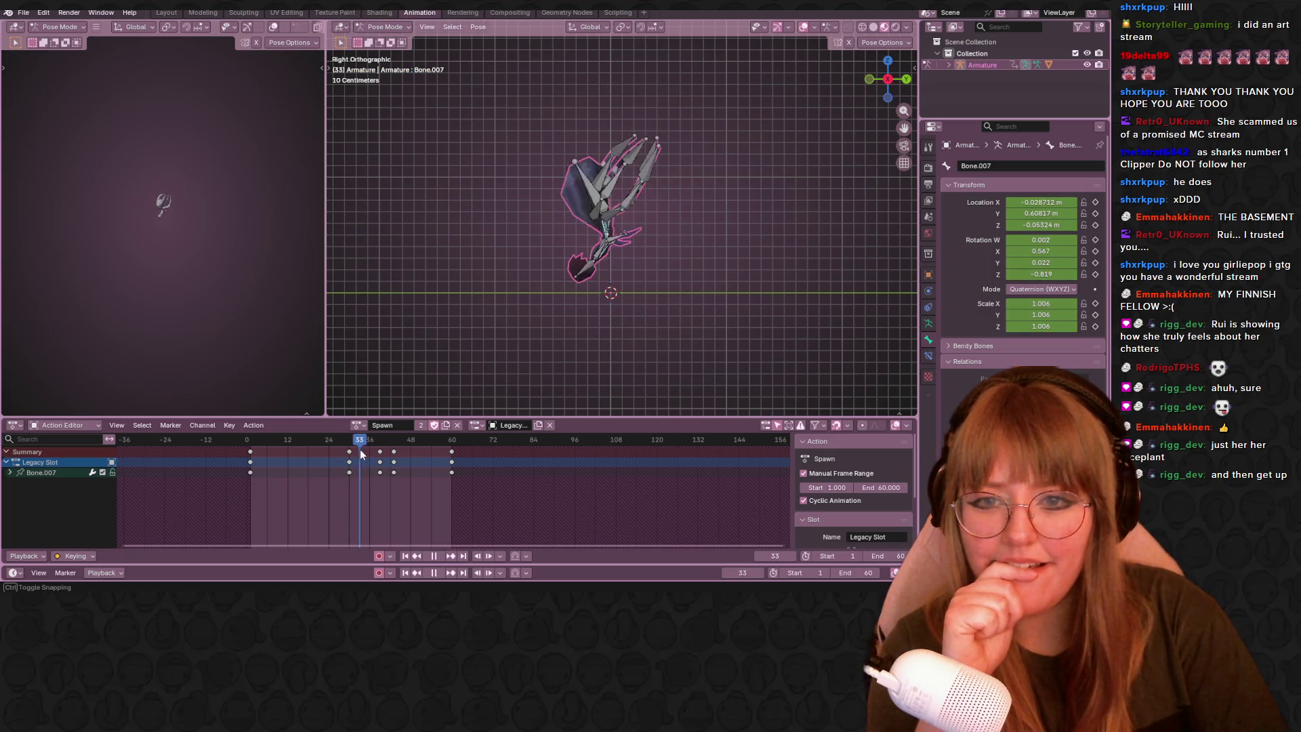
pyautogui.moveTo(366, 453); pyautogui.dragTo(383, 456)
pyautogui.scroll(3, 512, 351)
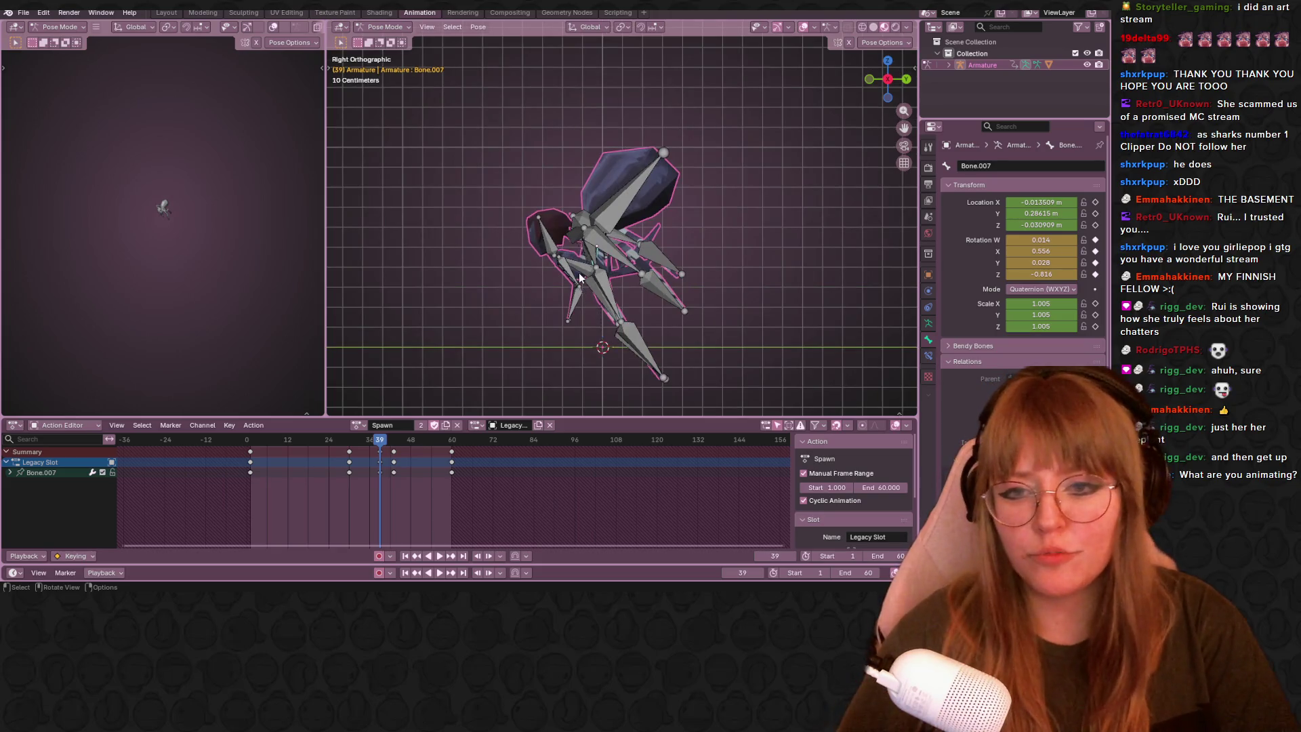
# Rotate leg bones Bone.008 and Bone.011 to swing the legs down.
pyautogui.click(578, 273)
pyautogui.press('r')
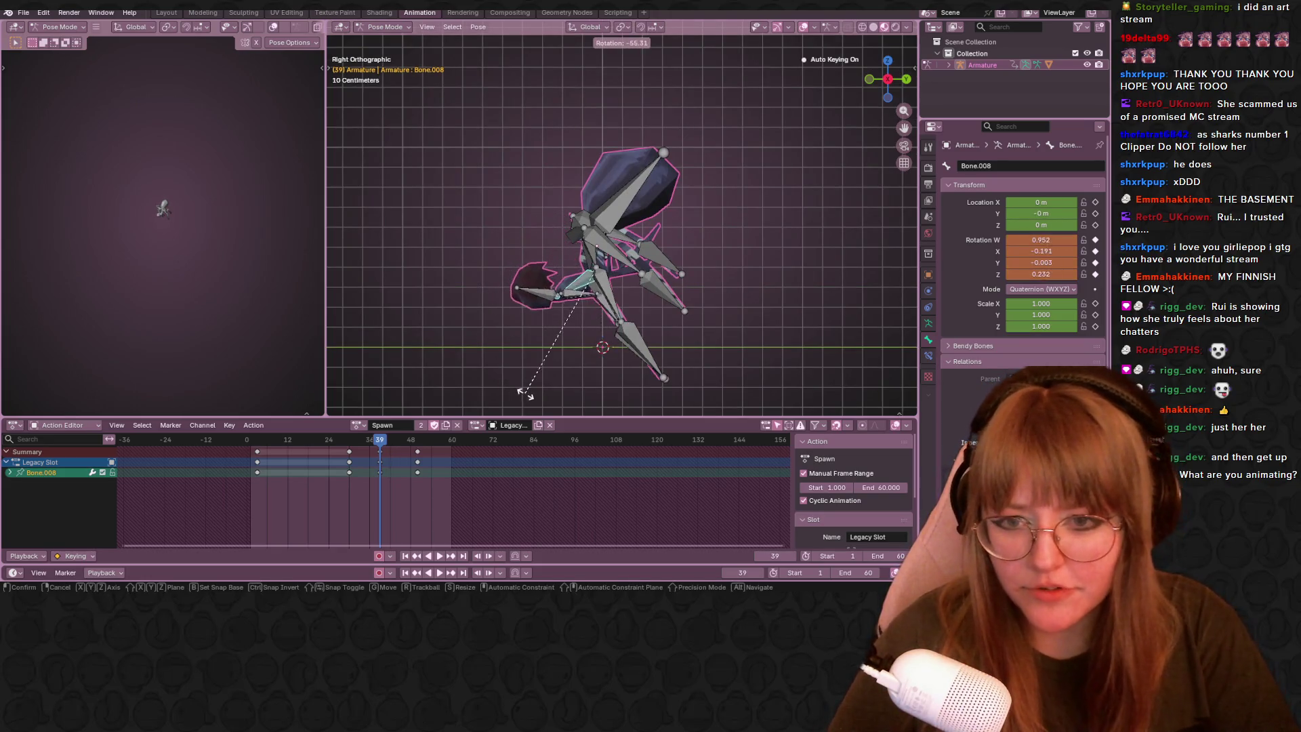
pyautogui.click(520, 296)
pyautogui.click(545, 317)
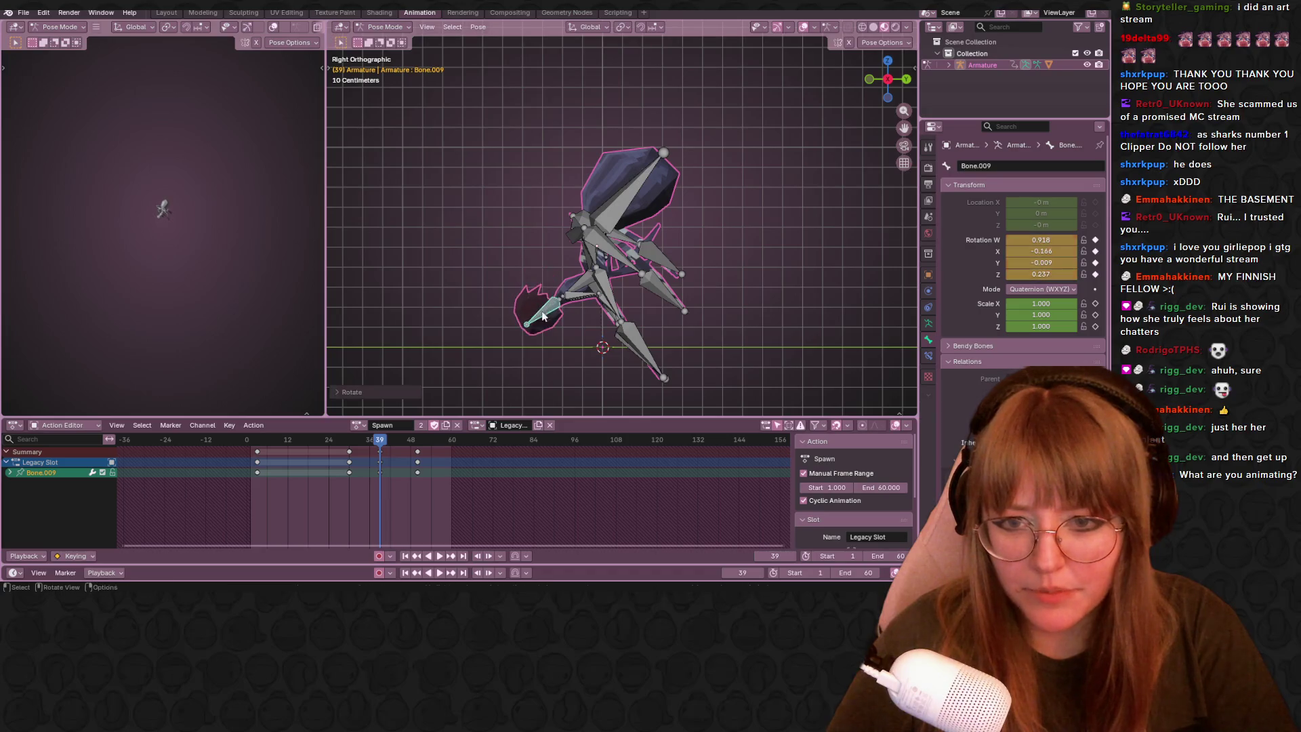
pyautogui.click(595, 260)
pyautogui.press('r')
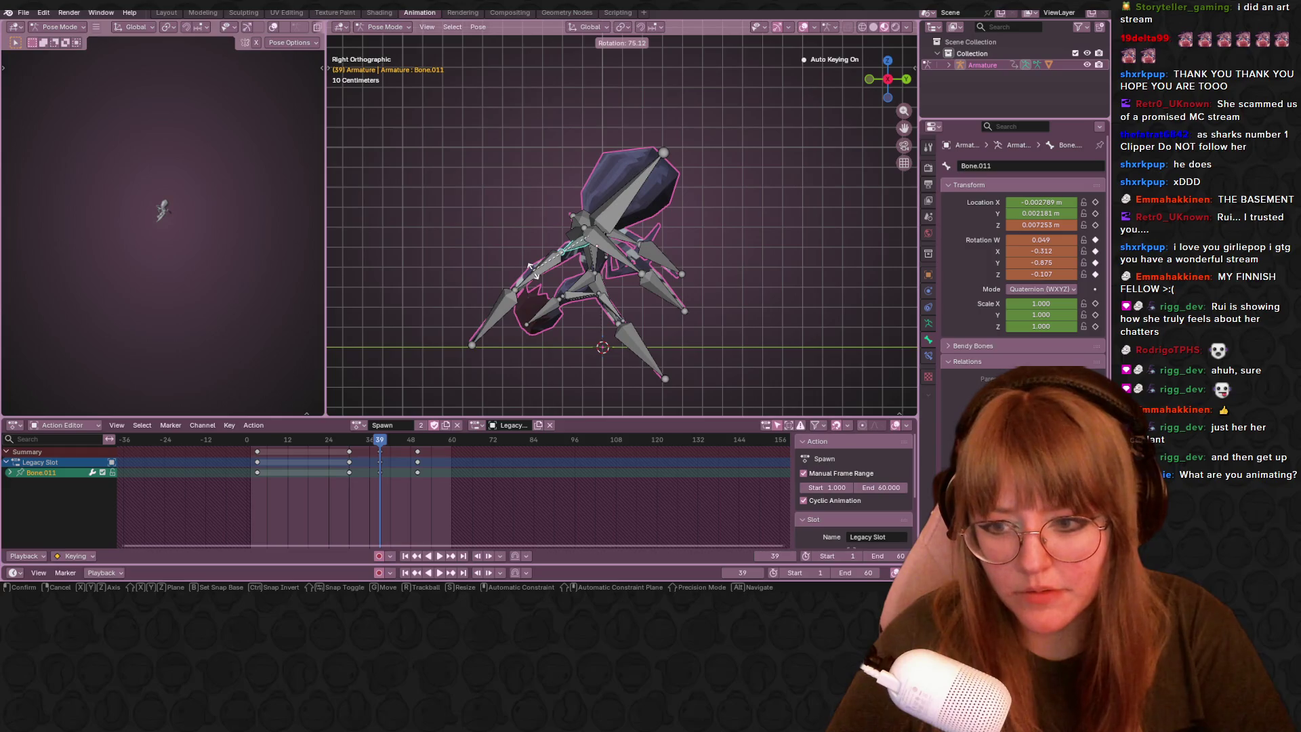
pyautogui.click(471, 360)
# At frame 42, rotate Bone.009, Bone.011, the root bone and Bone.014 into the new pose.
pyautogui.moveTo(375, 448); pyautogui.dragTo(392, 446)
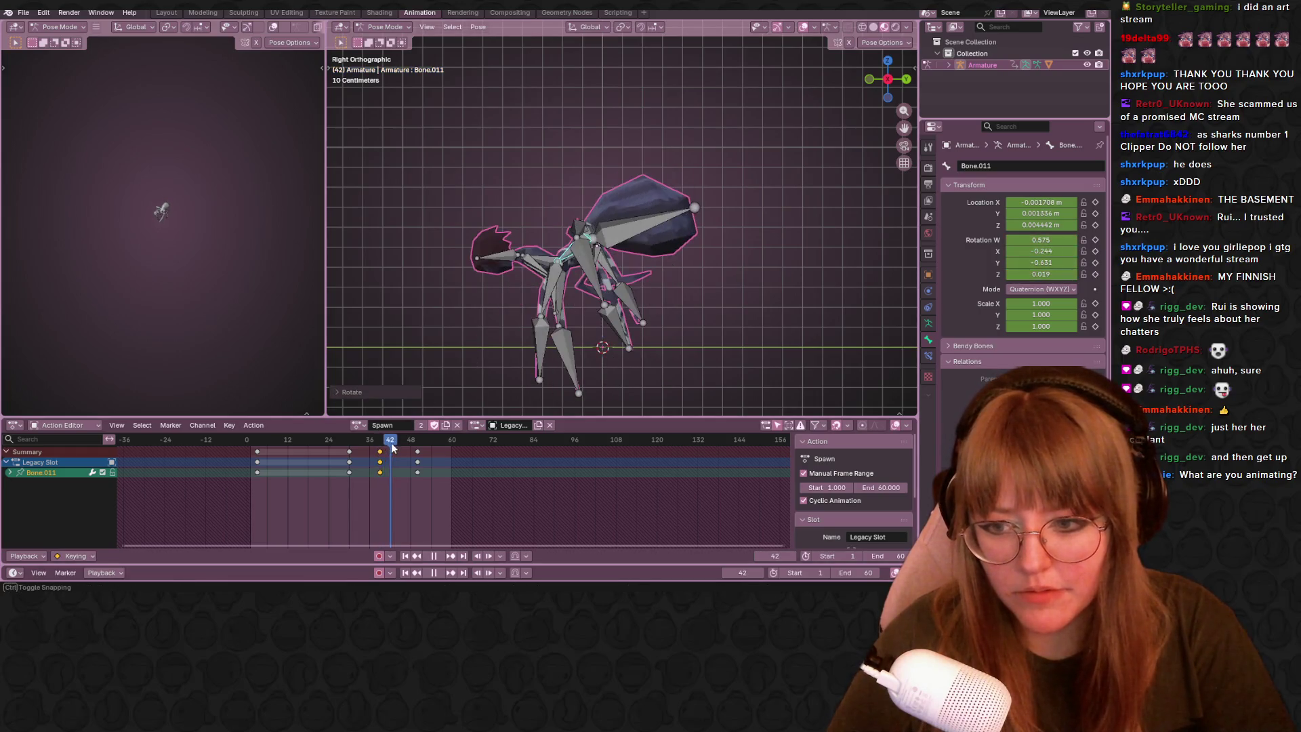
pyautogui.click(503, 259)
pyautogui.press('r')
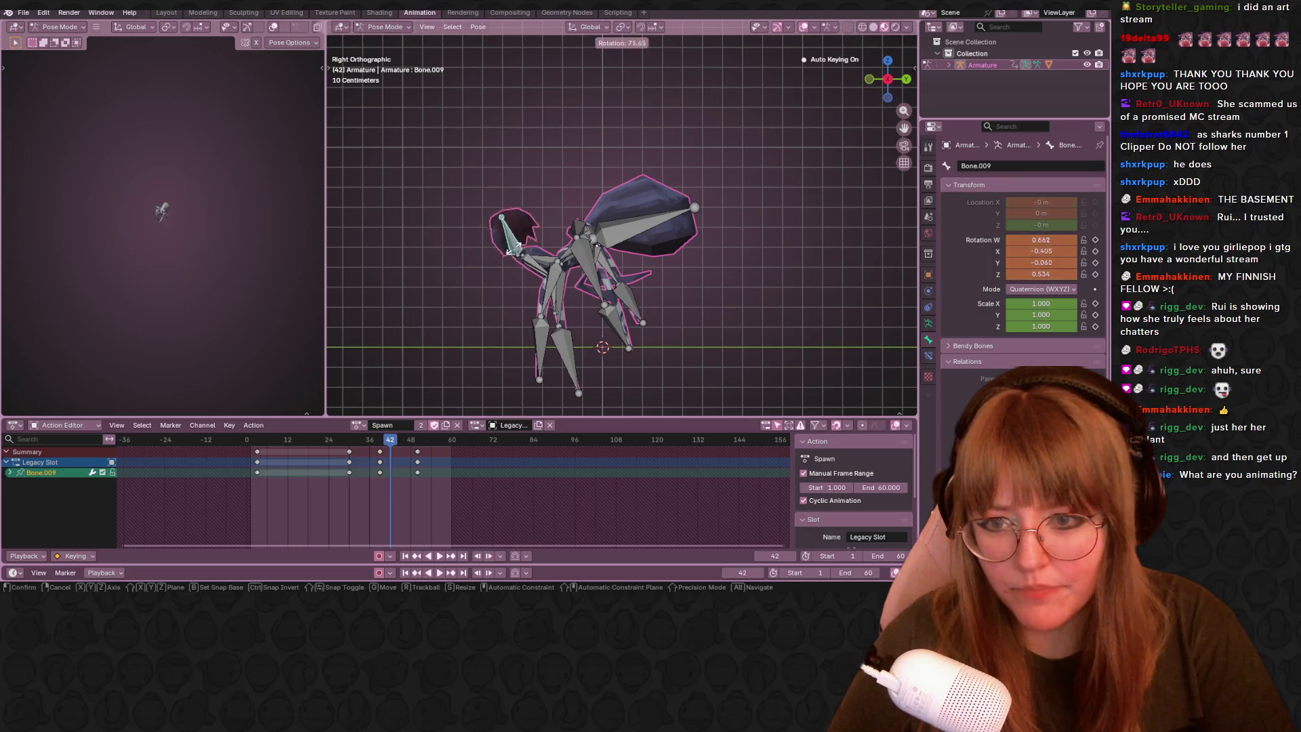
pyautogui.click(500, 249)
pyautogui.click(553, 272)
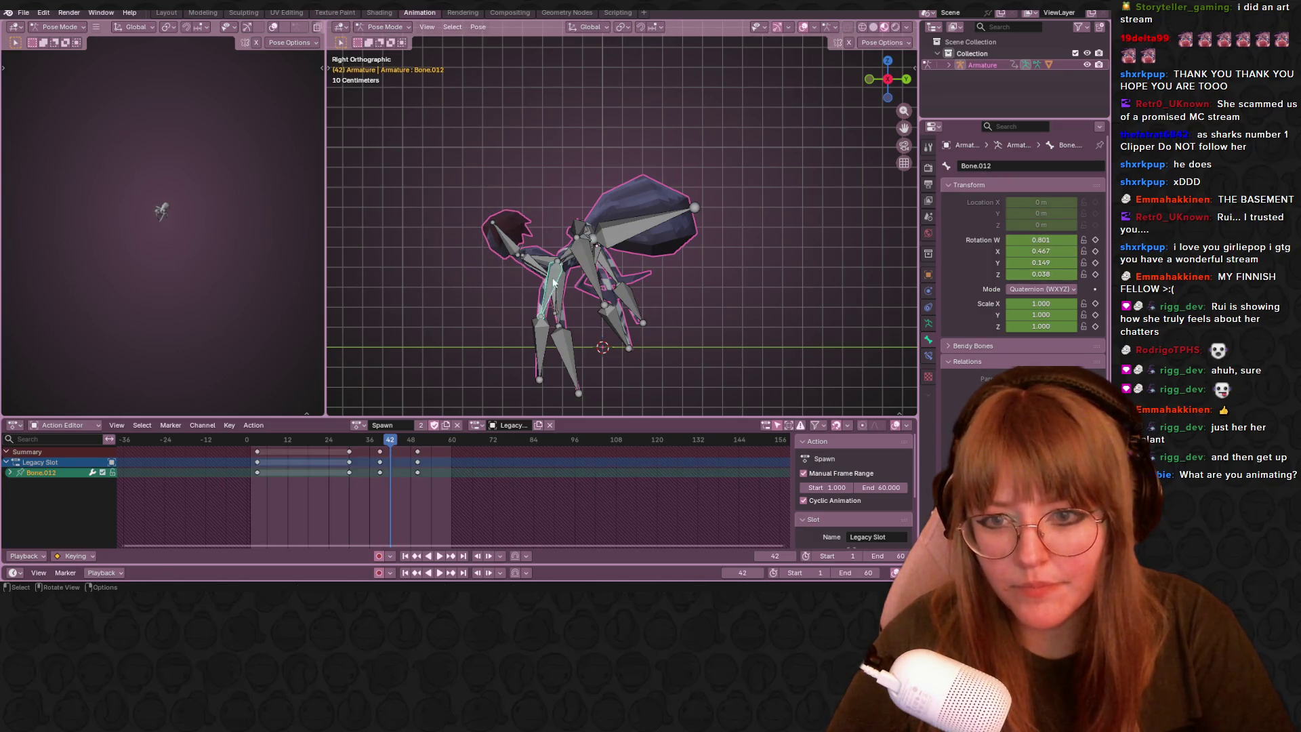
pyautogui.press('r')
pyautogui.click(553, 223)
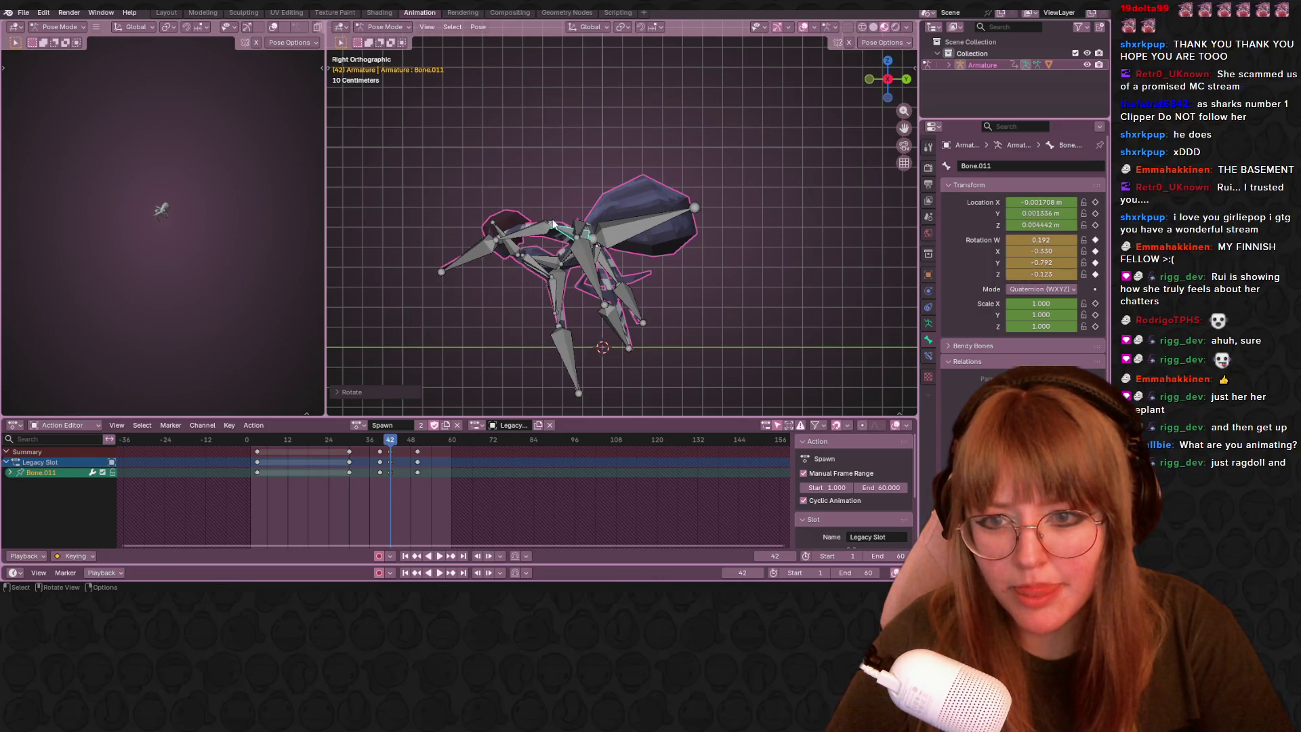
pyautogui.click(567, 253)
pyautogui.press('r')
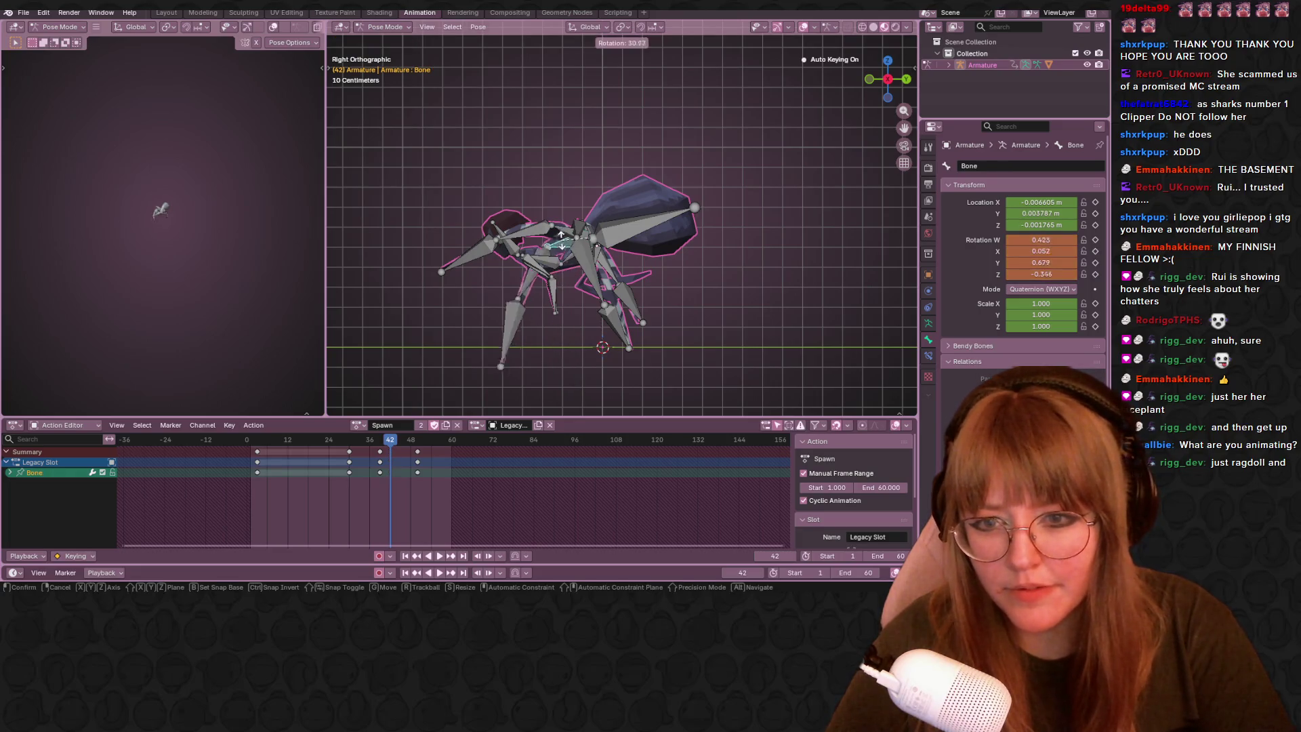
pyautogui.click(598, 247)
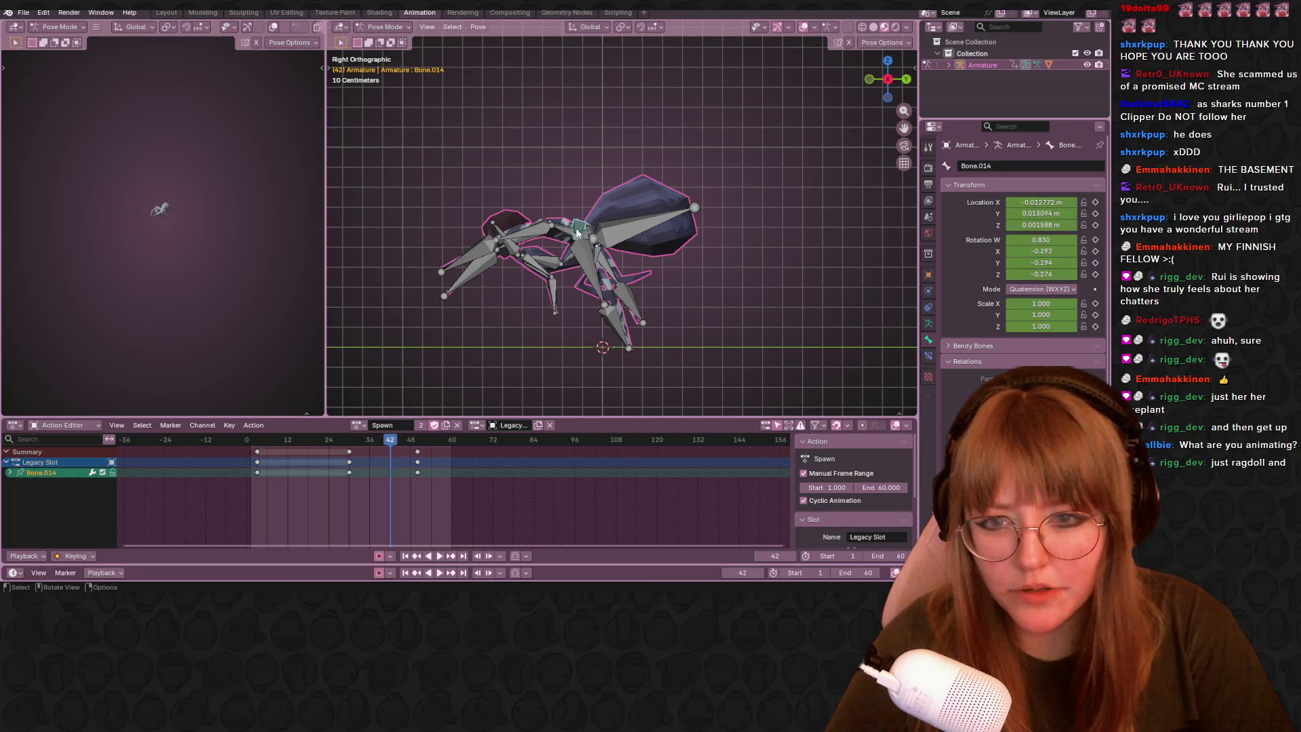
pyautogui.press('r')
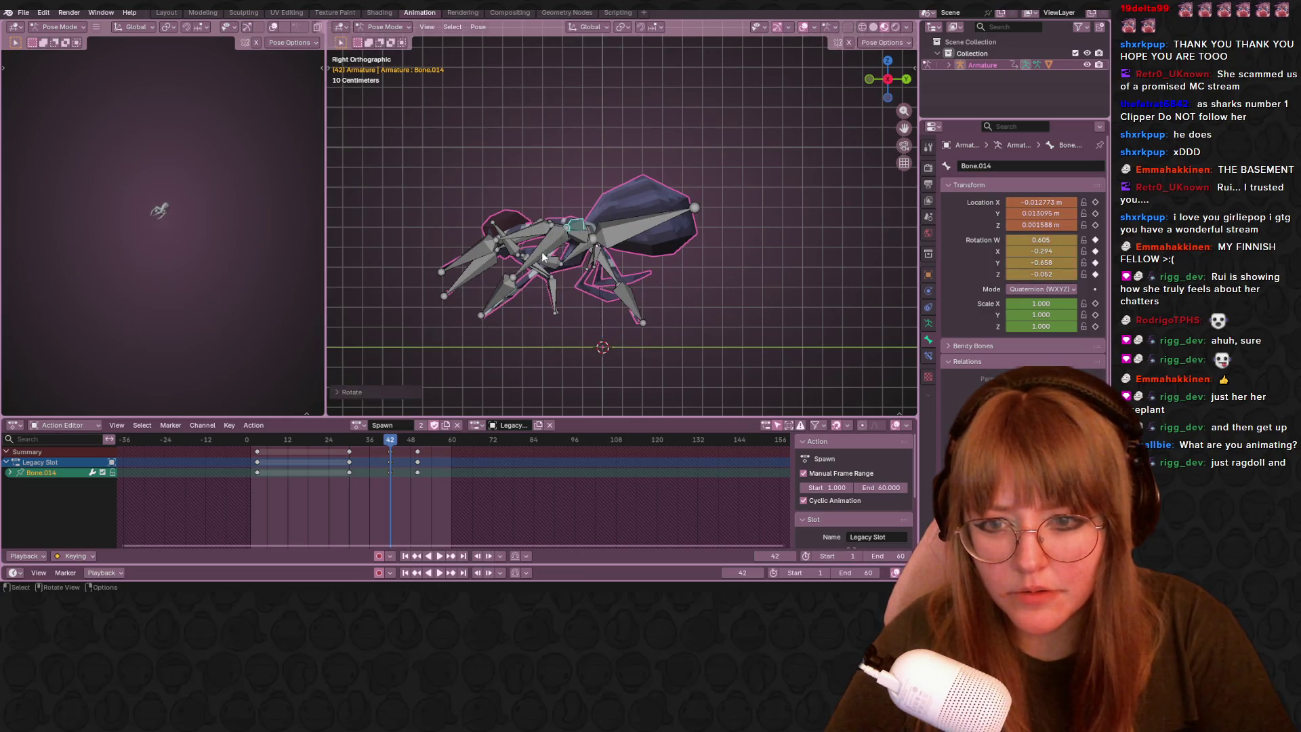
pyautogui.click(523, 208)
# Key Bone.004's pose, then rotate Bone.004 and Bone.005 into place at frame 42.
pyautogui.click(519, 300)
pyautogui.click(598, 266)
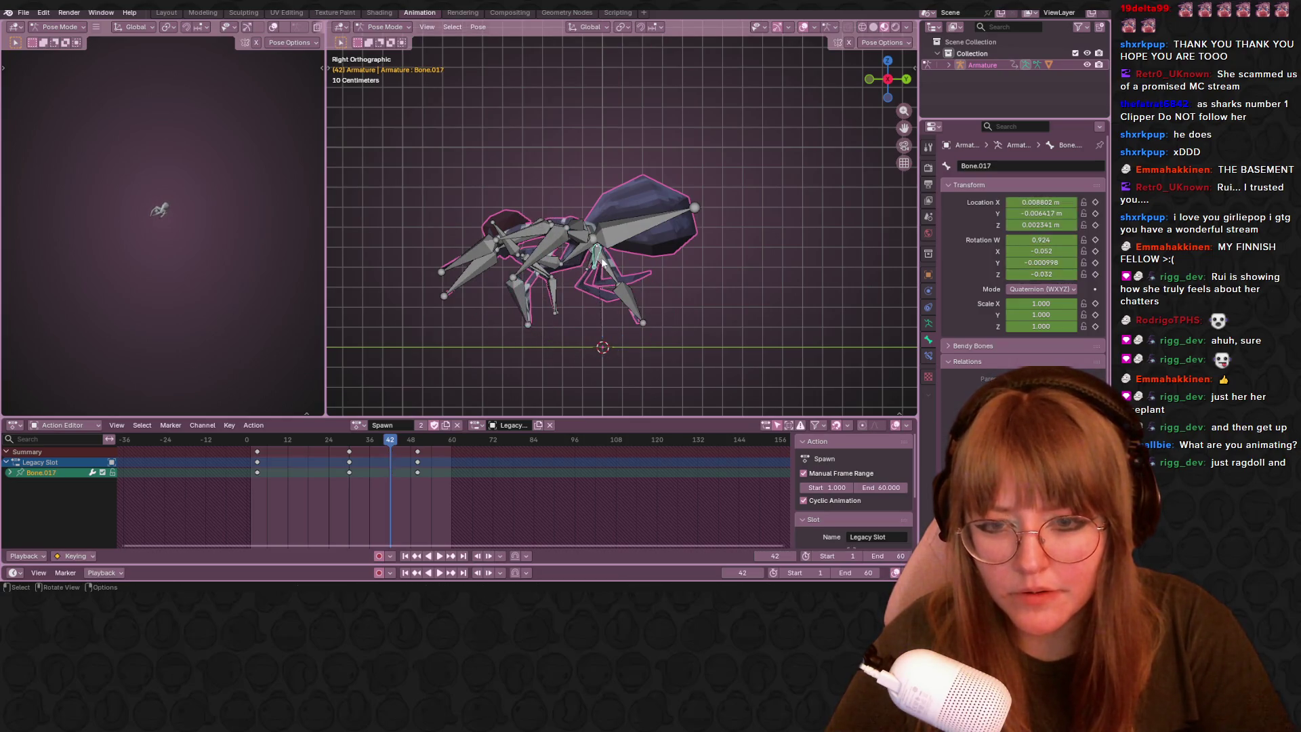
pyautogui.moveTo(600, 255); pyautogui.dragTo(581, 248, button='middle')
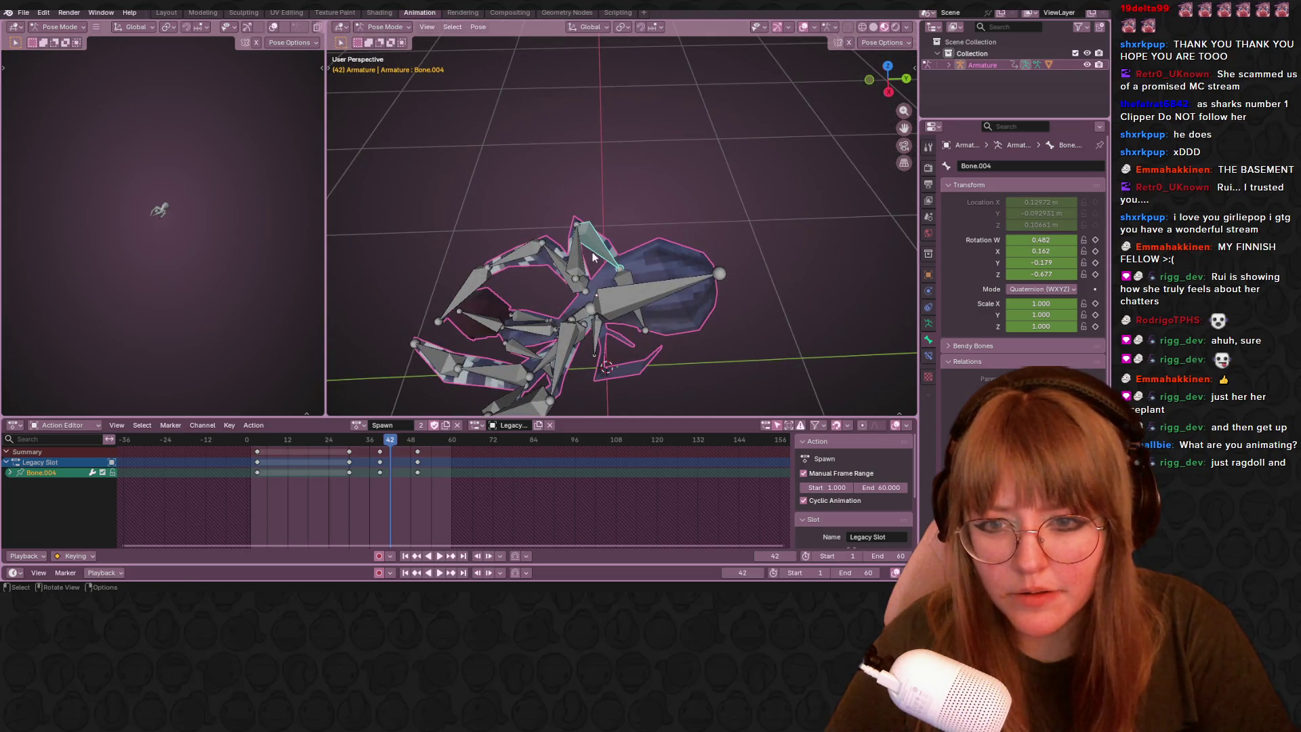
pyautogui.click(608, 238)
pyautogui.press('i')
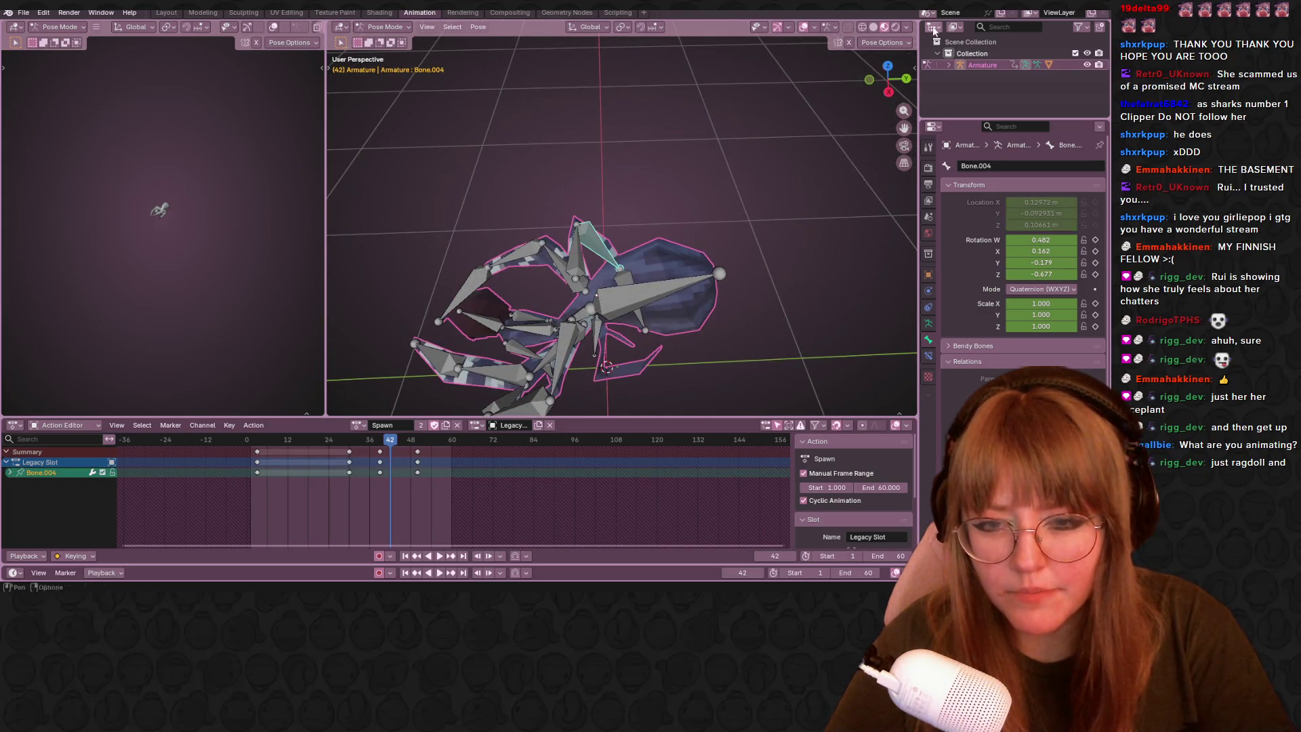
pyautogui.click(890, 93)
pyautogui.press('r')
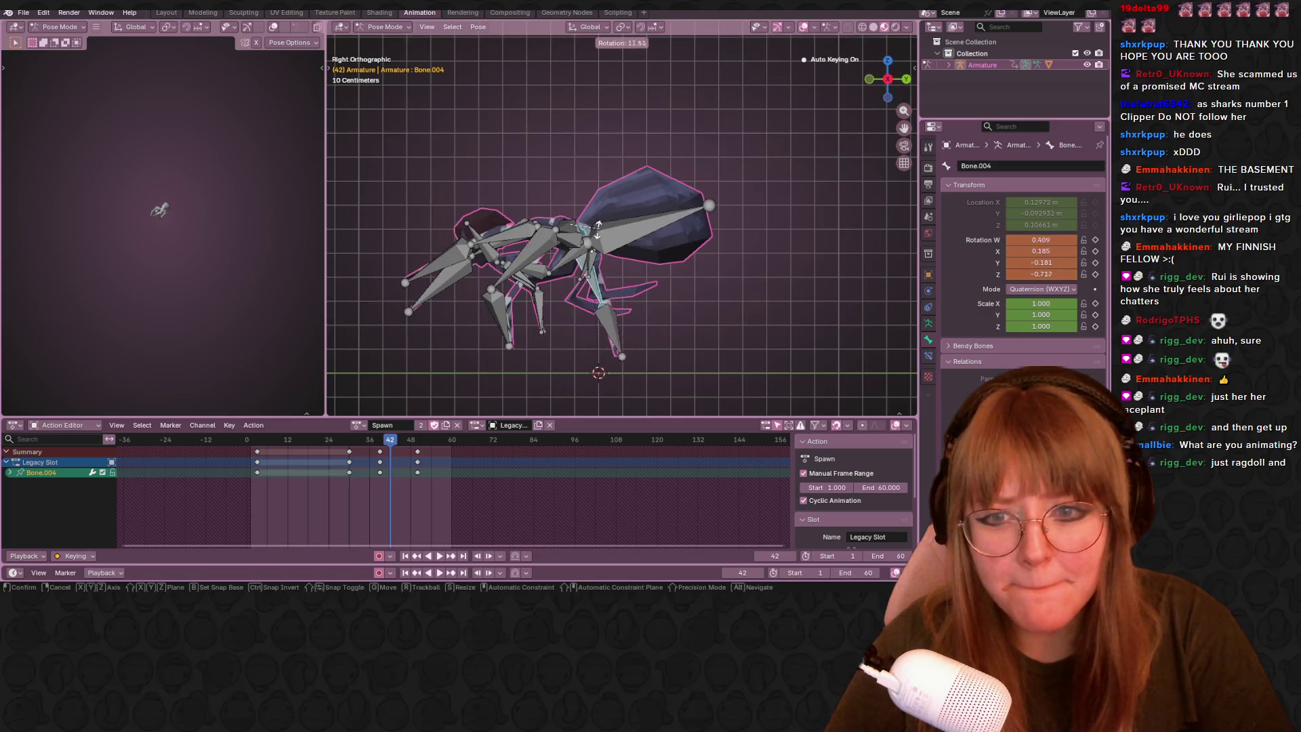
pyautogui.click(574, 286)
pyautogui.click(514, 309)
pyautogui.press('r')
pyautogui.click(560, 313)
pyautogui.scroll(-1, 562, 307)
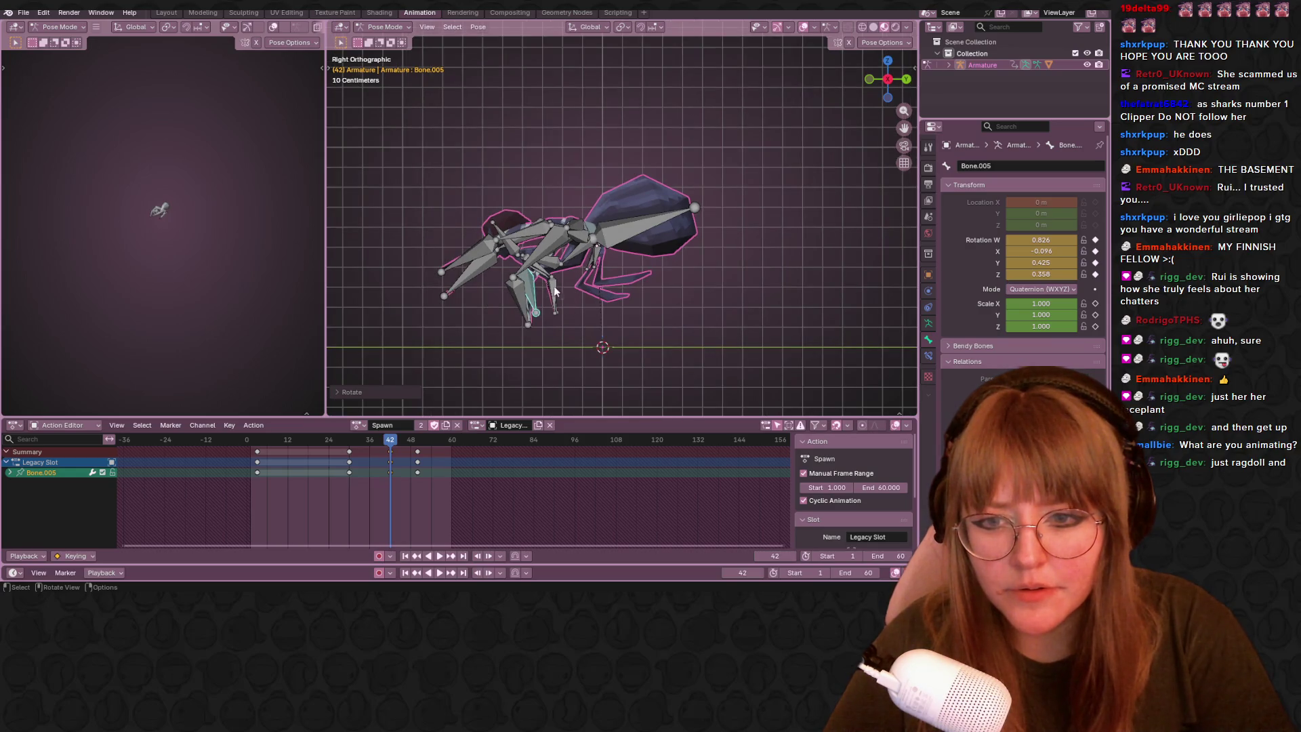
# Select leg bones including Bone.017 to inspect their keys and orbit to an angled view.
pyautogui.click(539, 273)
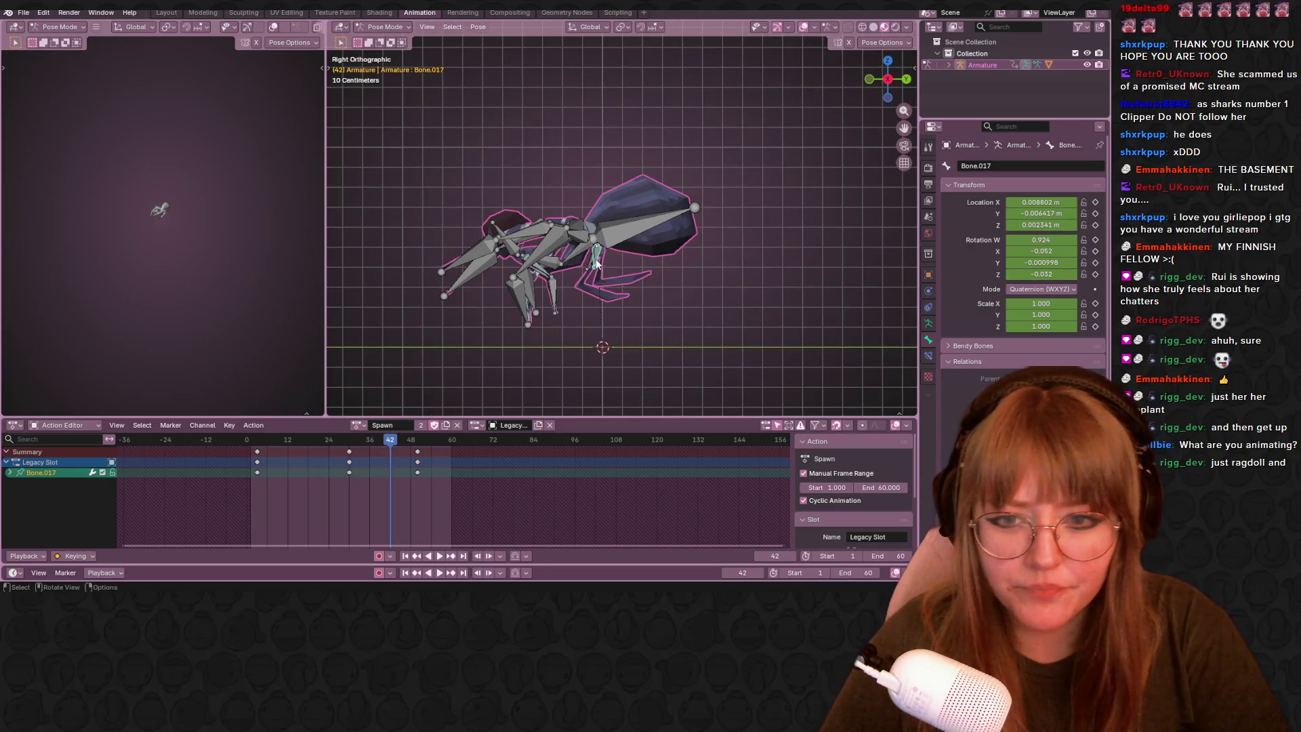
pyautogui.click(610, 280)
pyautogui.moveTo(741, 305); pyautogui.dragTo(714, 315, button='middle')
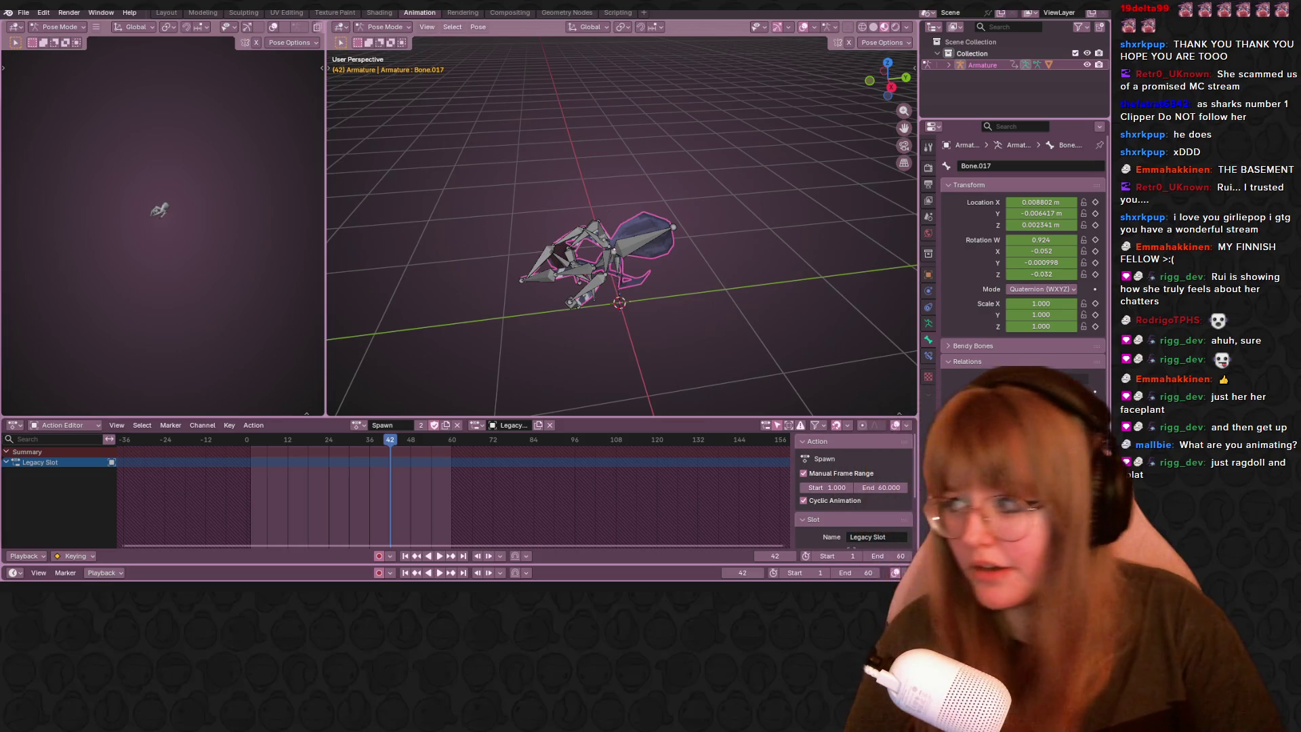
# Scrub the Spawn animation from frame 1 forward to 44 and start rotating a bone in side view.
pyautogui.moveTo(405, 442); pyautogui.dragTo(252, 451)
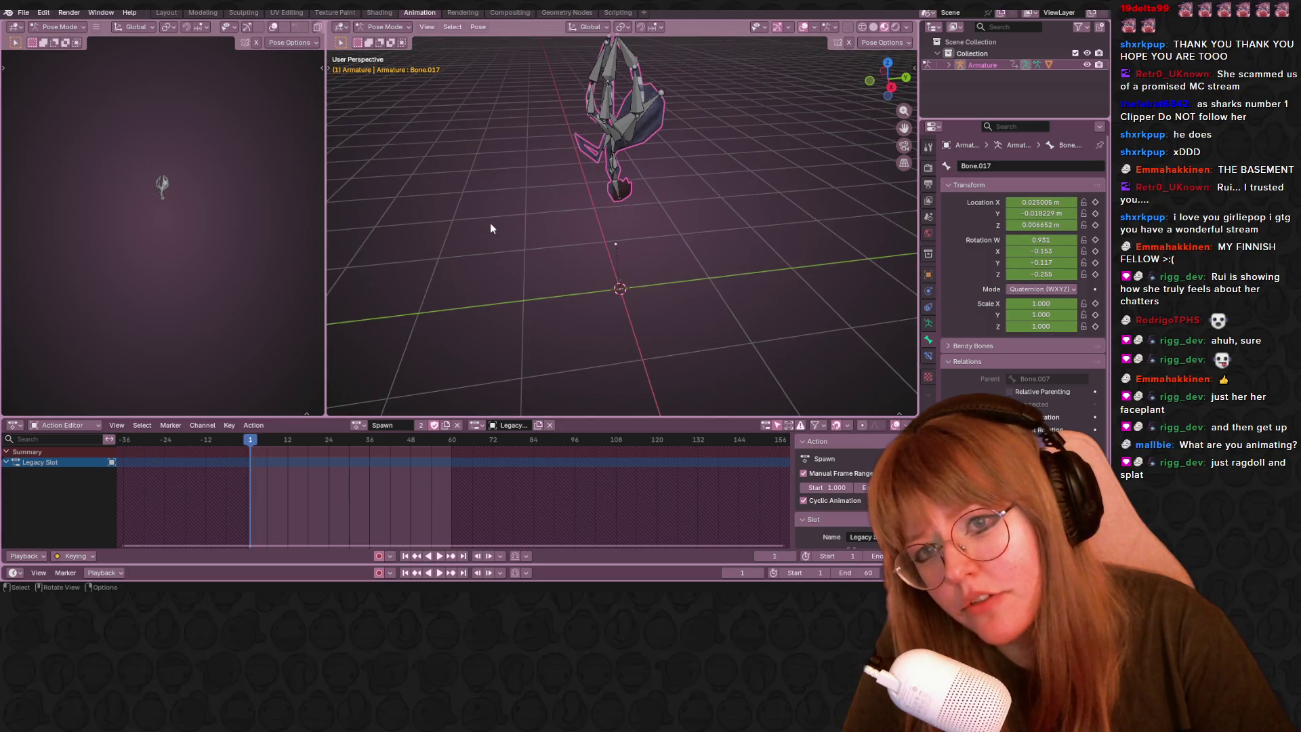
pyautogui.moveTo(491, 222); pyautogui.dragTo(704, 160, button='middle')
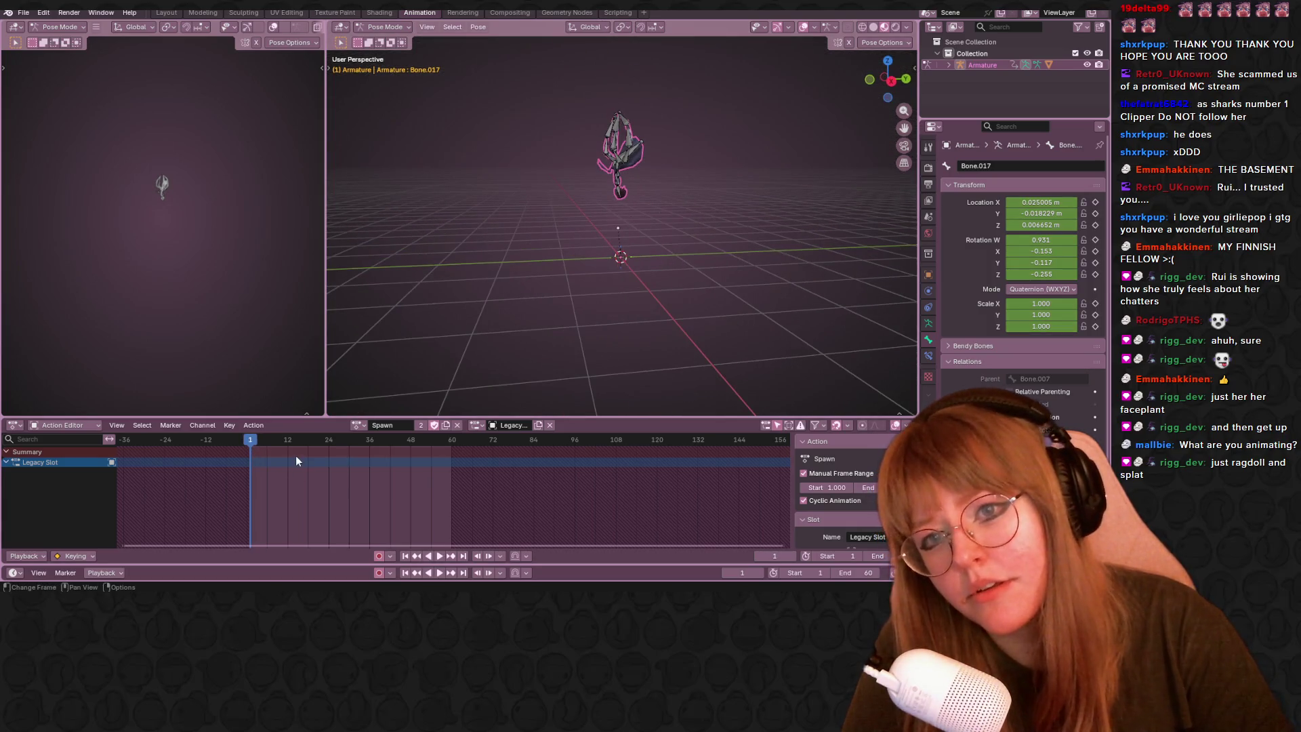
pyautogui.moveTo(255, 443)
pyautogui.mouseDown()
pyautogui.moveTo(410, 438)
pyautogui.moveTo(397, 439)
pyautogui.mouseUp()
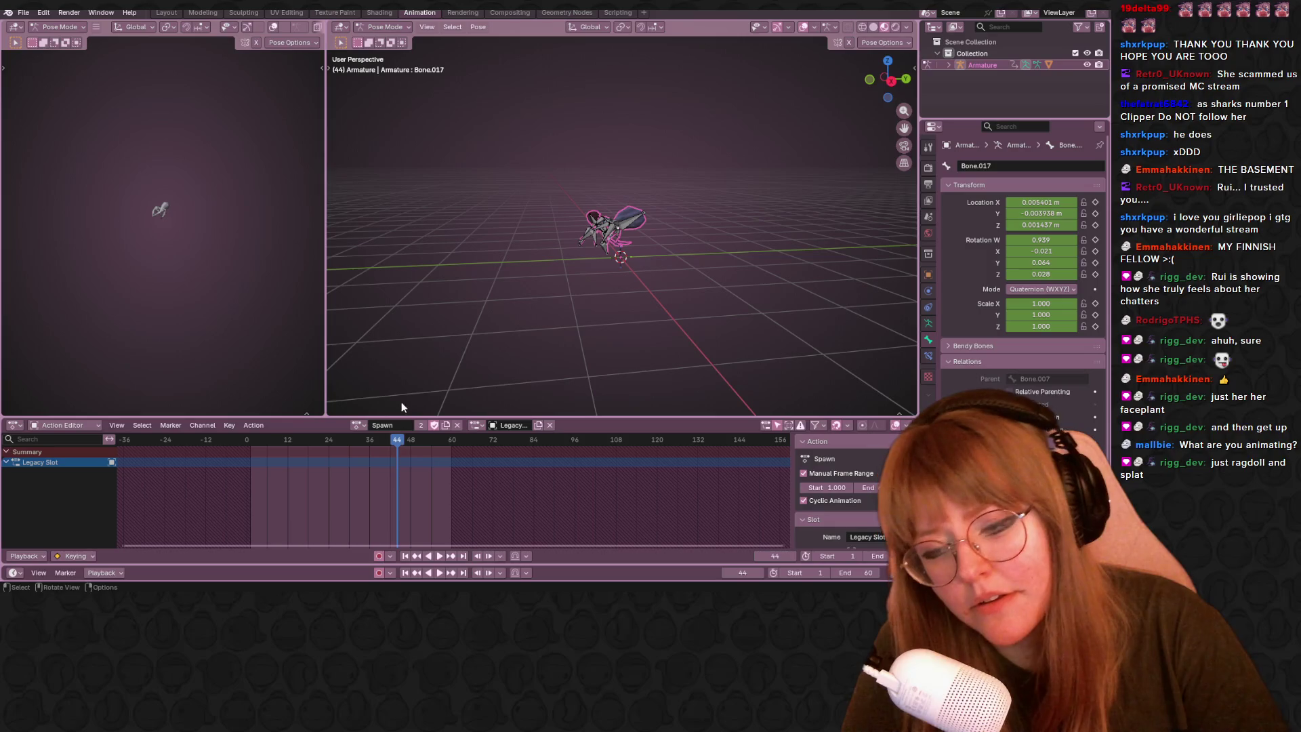
pyautogui.scroll(3, 739, 229)
pyautogui.moveTo(740, 229); pyautogui.dragTo(903, 52, button='middle')
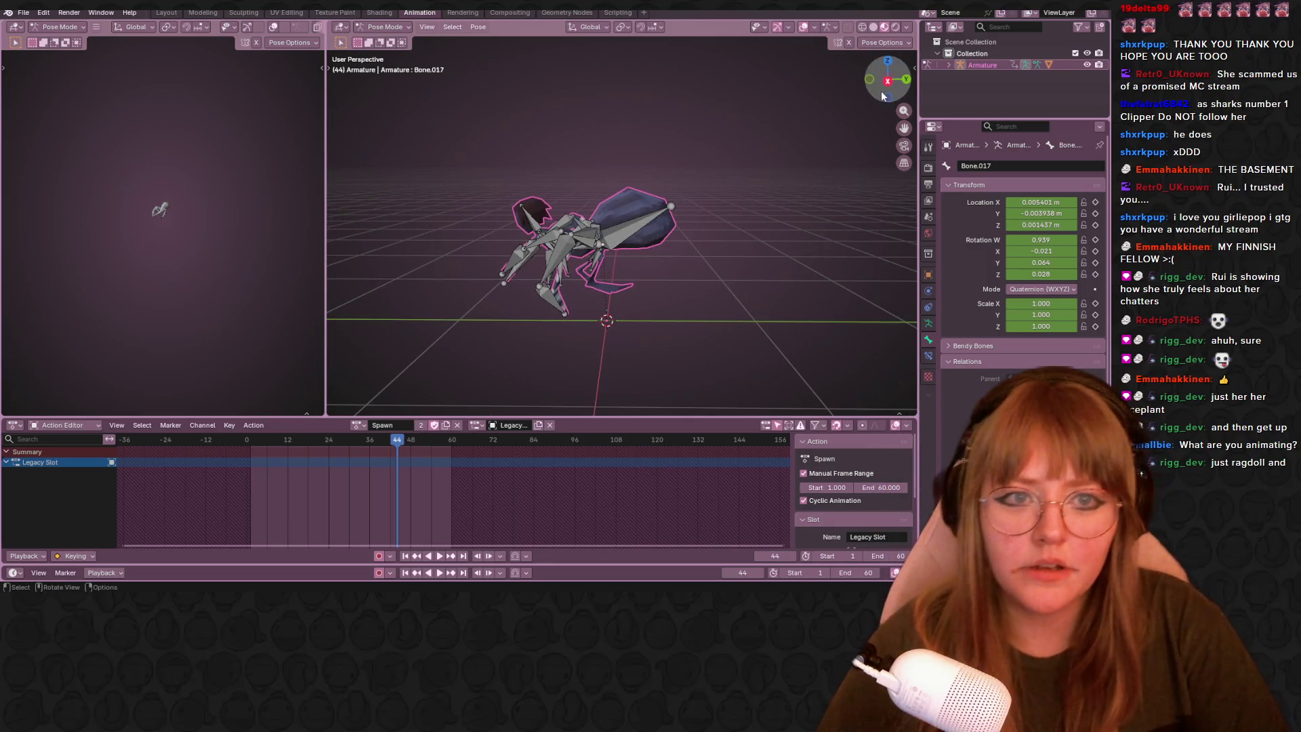
pyautogui.click(887, 81)
pyautogui.press('r')
# Select all bones and slide the Spawn action's frame-50 key column a few frames earlier.
pyautogui.press('Escape')
pyautogui.click(563, 235)
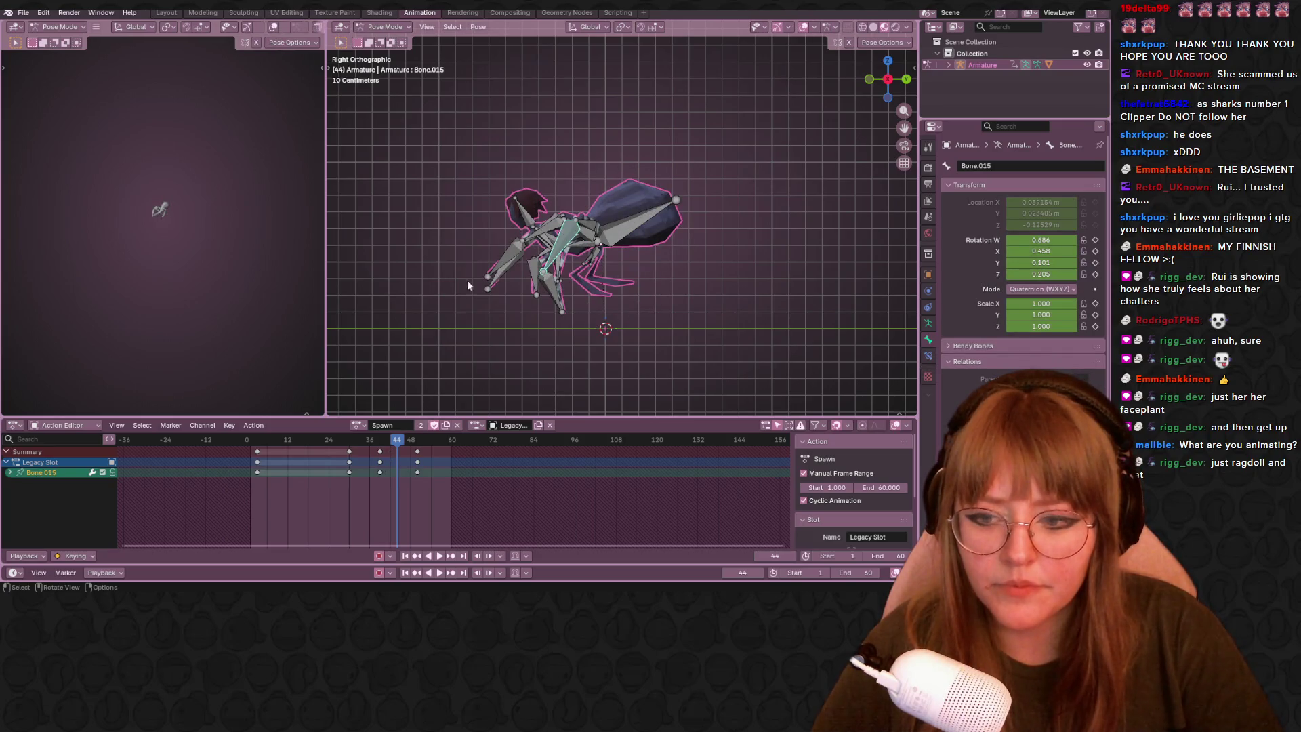
pyautogui.moveTo(393, 444)
pyautogui.mouseDown()
pyautogui.moveTo(450, 440)
pyautogui.moveTo(425, 440)
pyautogui.mouseUp()
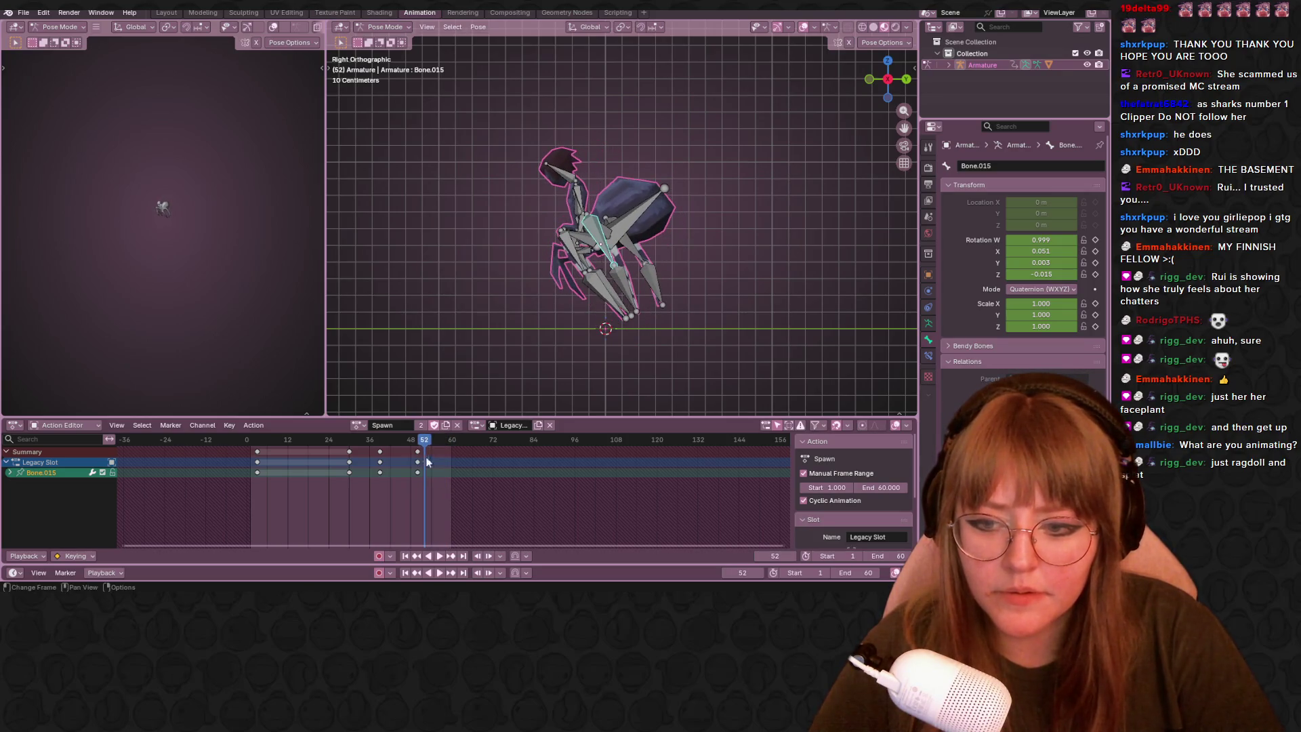
pyautogui.press('a')
pyautogui.click(423, 461)
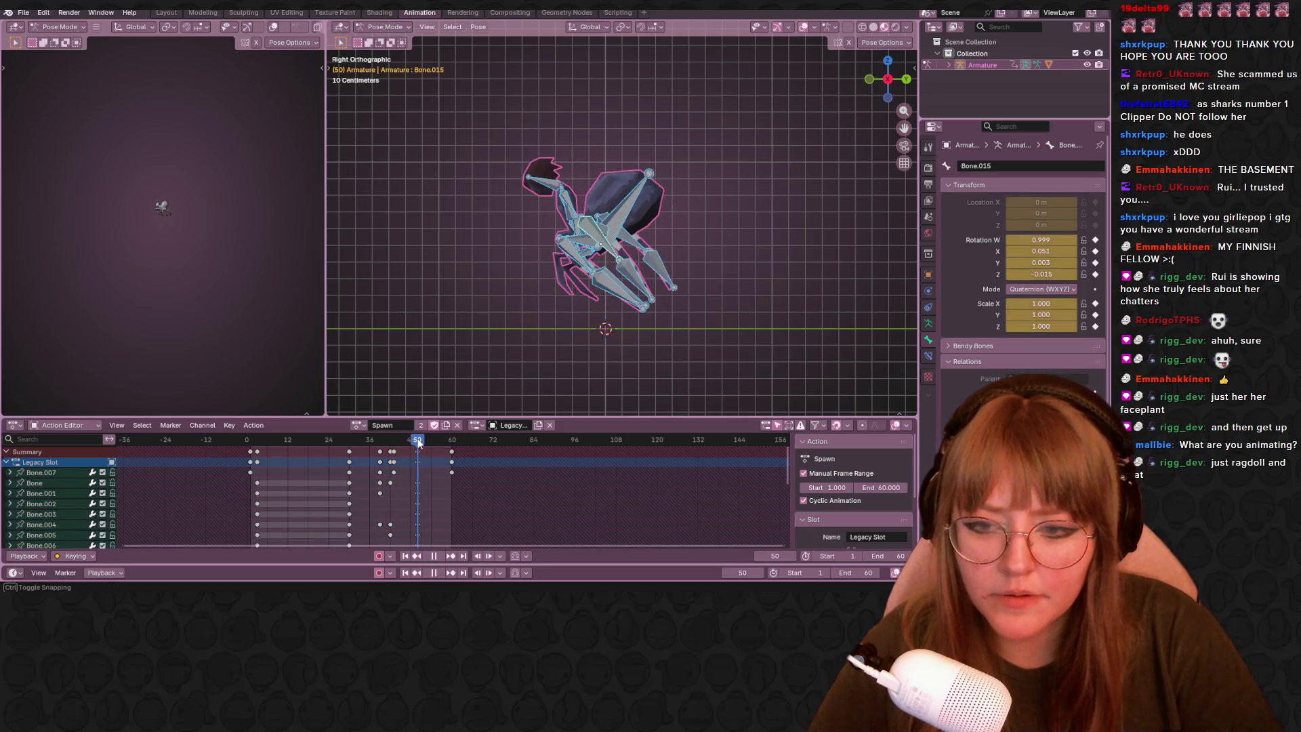
pyautogui.press('Right')
pyautogui.press('Right')
pyautogui.press('space')
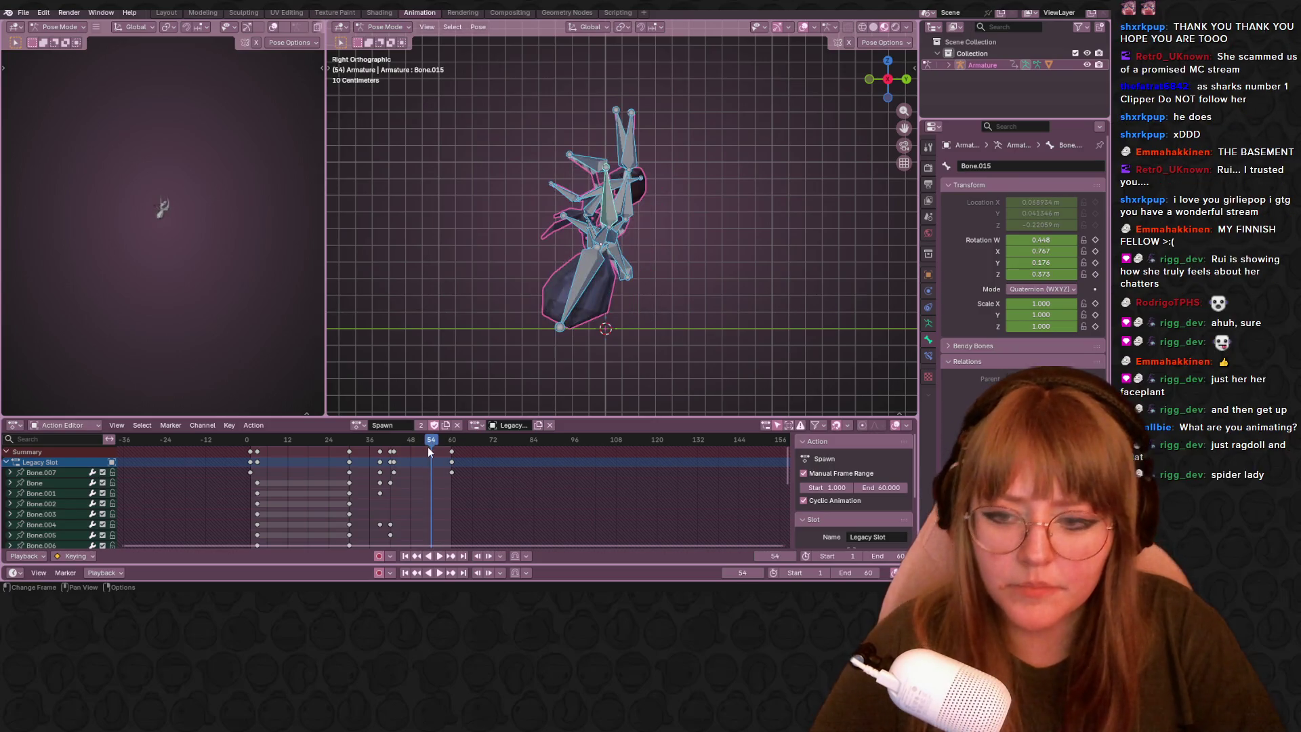
pyautogui.press('g')
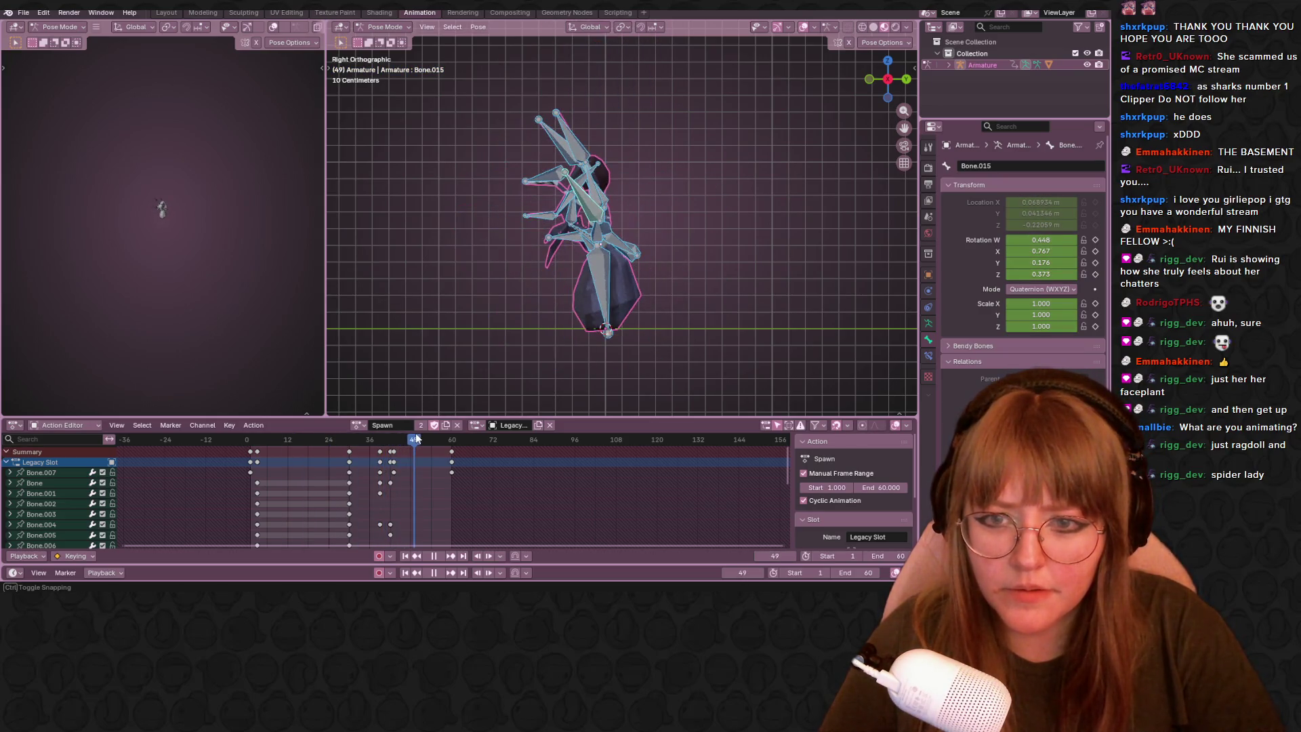
pyautogui.click(467, 402)
pyautogui.press('space')
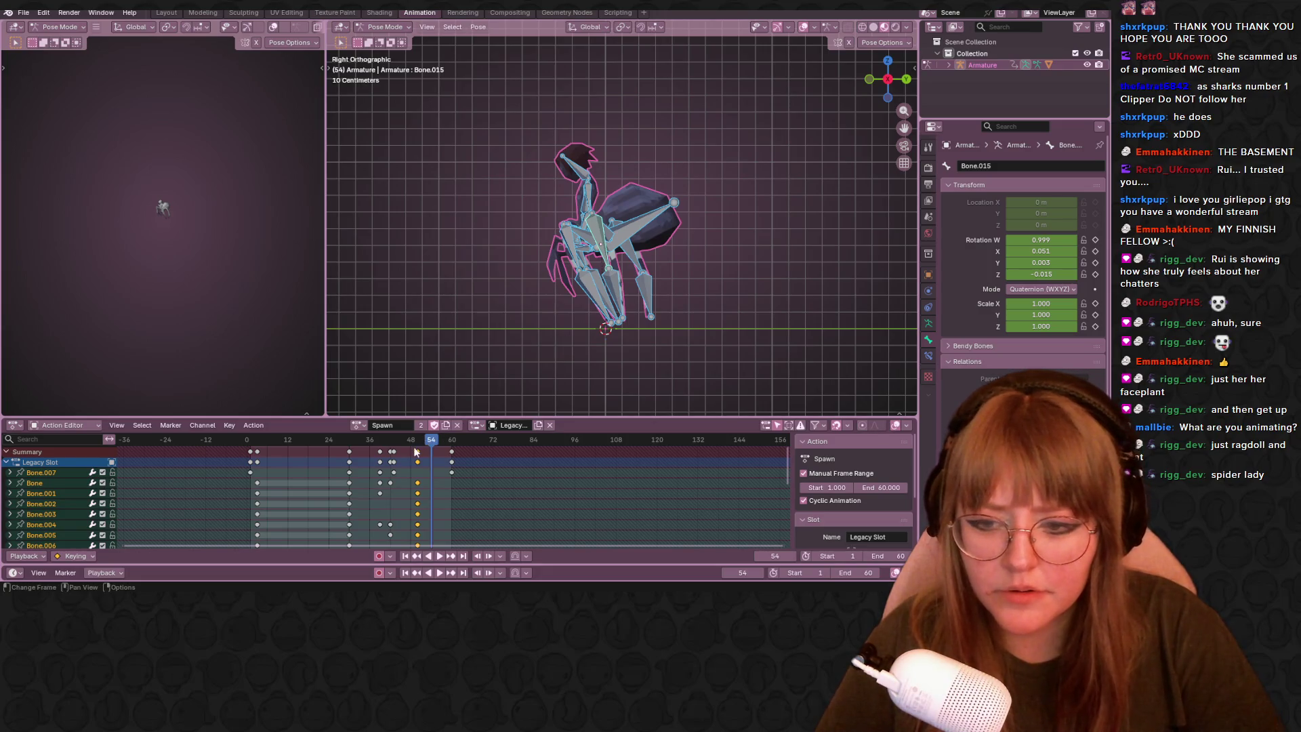
# Replay Spawn, scrubbing around frames 45-51 and viewing from a perspective angle, stopping at frame 60.
pyautogui.press('space')
pyautogui.moveTo(393, 437); pyautogui.dragTo(445, 435)
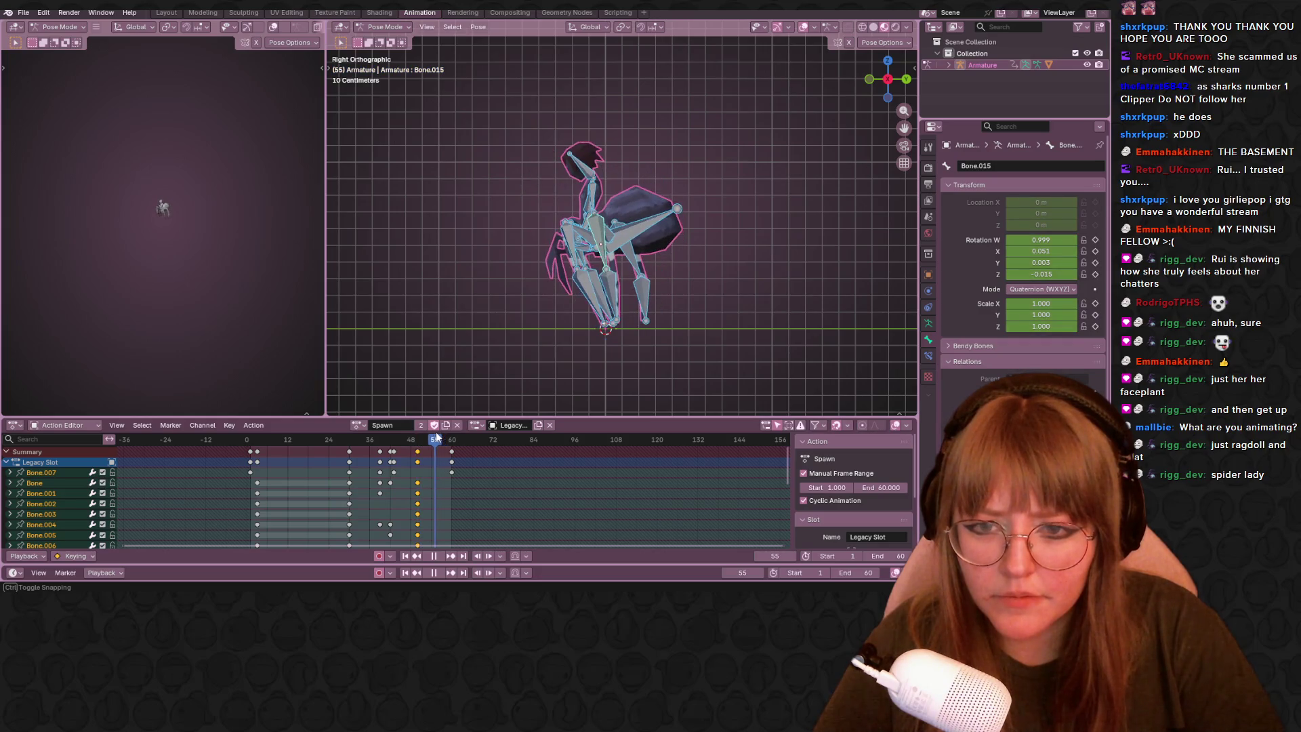
pyautogui.moveTo(446, 434); pyautogui.dragTo(410, 437)
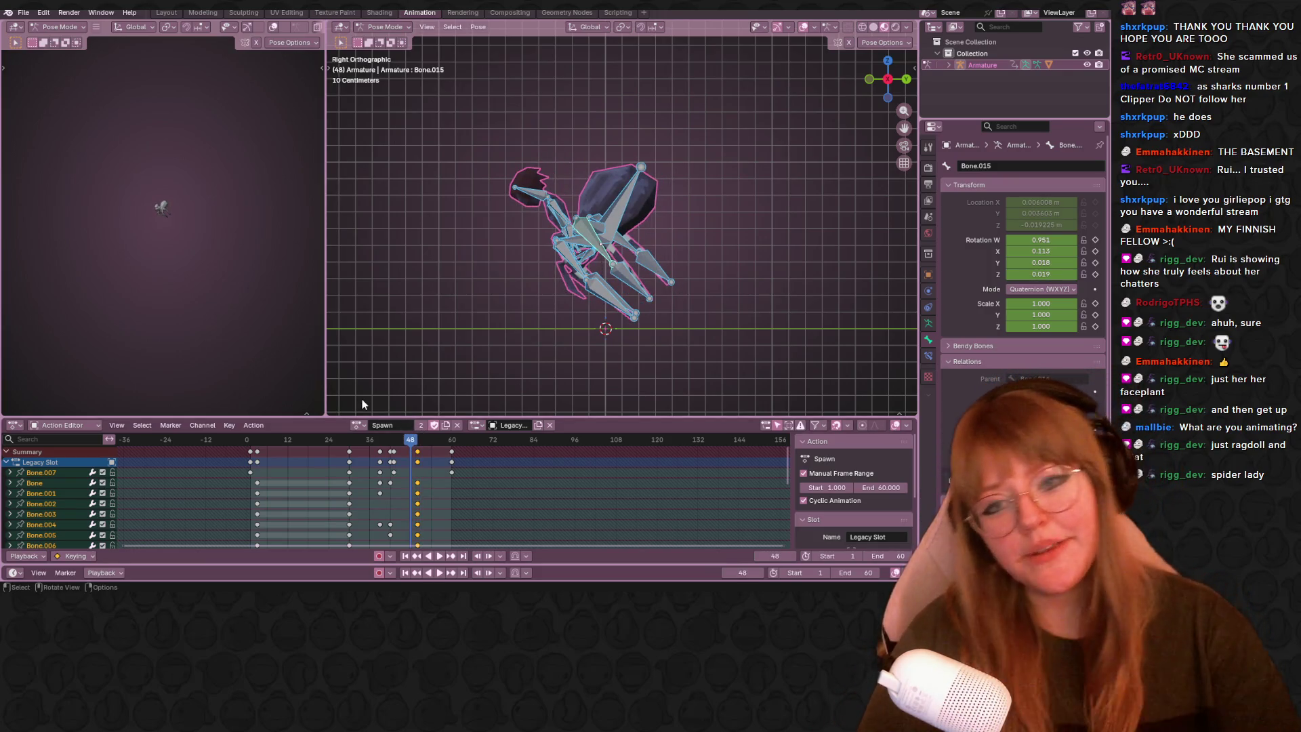
pyautogui.moveTo(576, 320); pyautogui.dragTo(354, 311, button='middle')
pyautogui.moveTo(410, 440)
pyautogui.mouseDown()
pyautogui.moveTo(393, 444)
pyautogui.moveTo(435, 430)
pyautogui.mouseUp()
pyautogui.press('space')
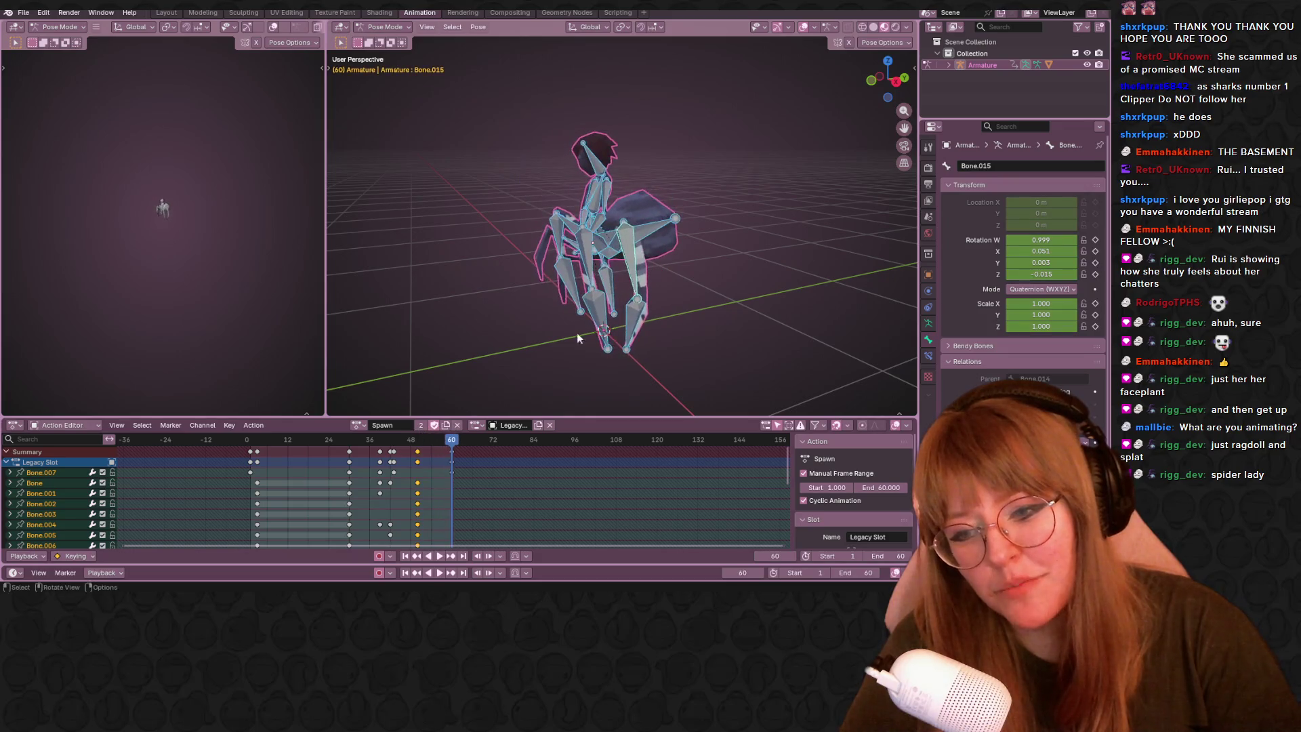
# Enter Edit Mode on the armature and orbit around the rig, ending on a level front view.
pyautogui.moveTo(570, 305)
pyautogui.mouseDown(button='middle')
pyautogui.moveTo(647, 267)
pyautogui.moveTo(628, 297)
pyautogui.moveTo(633, 188)
pyautogui.moveTo(913, 205)
pyautogui.moveTo(838, 164)
pyautogui.mouseUp(button='middle')
pyautogui.press('Tab')
pyautogui.press('Tab')
pyautogui.press('Tab')
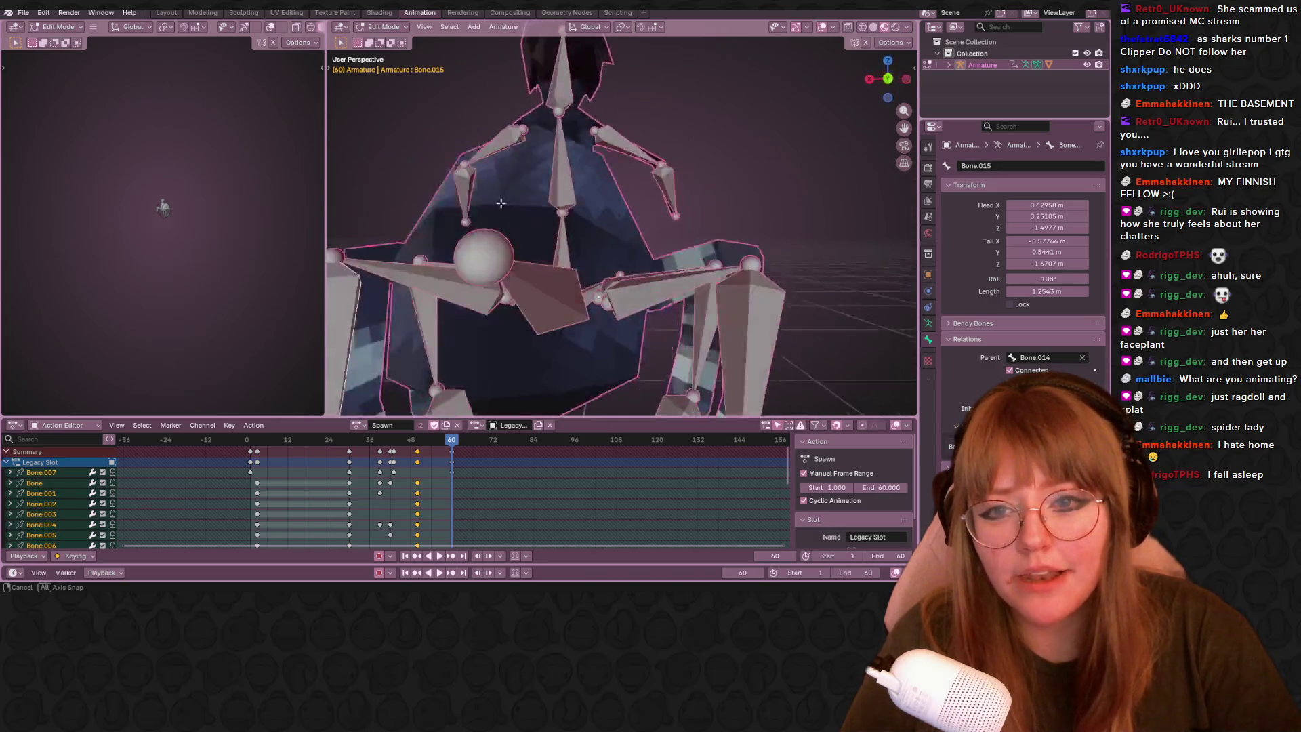
pyautogui.moveTo(838, 163); pyautogui.dragTo(694, 213, button='middle')
pyautogui.scroll(-3, 694, 213)
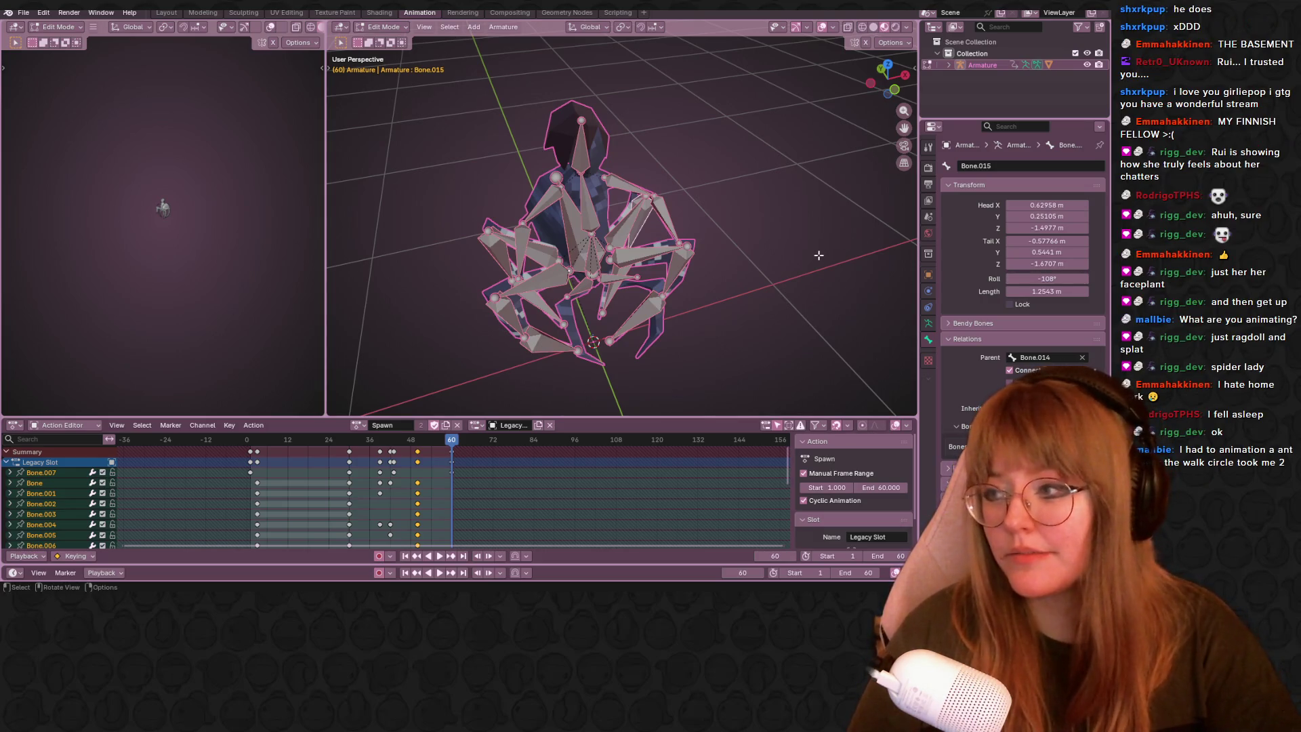
pyautogui.moveTo(859, 240); pyautogui.dragTo(820, 263, button='middle')
pyautogui.moveTo(714, 267); pyautogui.dragTo(864, 221, button='middle')
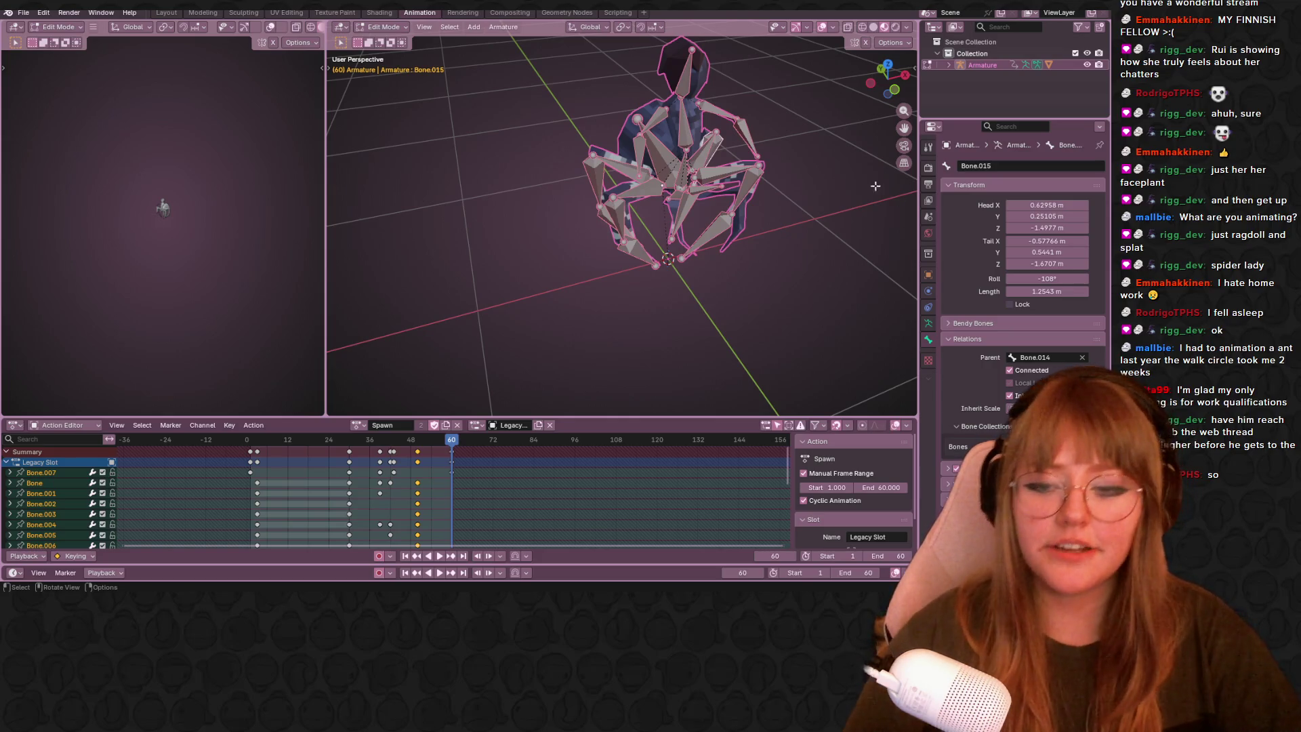
pyautogui.moveTo(820, 223); pyautogui.dragTo(819, 229, button='middle')
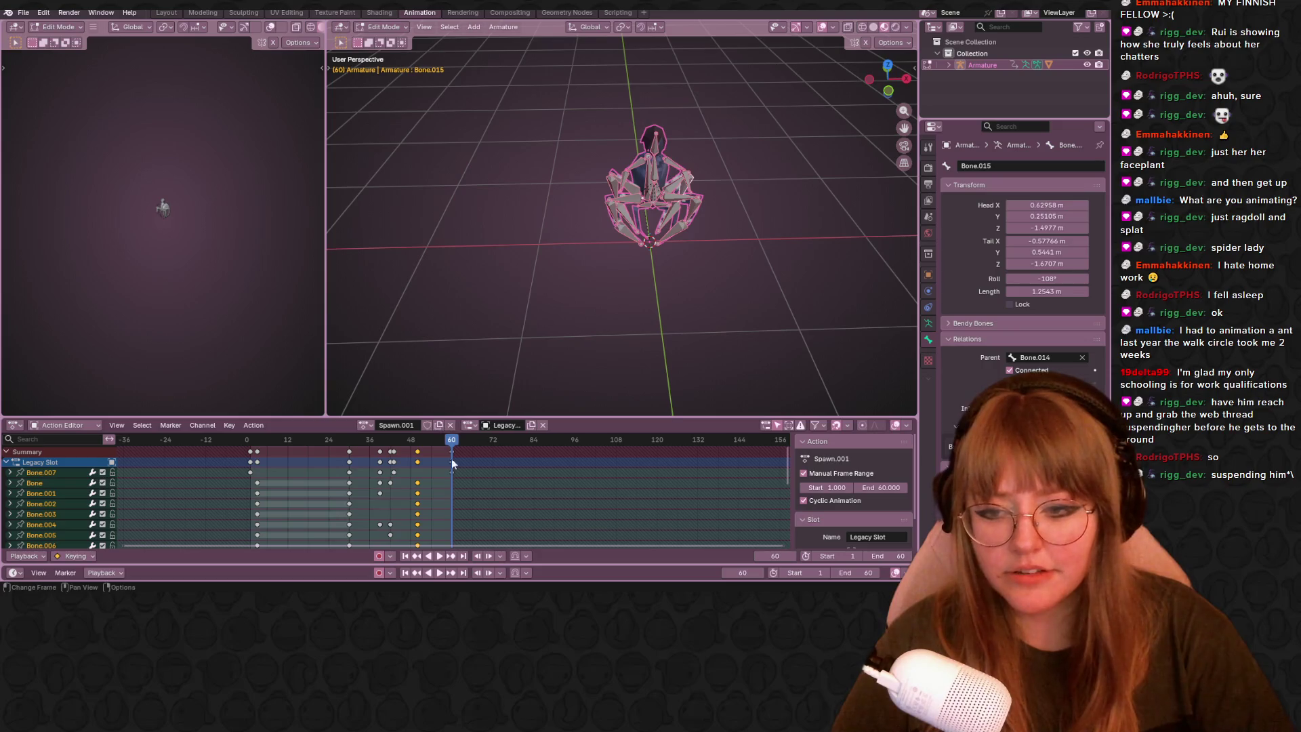
# Delete the Spawn.001 keys between frames 36 and 48 and return the armature to Pose Mode.
pyautogui.moveTo(449, 437); pyautogui.dragTo(381, 455)
pyautogui.press('space')
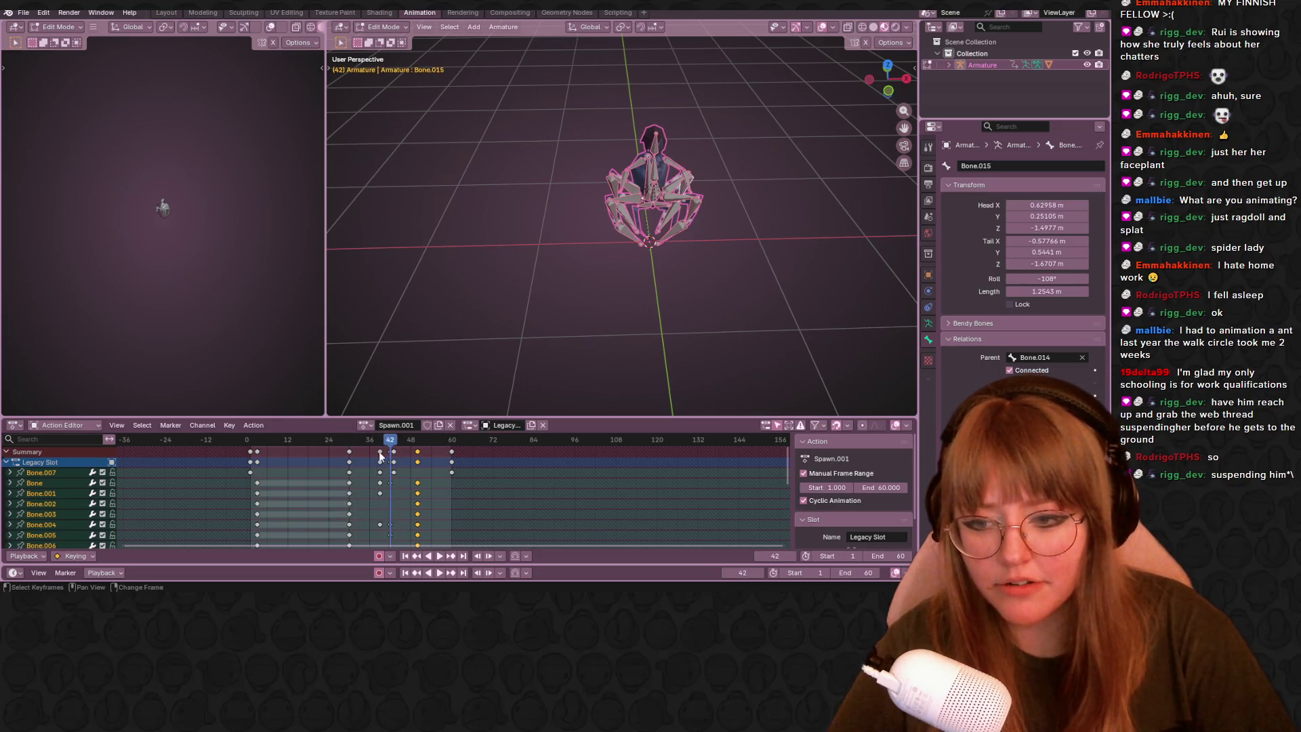
pyautogui.keyDown('alt'); pyautogui.scroll(6, 392, 455); pyautogui.keyUp('alt')
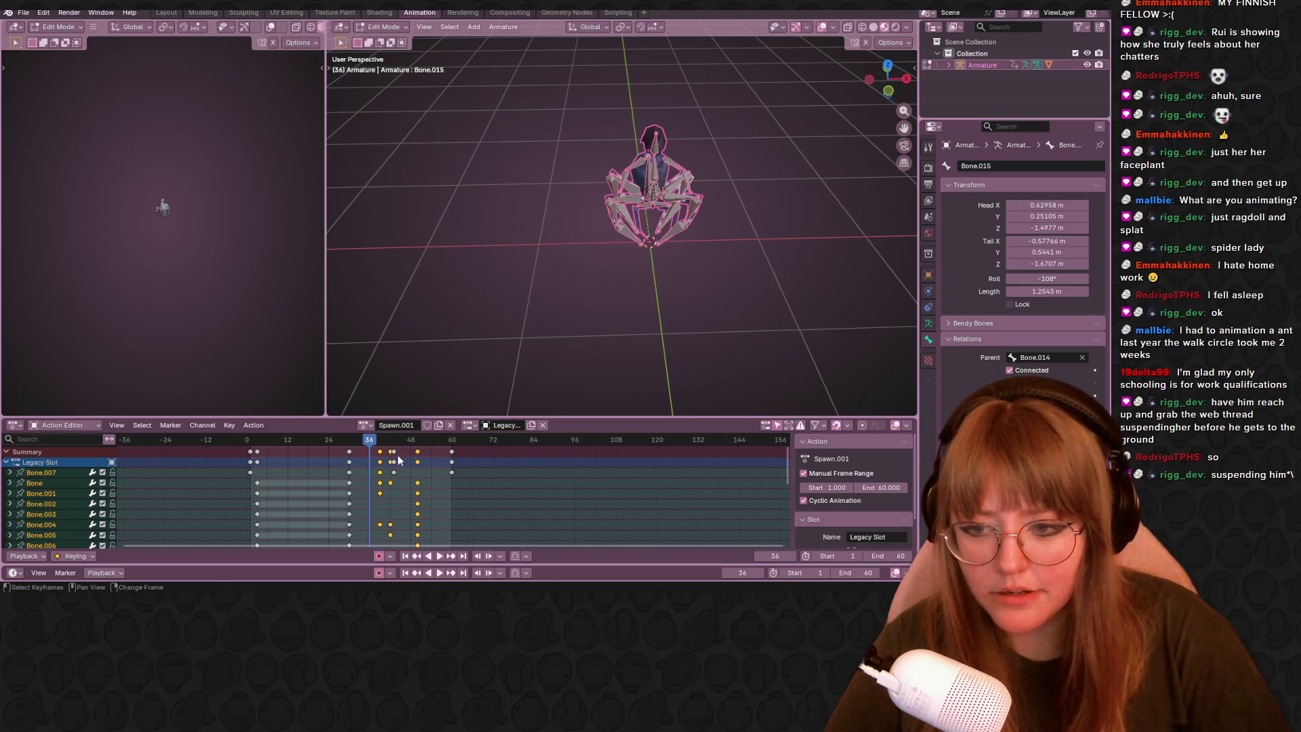
pyautogui.press('Delete')
pyautogui.keyDown('alt'); pyautogui.scroll(4, 394, 447); pyautogui.keyUp('alt')
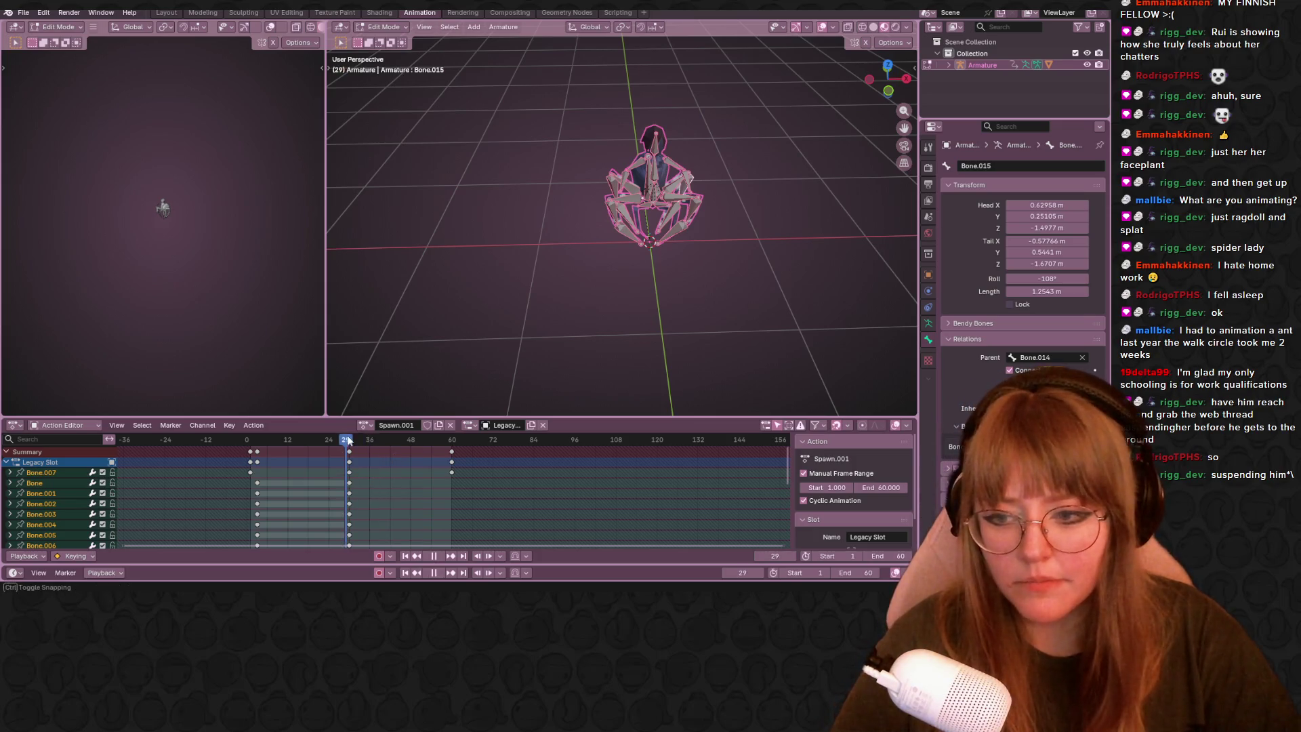
pyautogui.click(382, 27)
pyautogui.click(386, 65)
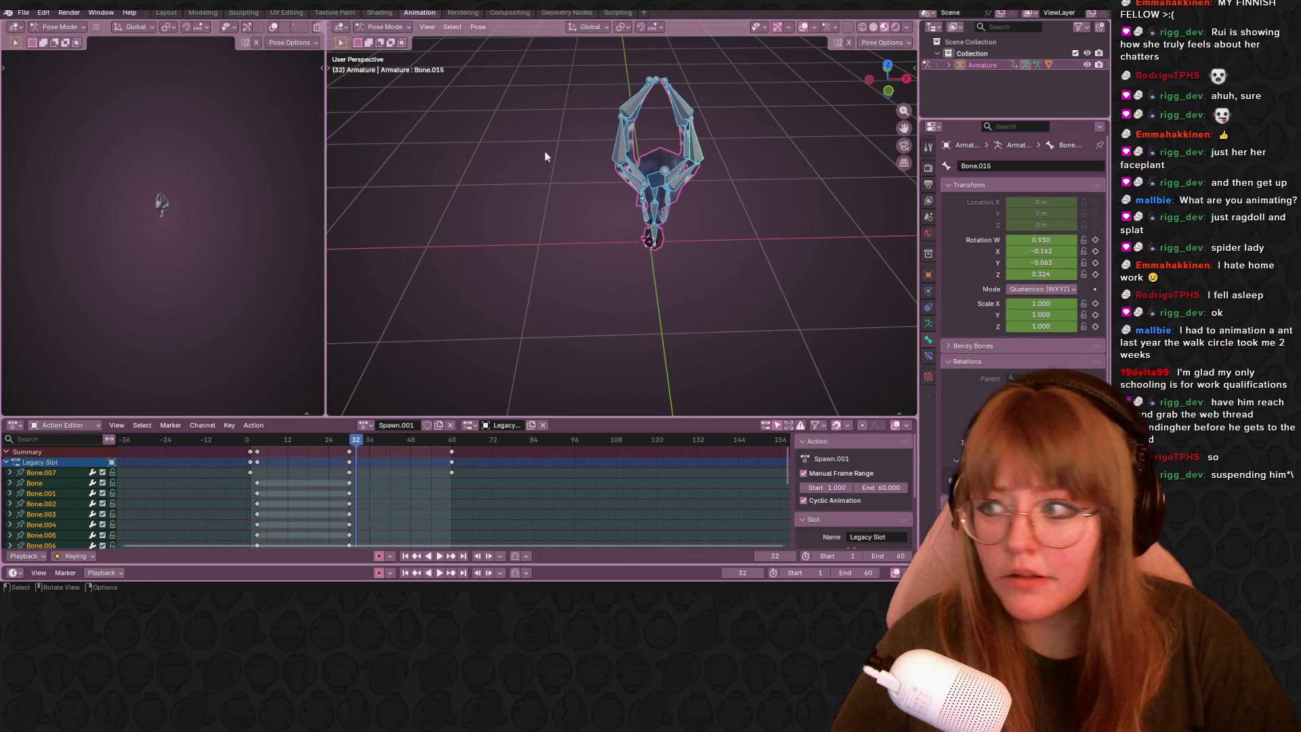
# Switch to the side orthographic view and scrub the playback between frames 49 and 31.
pyautogui.moveTo(550, 143)
pyautogui.mouseDown(button='middle')
pyautogui.moveTo(787, 153)
pyautogui.moveTo(673, 174)
pyautogui.moveTo(682, 179)
pyautogui.mouseUp(button='middle')
pyautogui.click(889, 83)
pyautogui.scroll(2, 661, 169)
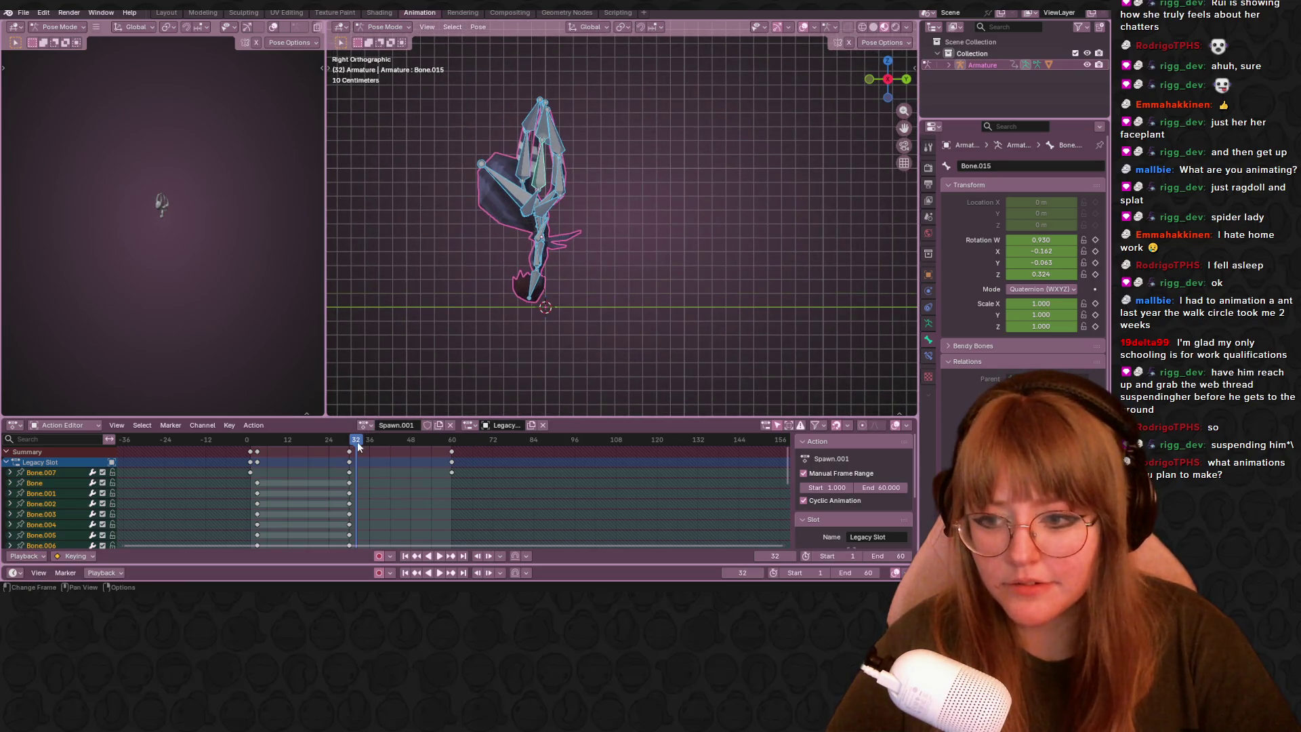
pyautogui.press('space')
pyautogui.moveTo(421, 440); pyautogui.dragTo(349, 445)
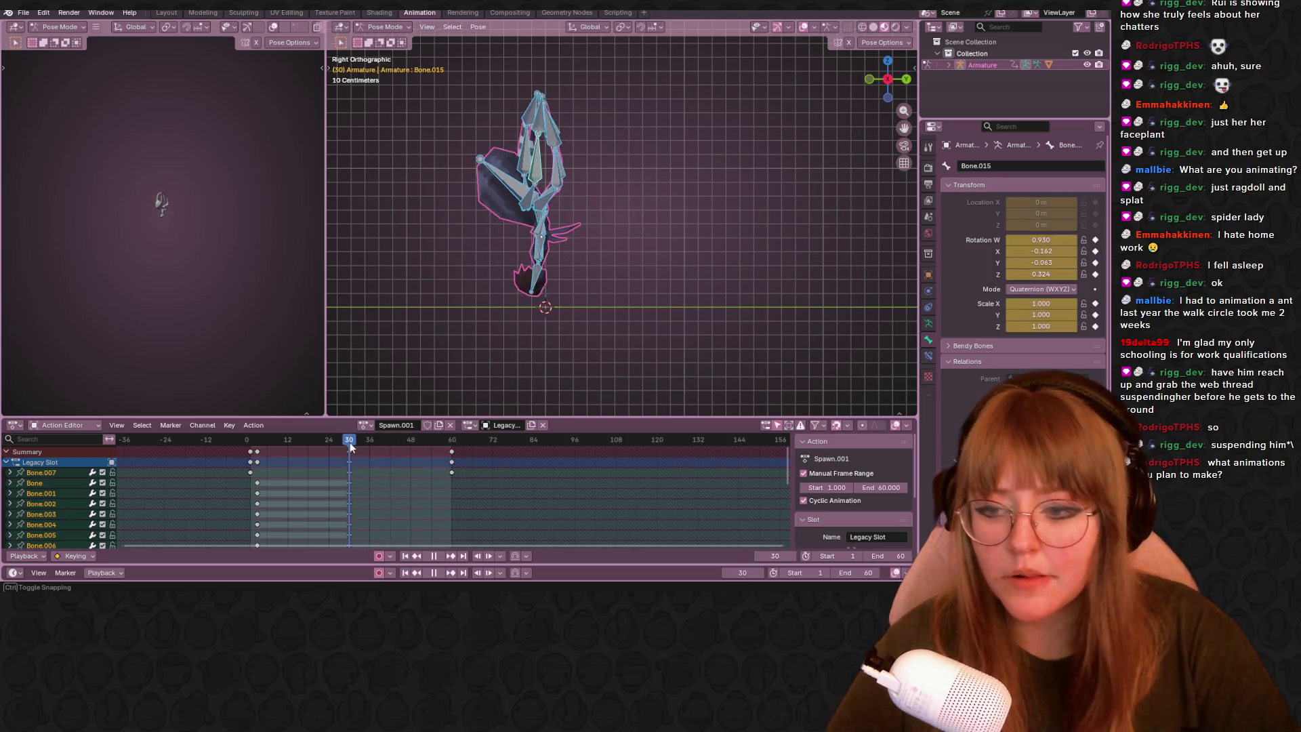
pyautogui.moveTo(350, 442); pyautogui.dragTo(361, 438)
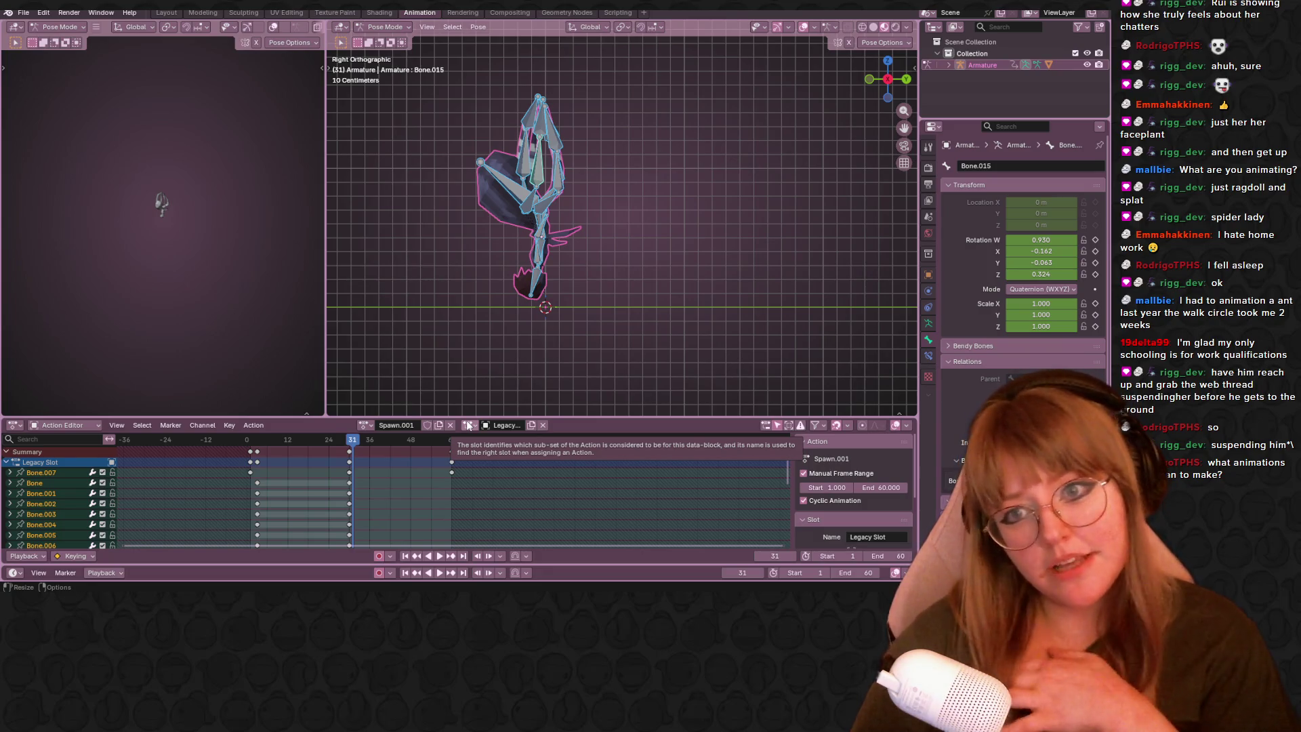
# Browse the action list, keep Spawn.001 active, and enable its Fake User shield.
pyautogui.click(366, 425)
pyautogui.press('Up')
pyautogui.press('Up')
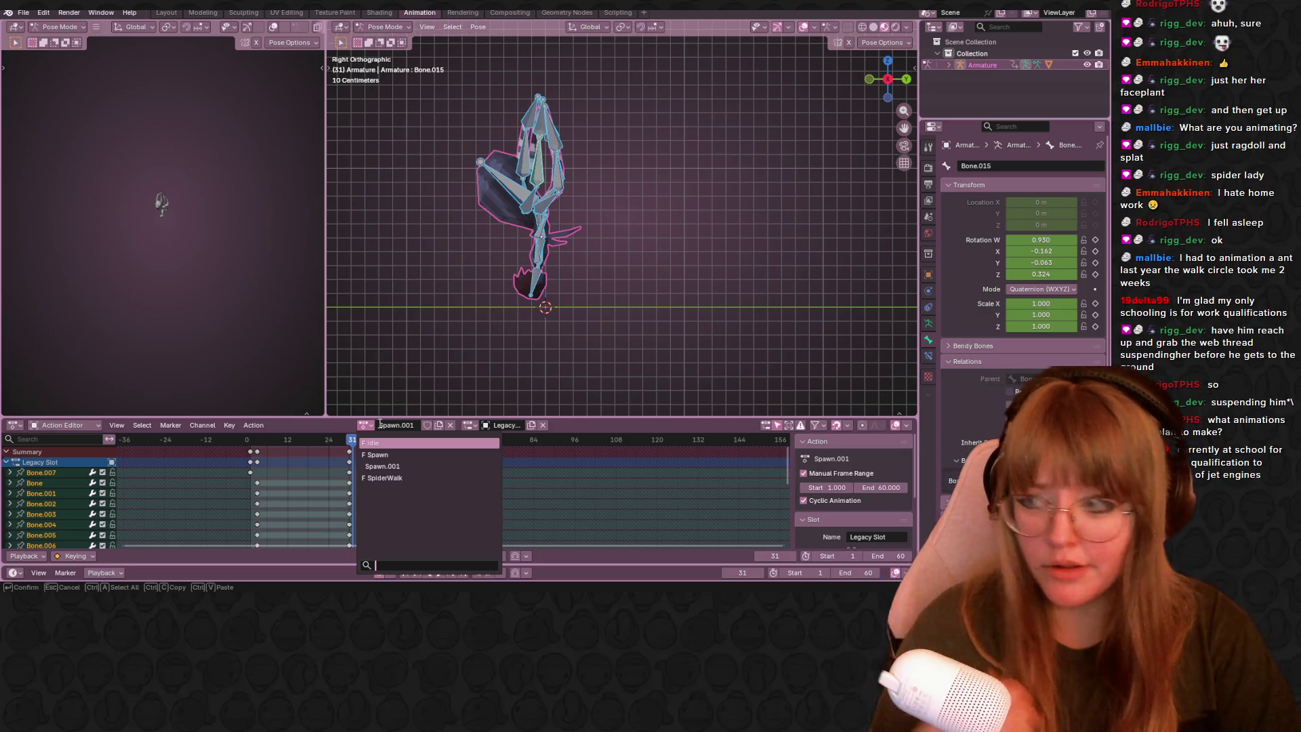
pyautogui.press('Escape')
pyautogui.click(428, 425)
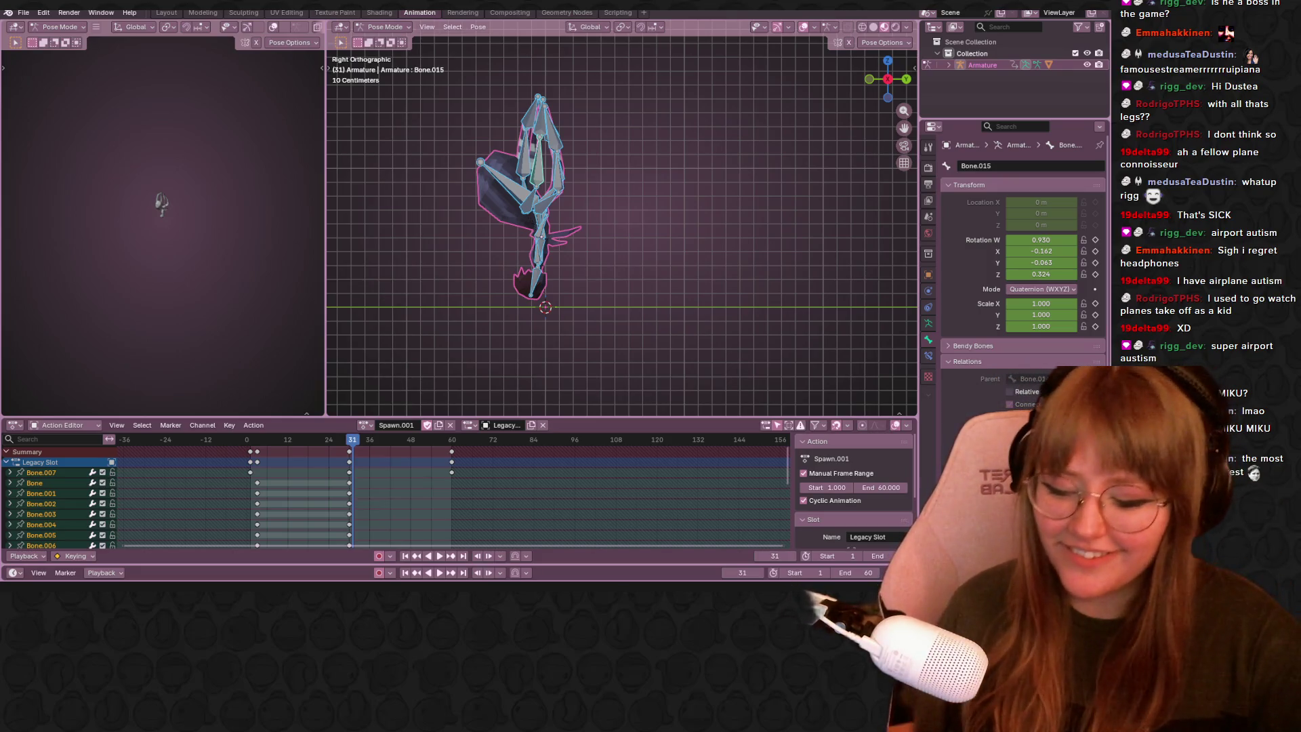
# Scrub the Spawn.001 playhead forward and settle on frame 41.
pyautogui.moveTo(352, 439)
pyautogui.mouseDown()
pyautogui.moveTo(407, 438)
pyautogui.moveTo(368, 439)
pyautogui.moveTo(387, 428)
pyautogui.mouseUp()
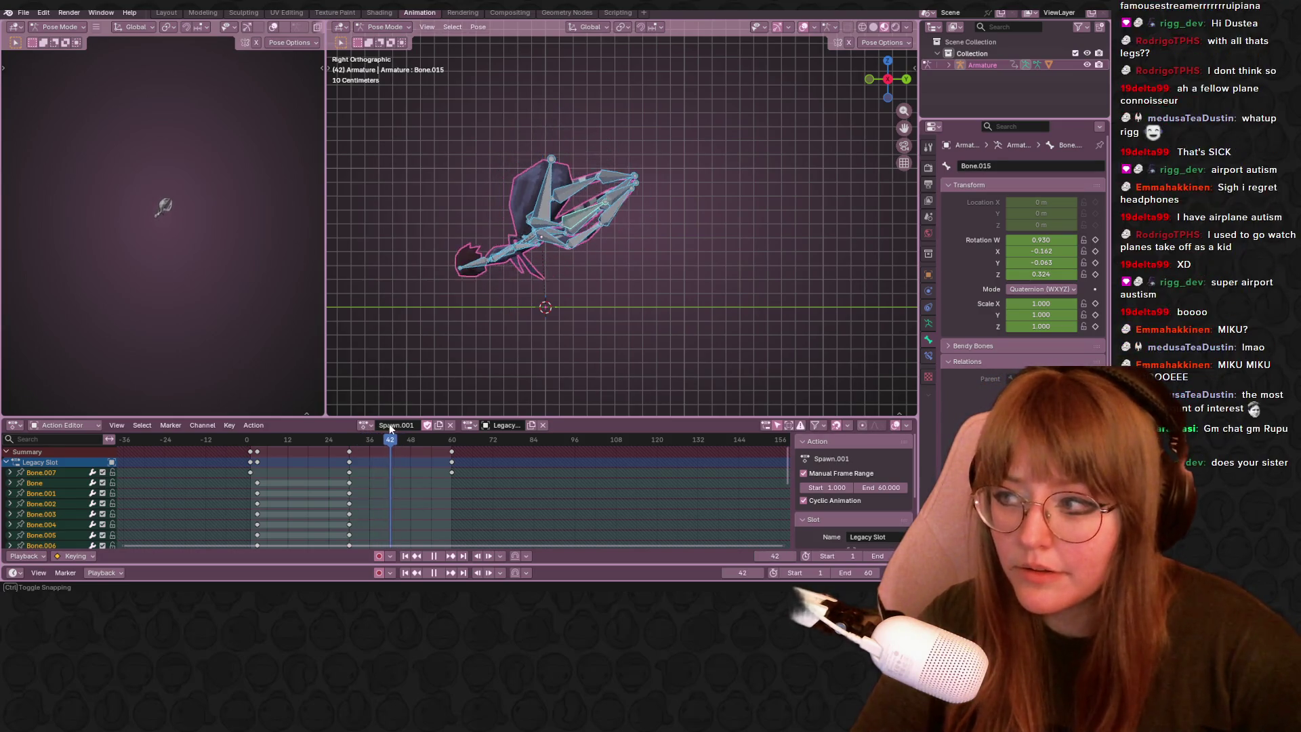
pyautogui.moveTo(387, 428); pyautogui.dragTo(383, 417)
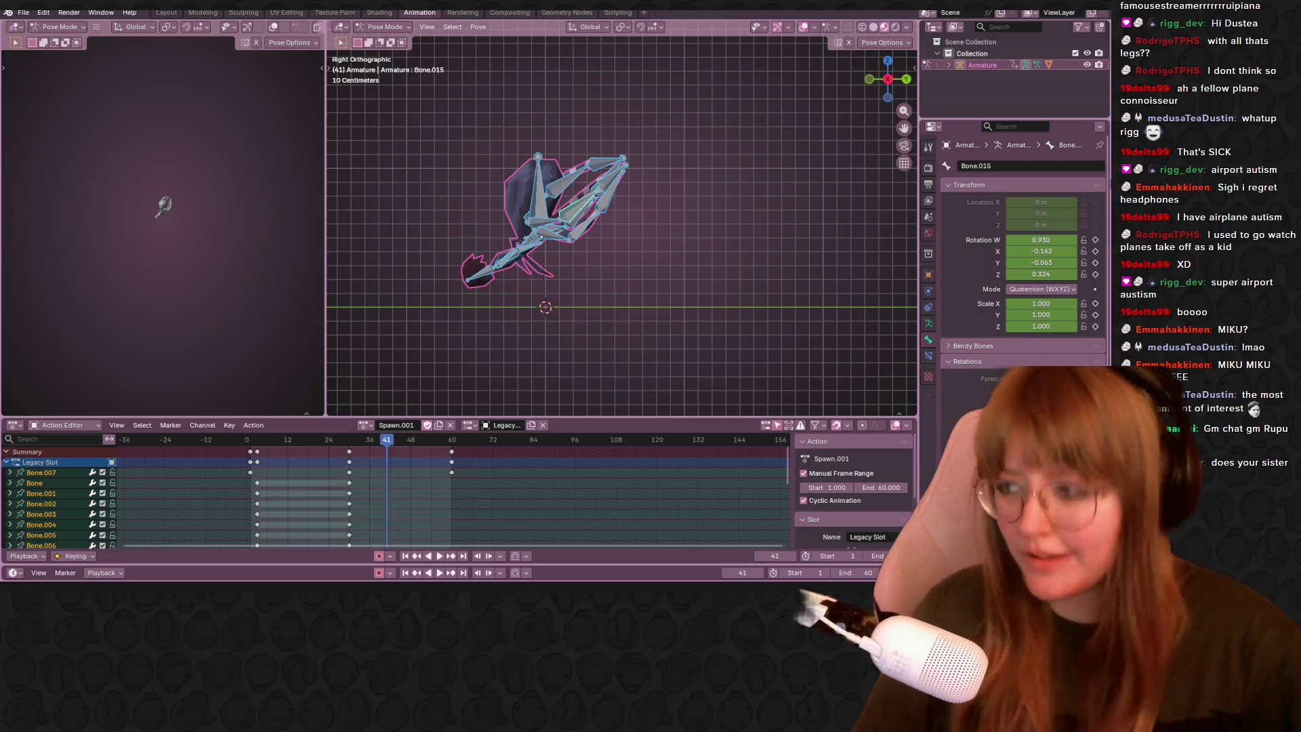
# Rotate leg bones Bone.011 and Bone.012 into the crouch at frame 41.
pyautogui.click(576, 236)
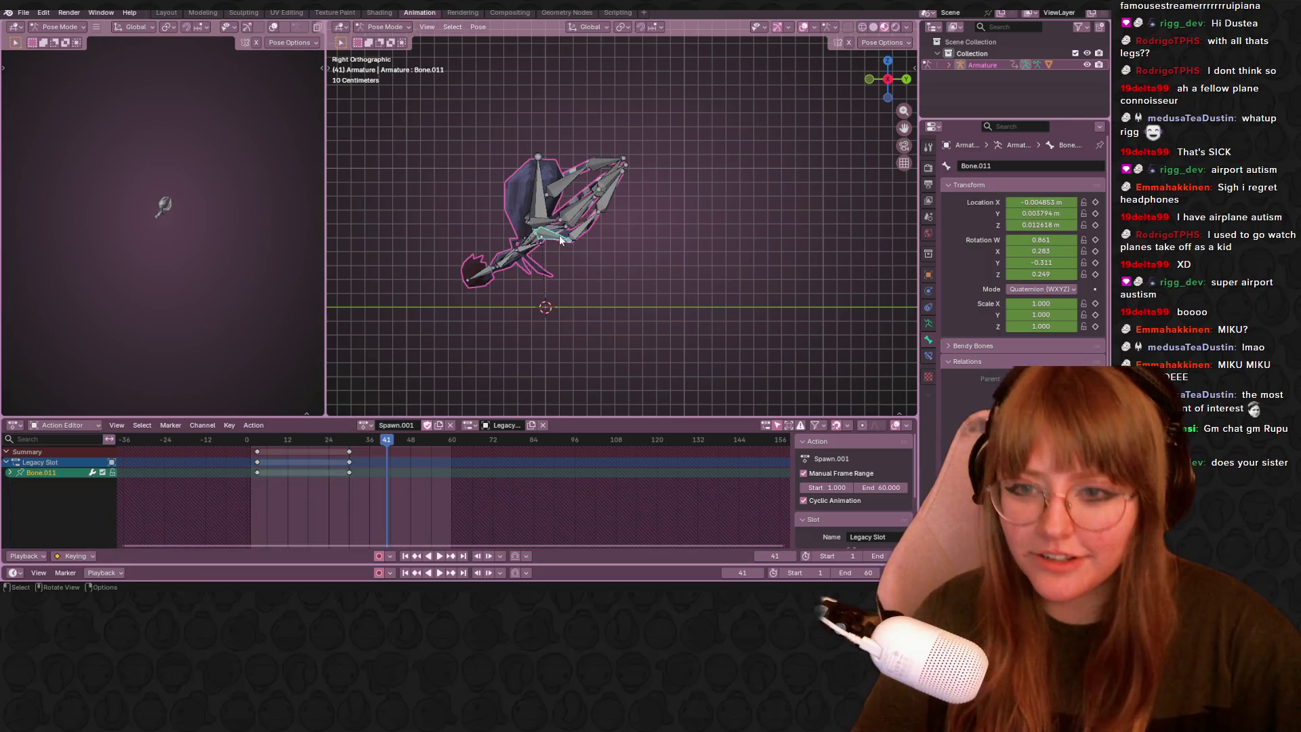
pyautogui.keyDown('shift'); pyautogui.moveTo(575, 235); pyautogui.dragTo(602, 224, button='middle'); pyautogui.keyUp('shift')
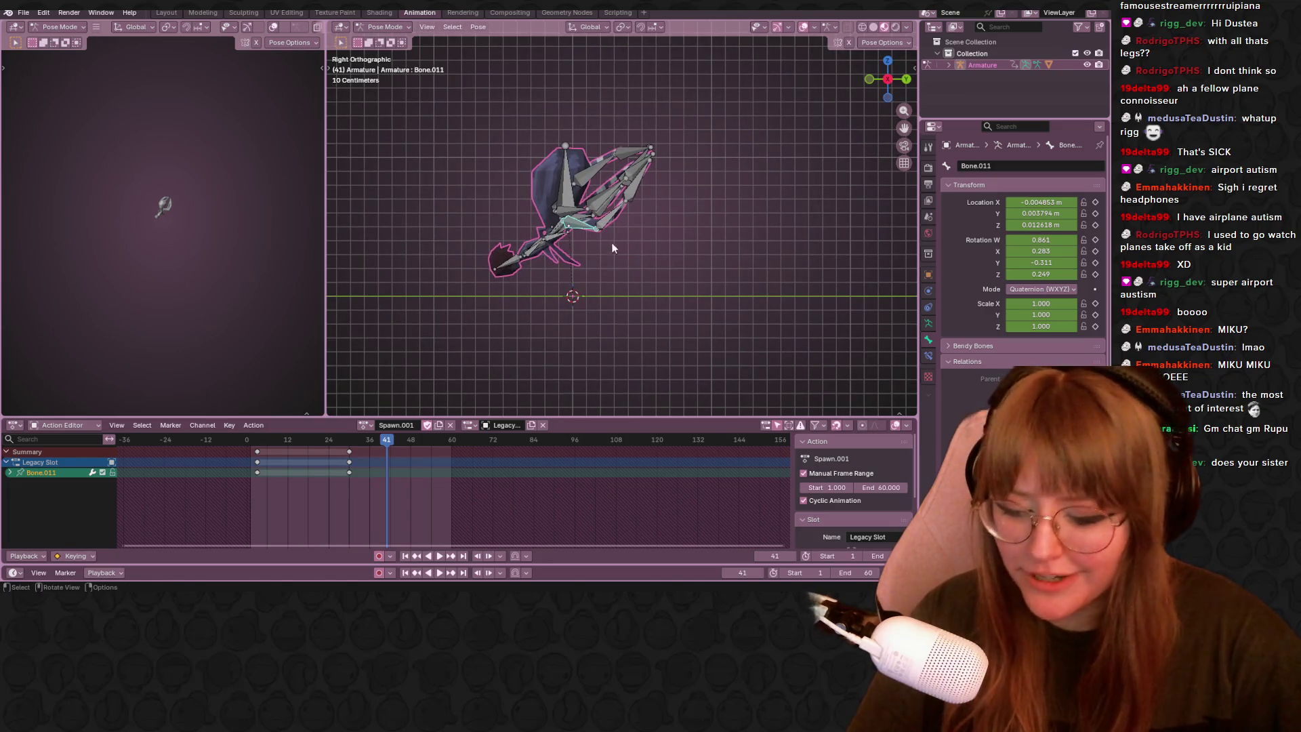
pyautogui.press('r')
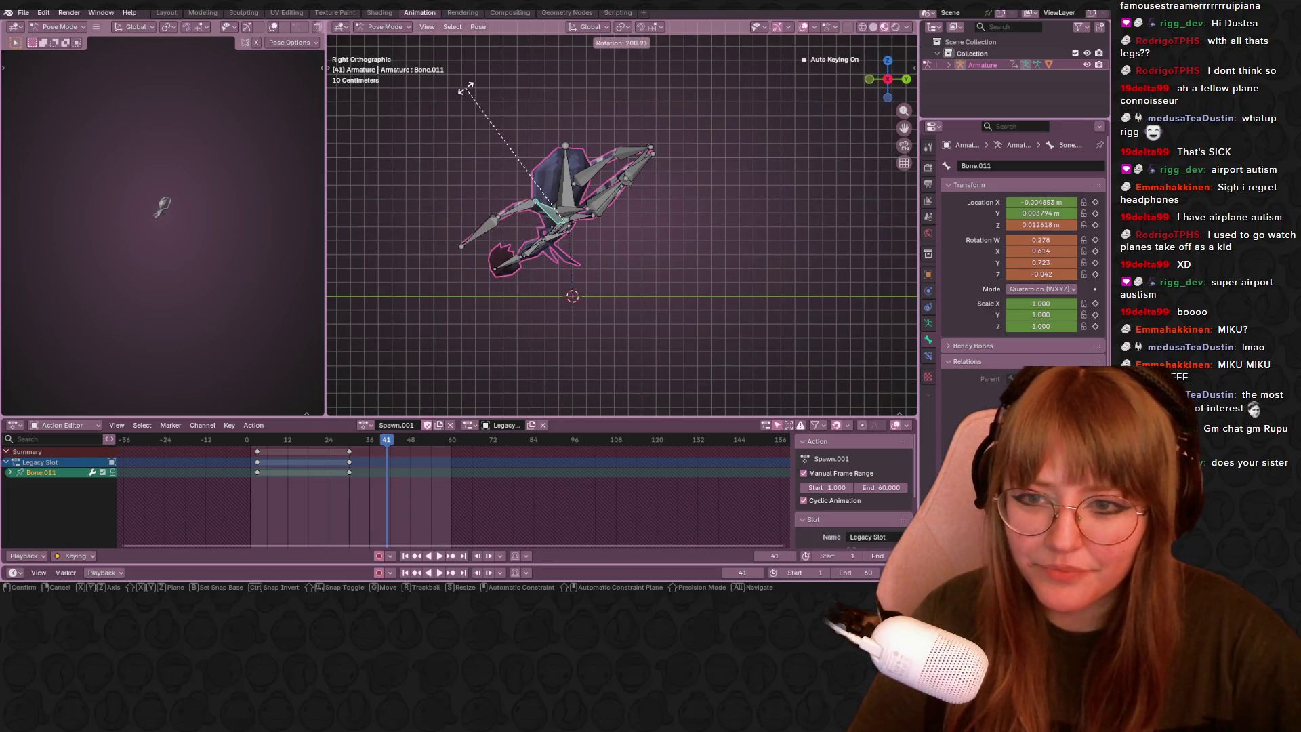
pyautogui.click(470, 94)
pyautogui.click(508, 220)
pyautogui.press('r')
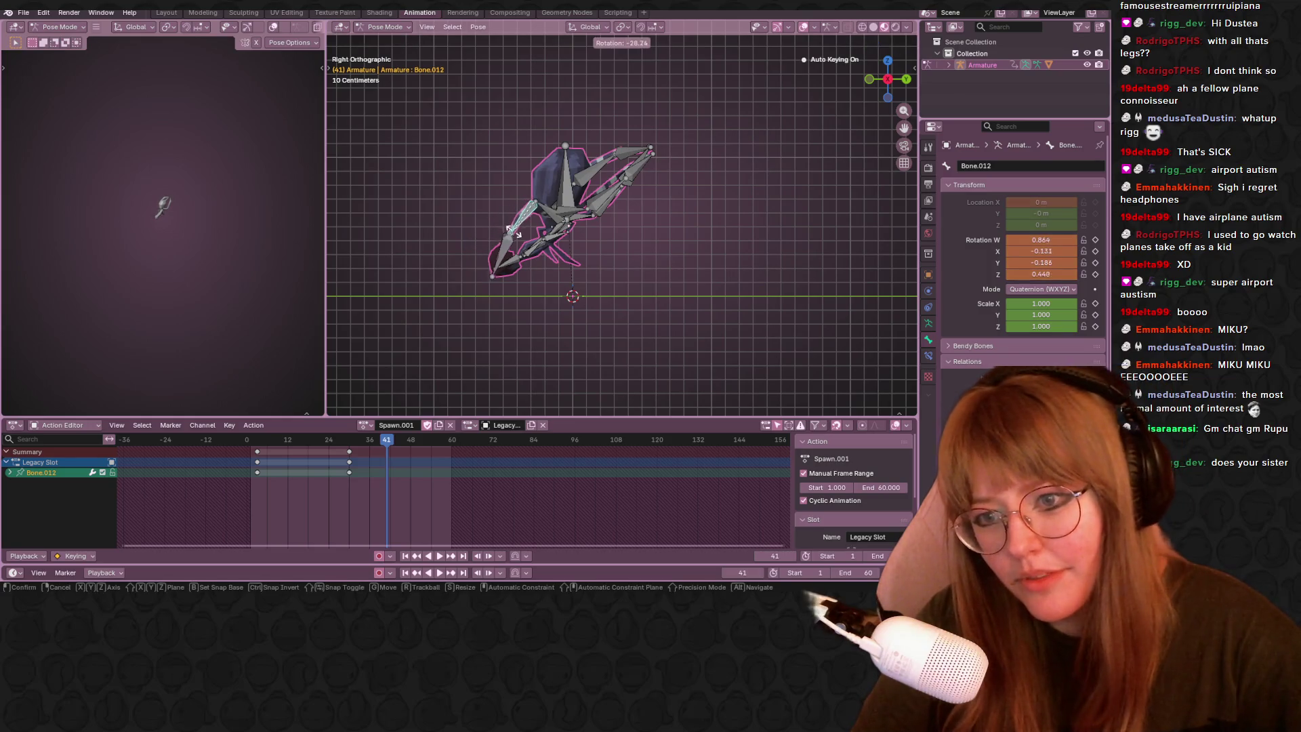
pyautogui.click(532, 234)
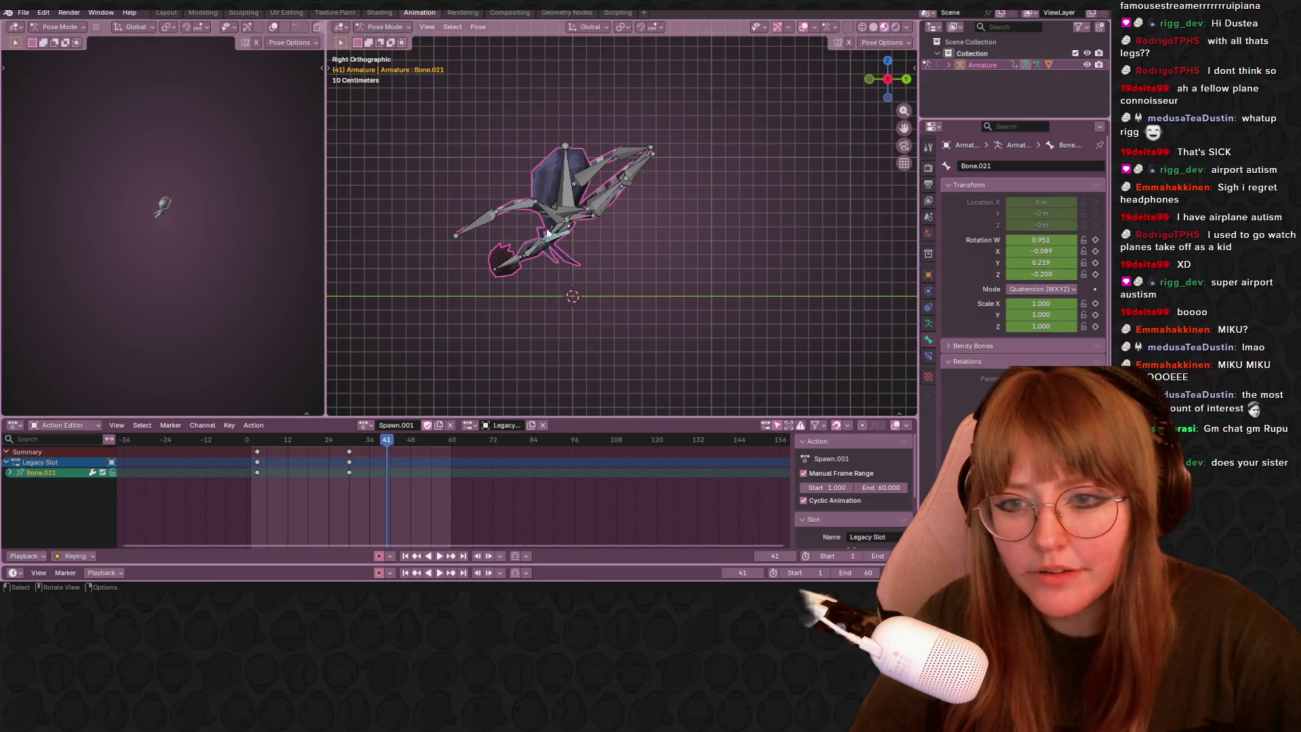
pyautogui.click(557, 232)
pyautogui.moveTo(569, 233); pyautogui.dragTo(734, 257, button='middle')
# From the right orthographic side view, rotate the root Bone to tip the body.
pyautogui.click(549, 216)
pyautogui.moveTo(550, 216); pyautogui.dragTo(911, 63, button='middle')
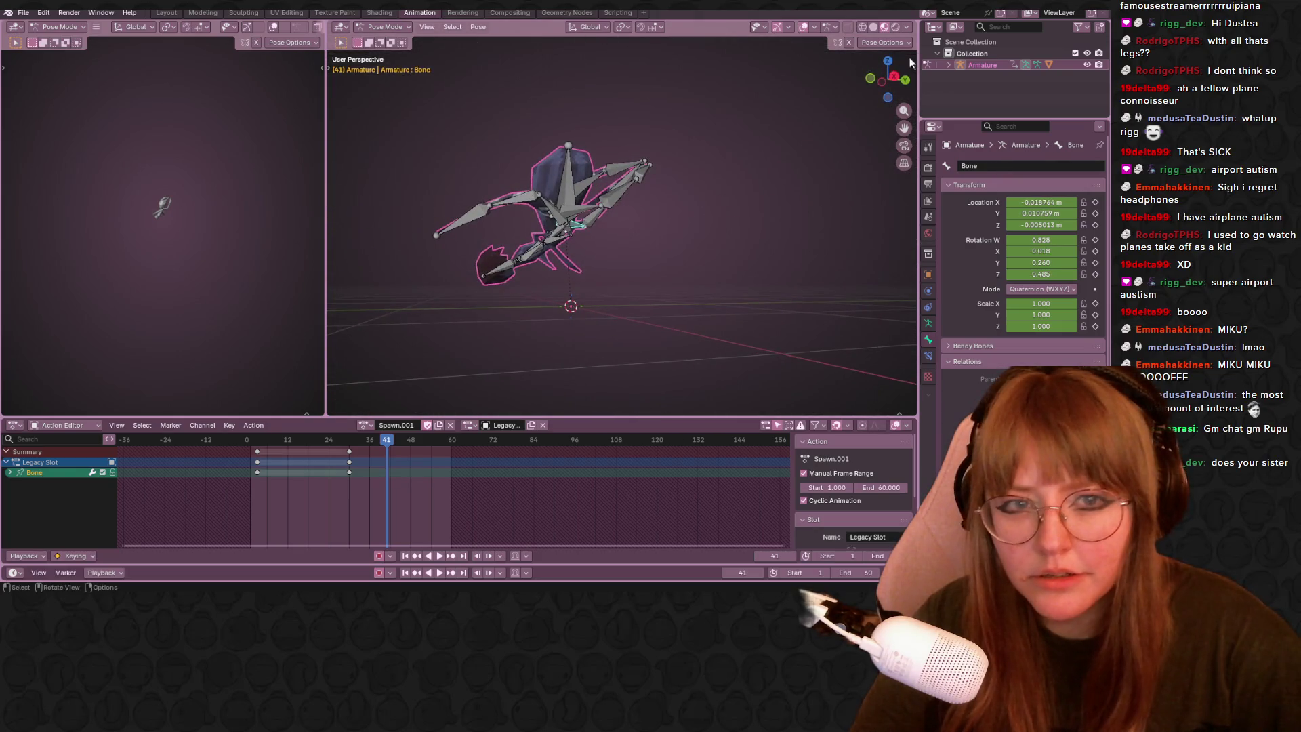
pyautogui.click(904, 78)
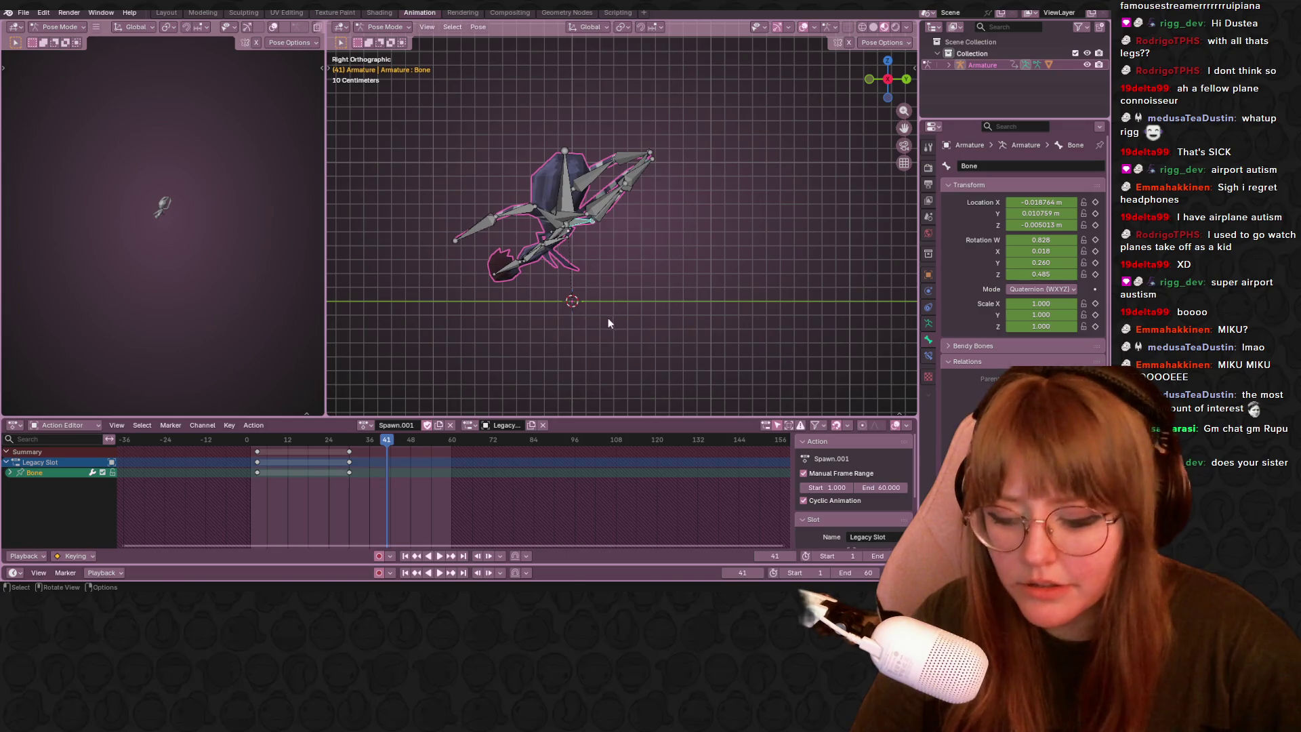
pyautogui.press('r')
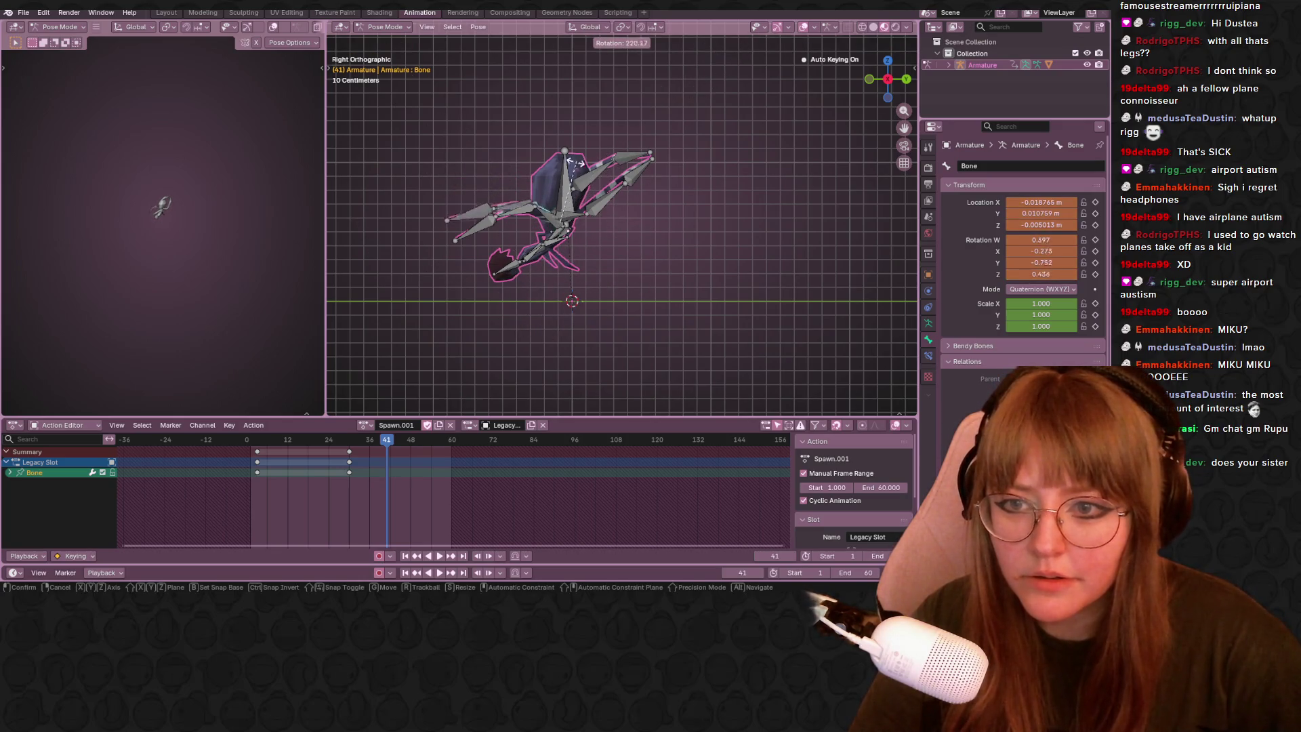
pyautogui.click(656, 234)
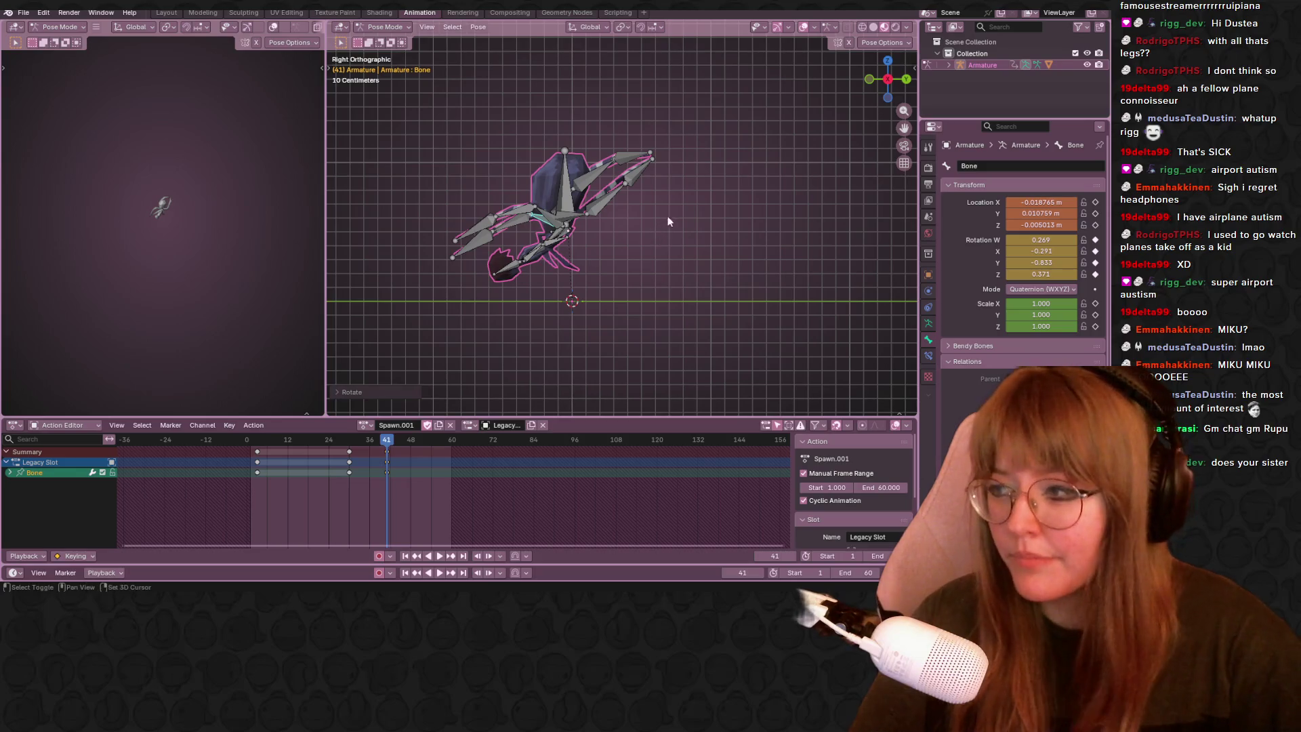
pyautogui.keyDown('shift'); pyautogui.moveTo(655, 236); pyautogui.dragTo(582, 246, button='middle'); pyautogui.keyUp('shift')
# Rotate Bone.014 twice and Bone.016 to fold that leg.
pyautogui.click(517, 215)
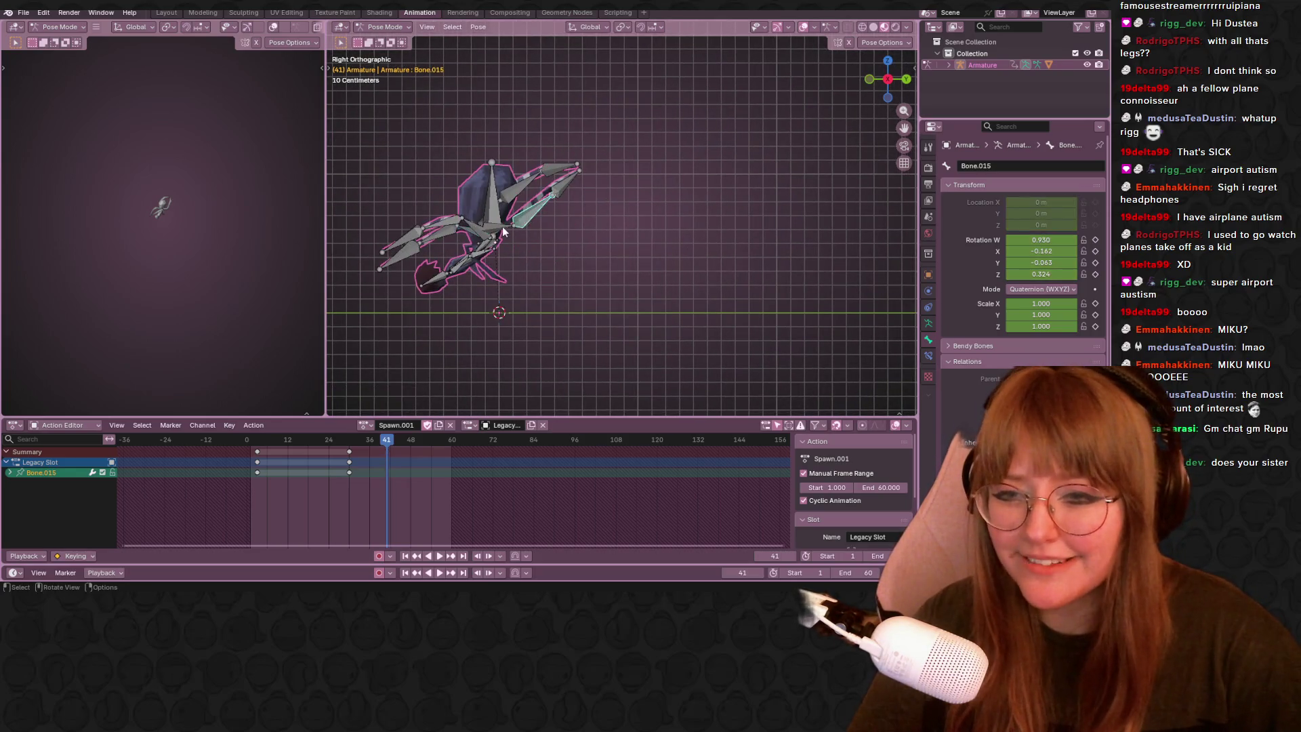
pyautogui.press('r')
pyautogui.click(517, 278)
pyautogui.press('r')
pyautogui.click(456, 267)
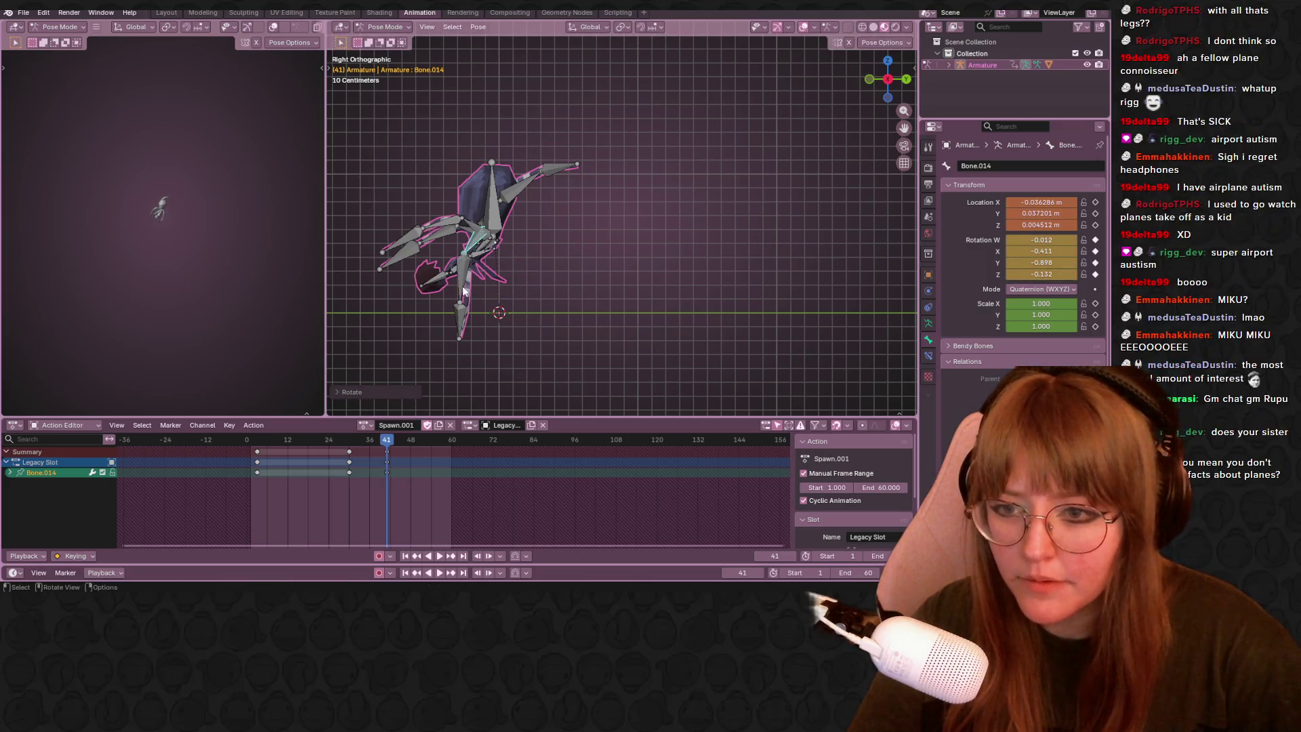
pyautogui.click(469, 326)
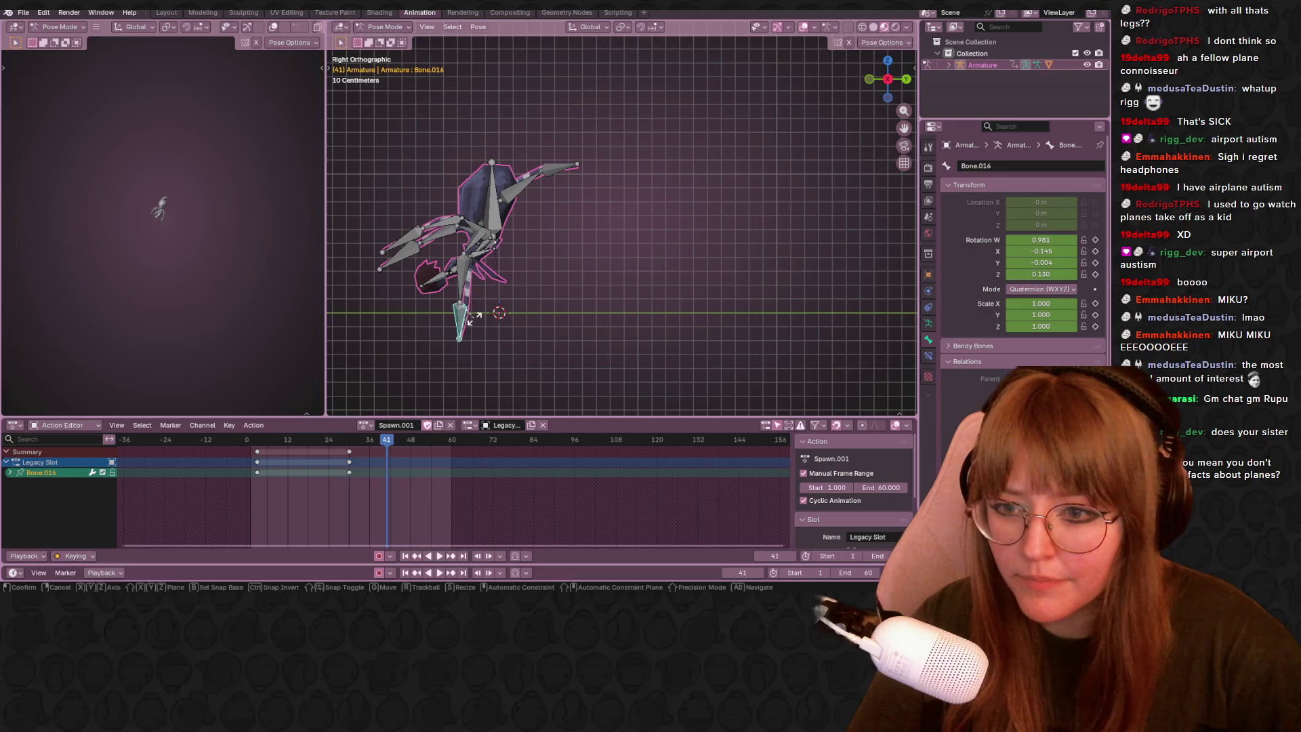
pyautogui.press('r')
pyautogui.click(509, 282)
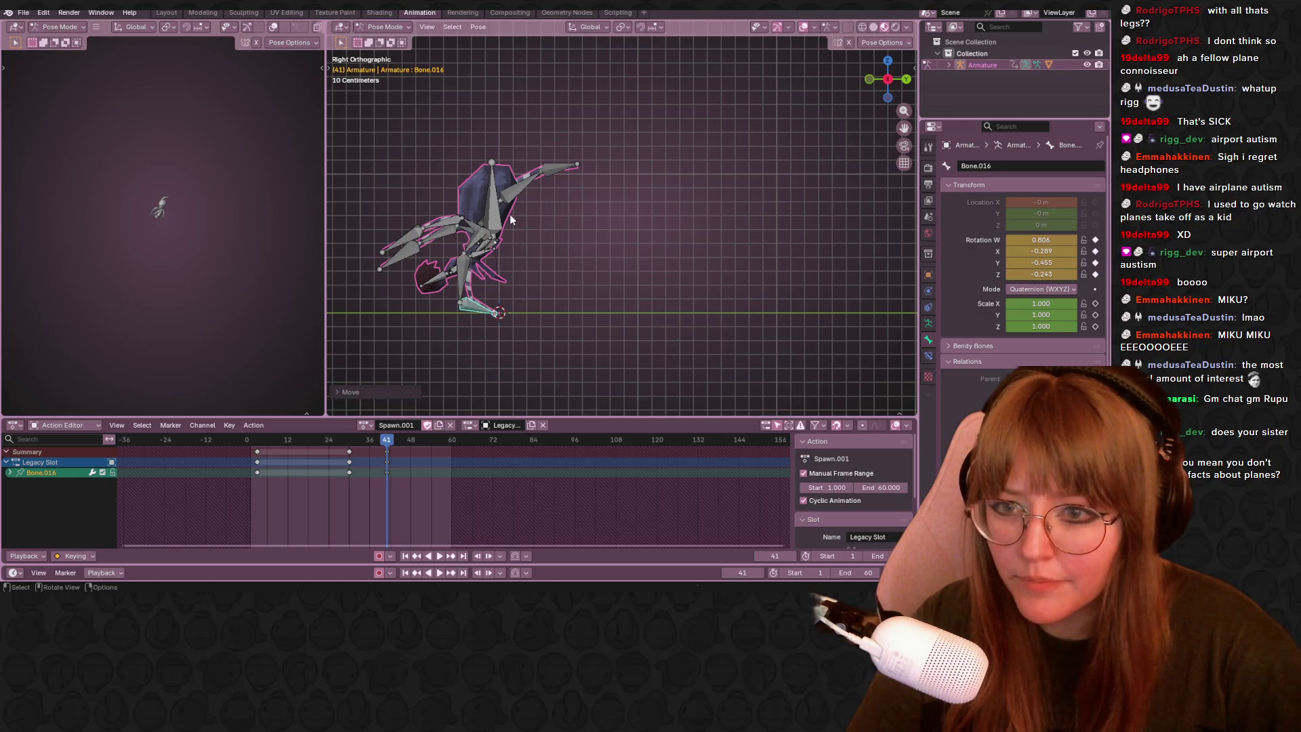
# Rotate Bone.003 and move Bone.004 and its foot up and to the right.
pyautogui.click(487, 223)
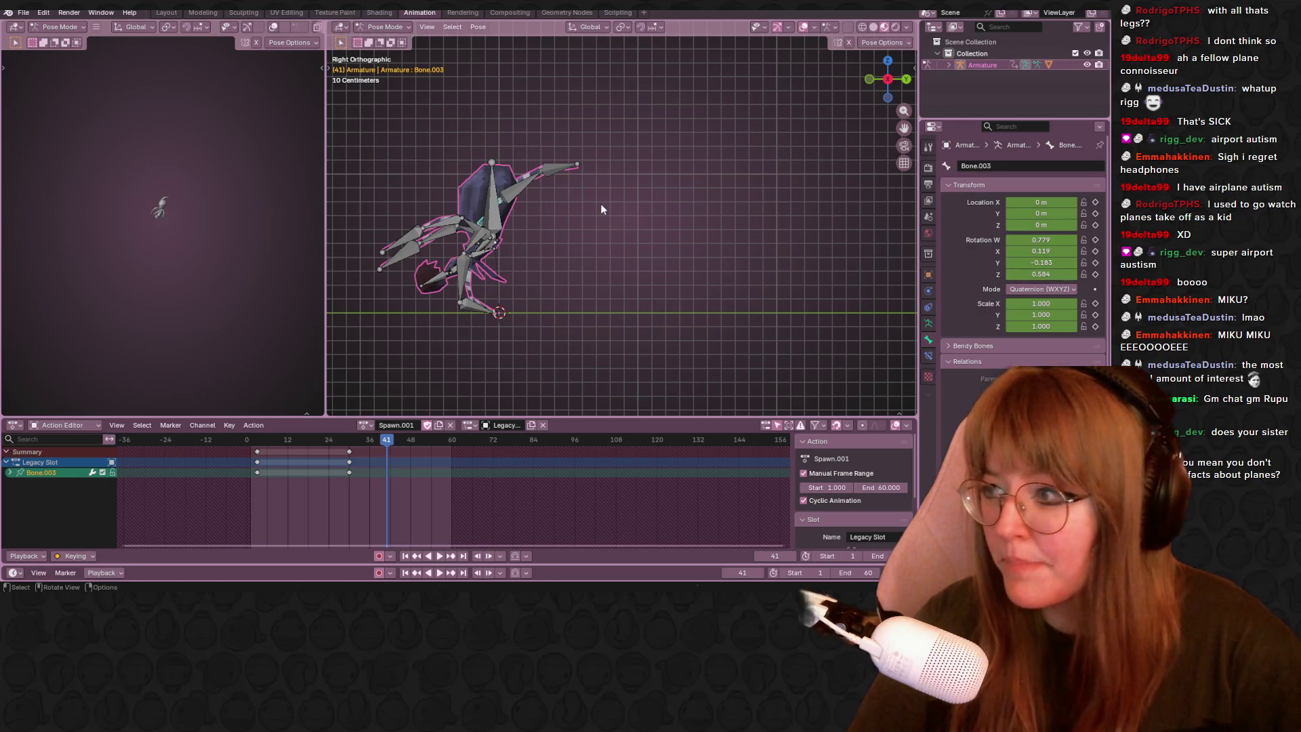
pyautogui.press('r')
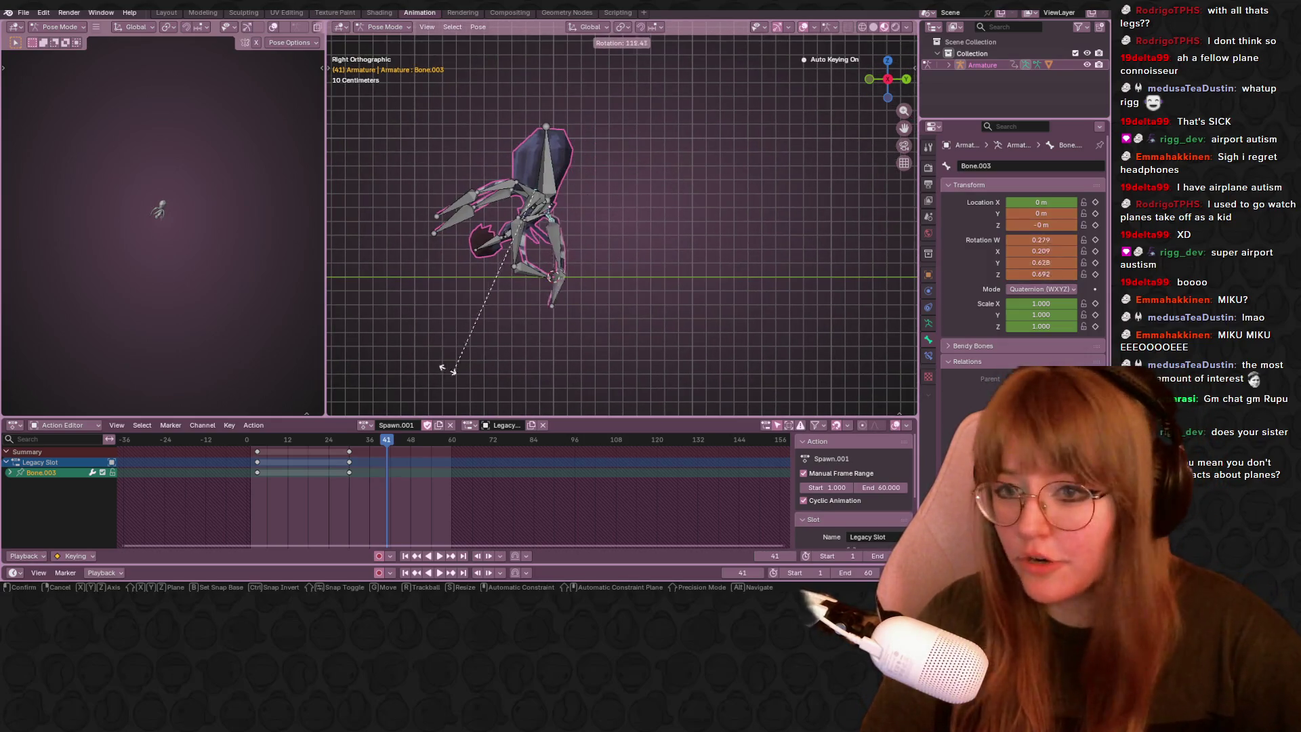
pyautogui.click(553, 219)
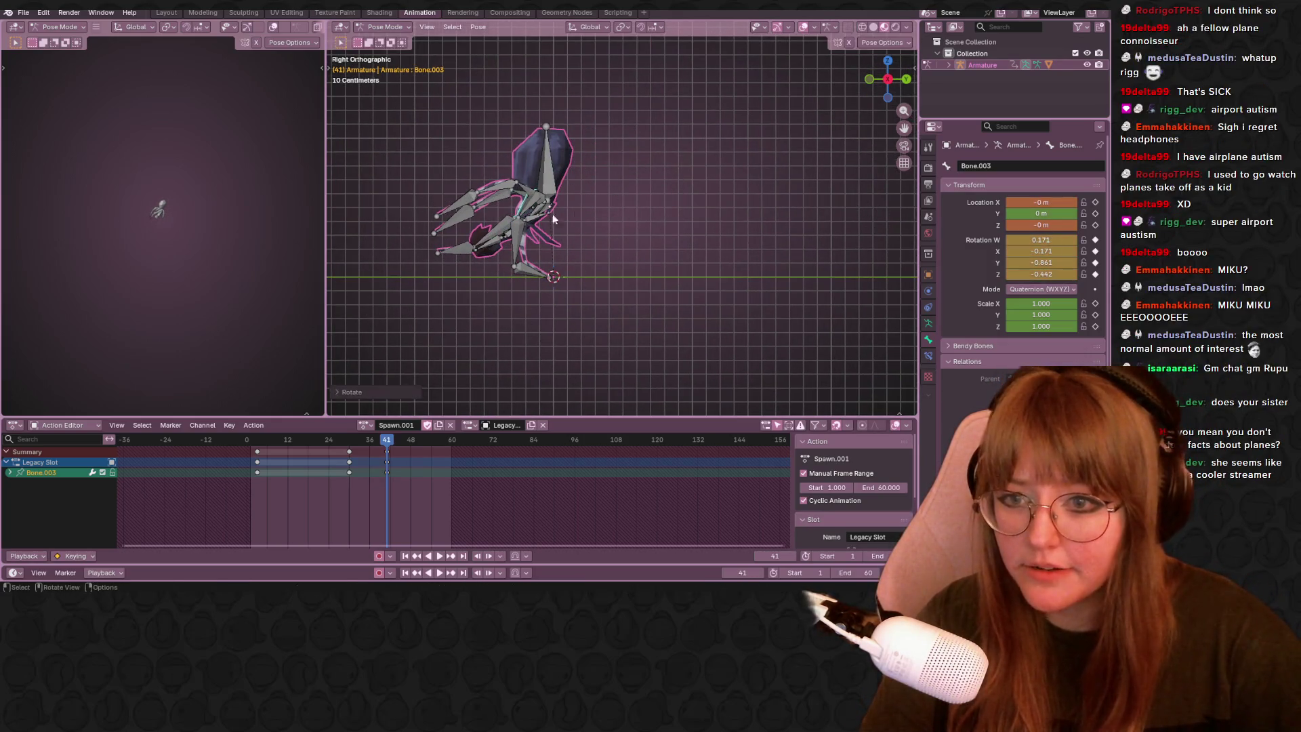
pyautogui.click(492, 232)
pyautogui.press('g')
pyautogui.click(533, 299)
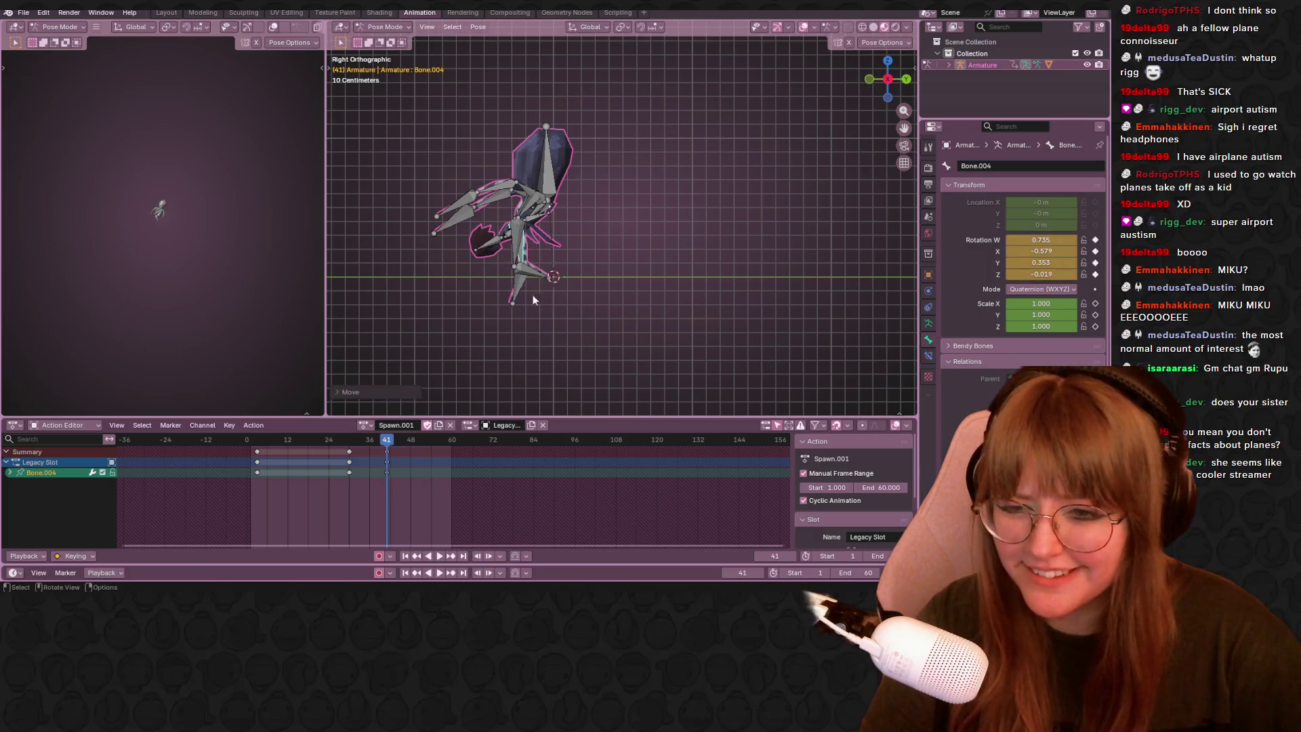
pyautogui.press('g')
pyautogui.click(572, 272)
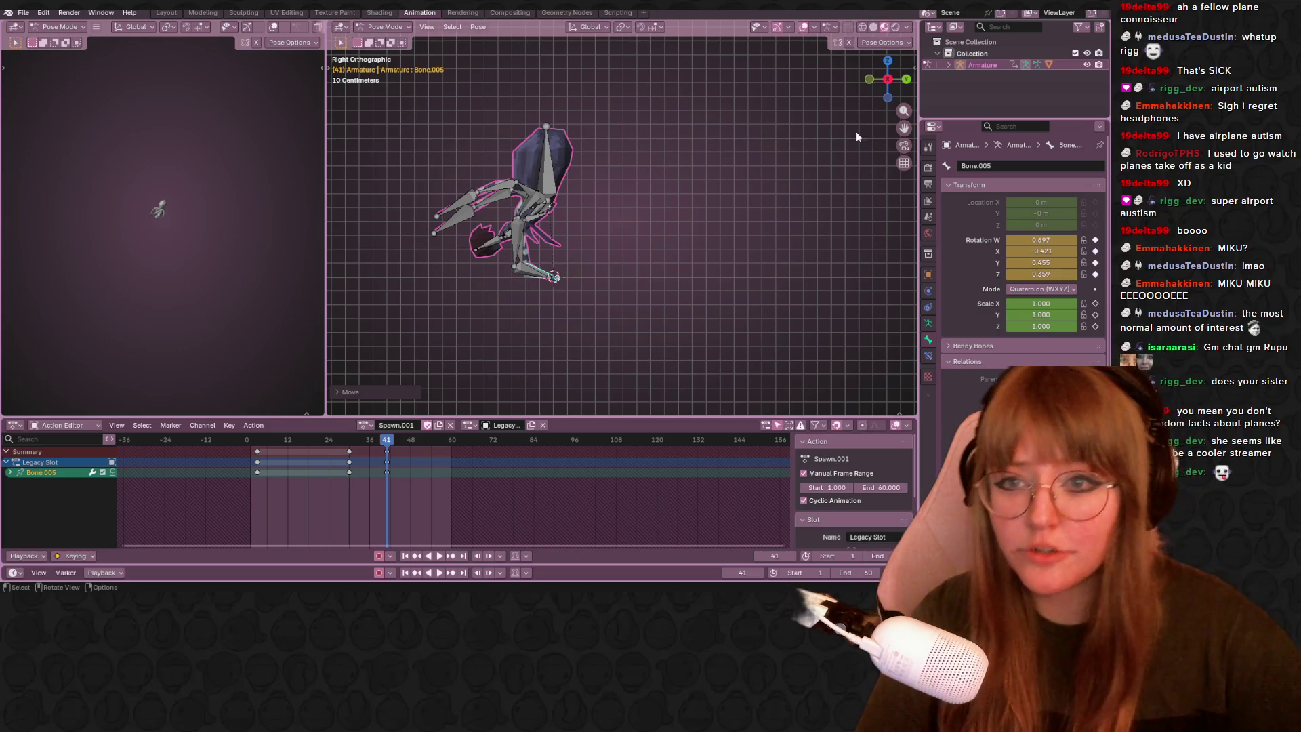
# Rotate the head bone Bone.010 forward, then select every bone of the armature.
pyautogui.click(561, 123)
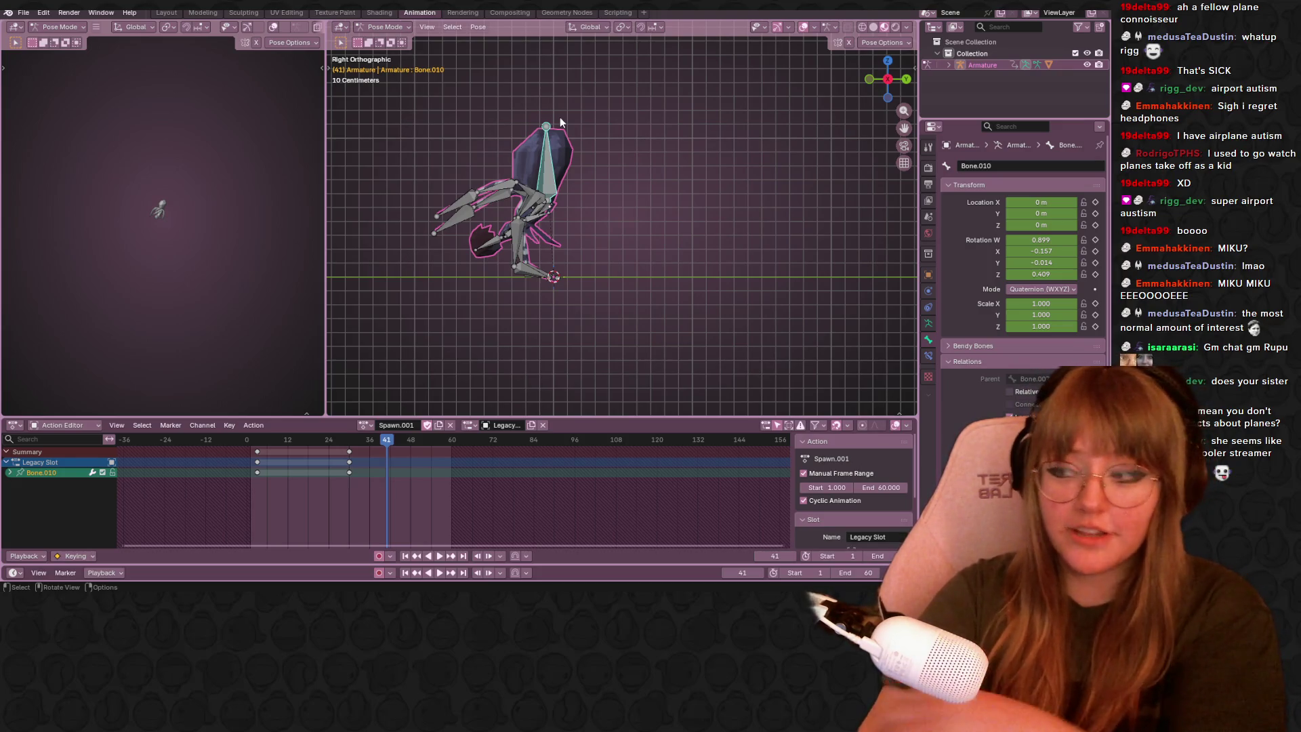
pyautogui.keyDown('shift'); pyautogui.moveTo(599, 242); pyautogui.dragTo(636, 239, button='middle'); pyautogui.keyUp('shift')
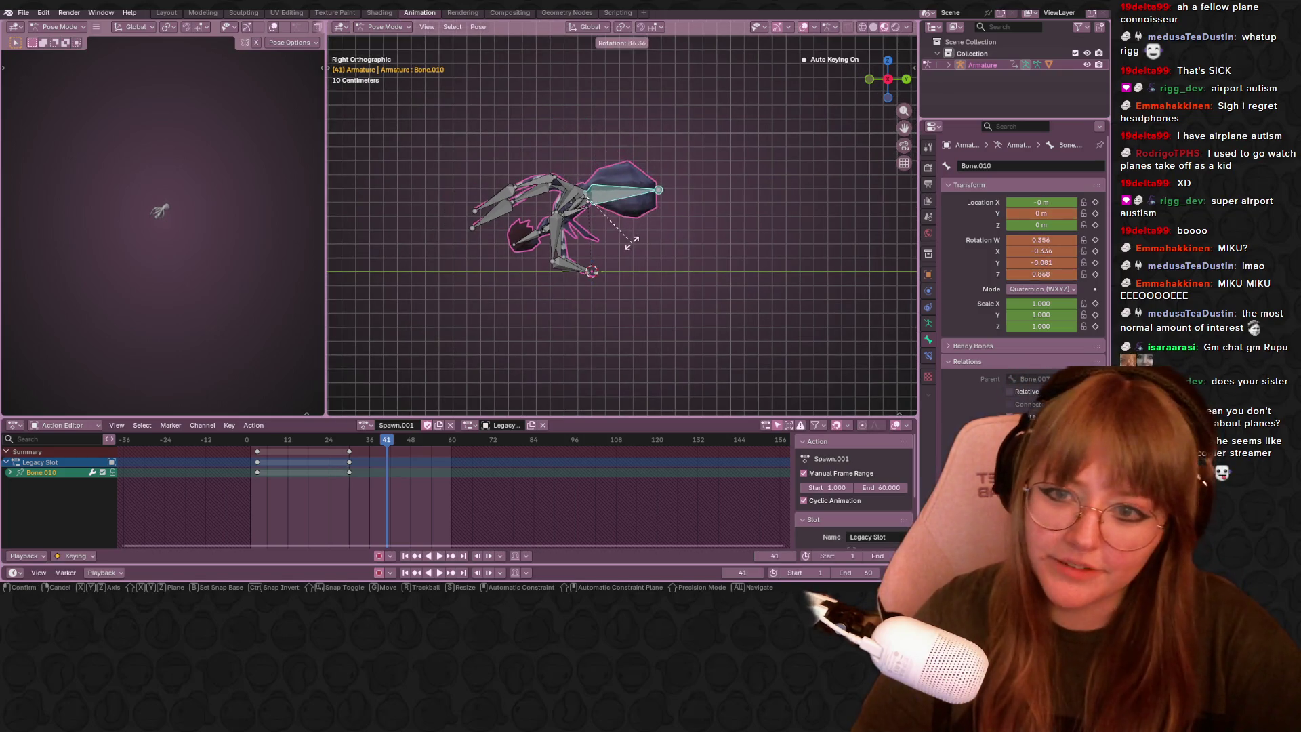
pyautogui.click(655, 243)
pyautogui.click(539, 232)
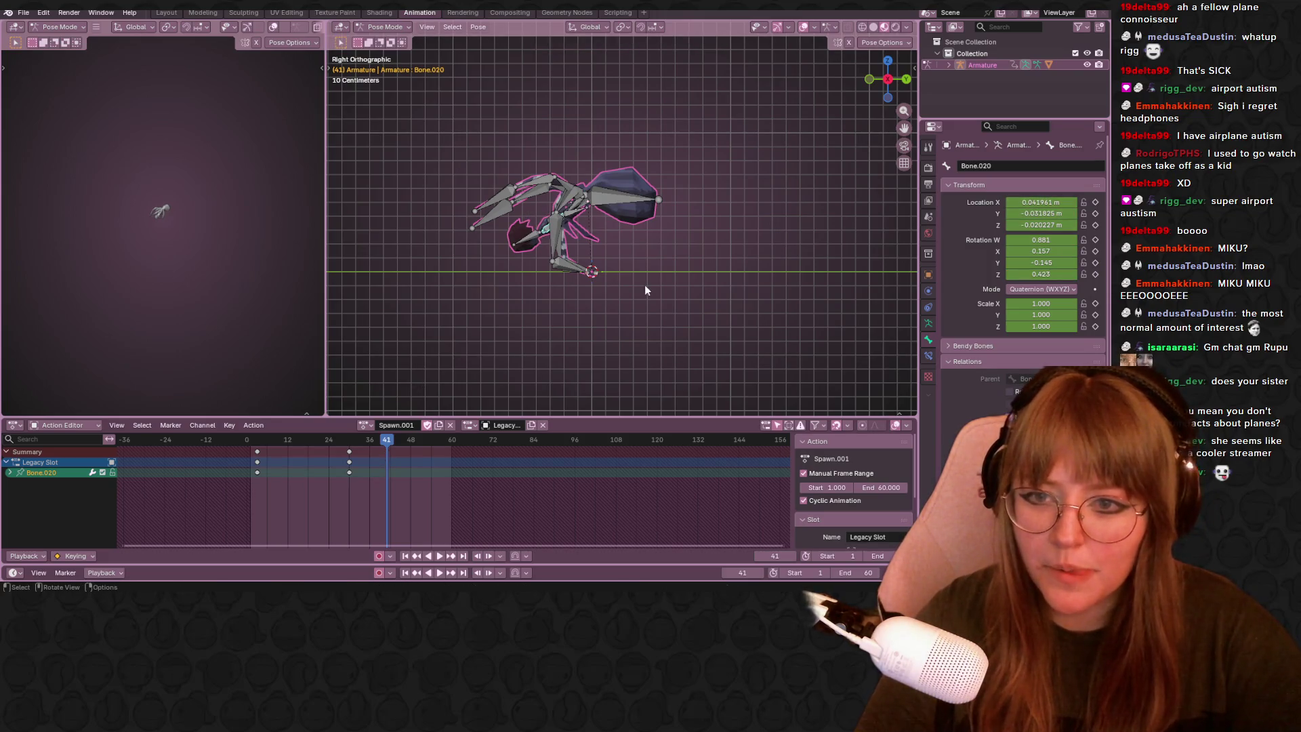
pyautogui.hotkey('alt', 'a')
pyautogui.press('a')
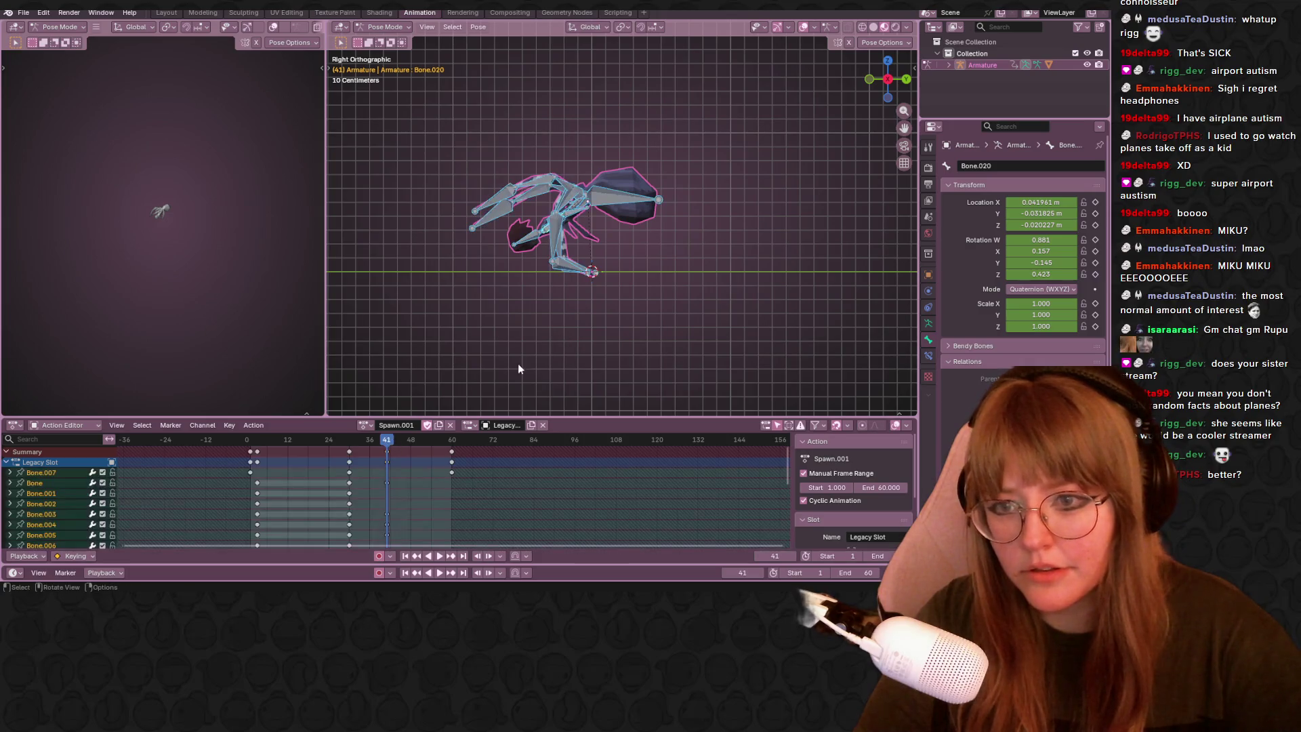
# Play back Spawn.001 to review the crouch and stop at frame 41.
pyautogui.press('space')
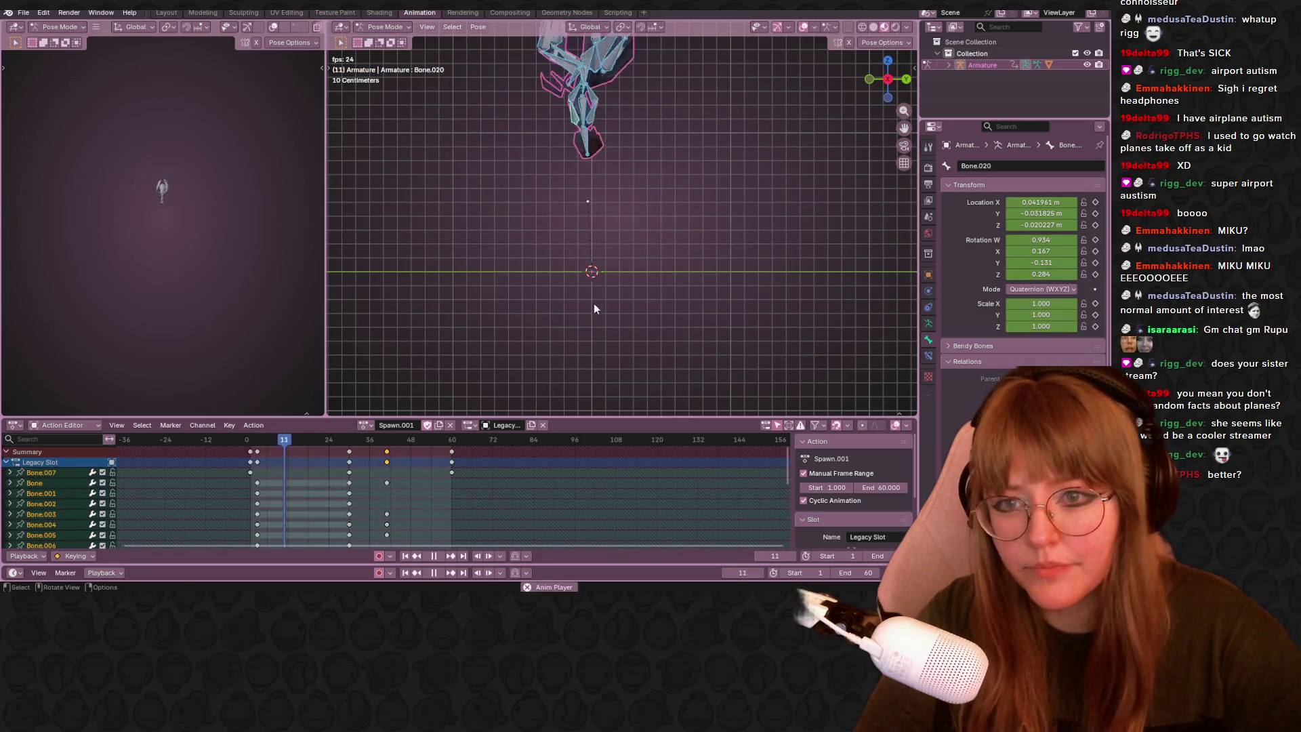
pyautogui.press('space')
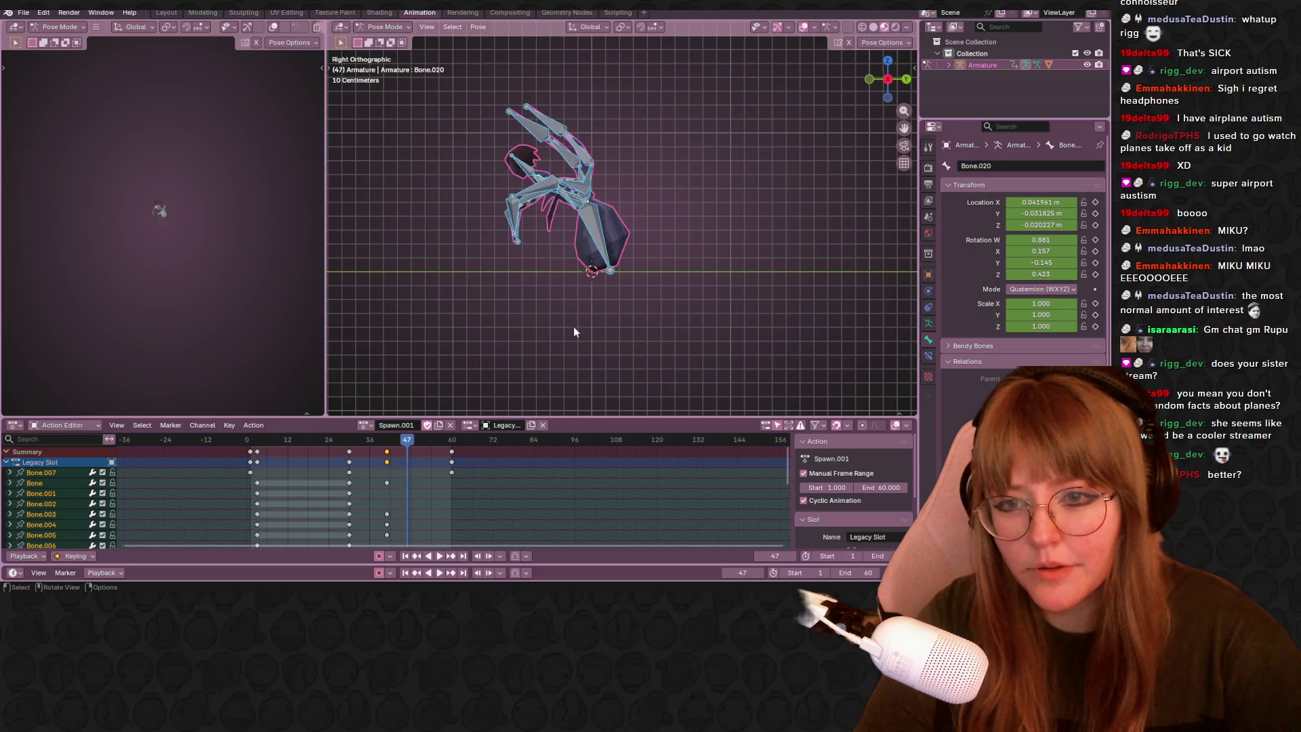
pyautogui.press('space')
pyautogui.moveTo(353, 449)
pyautogui.mouseDown()
pyautogui.moveTo(389, 434)
pyautogui.moveTo(369, 440)
pyautogui.mouseUp()
pyautogui.press('space')
# Move the frame-41 key column earlier to frame 30.
pyautogui.click(390, 462)
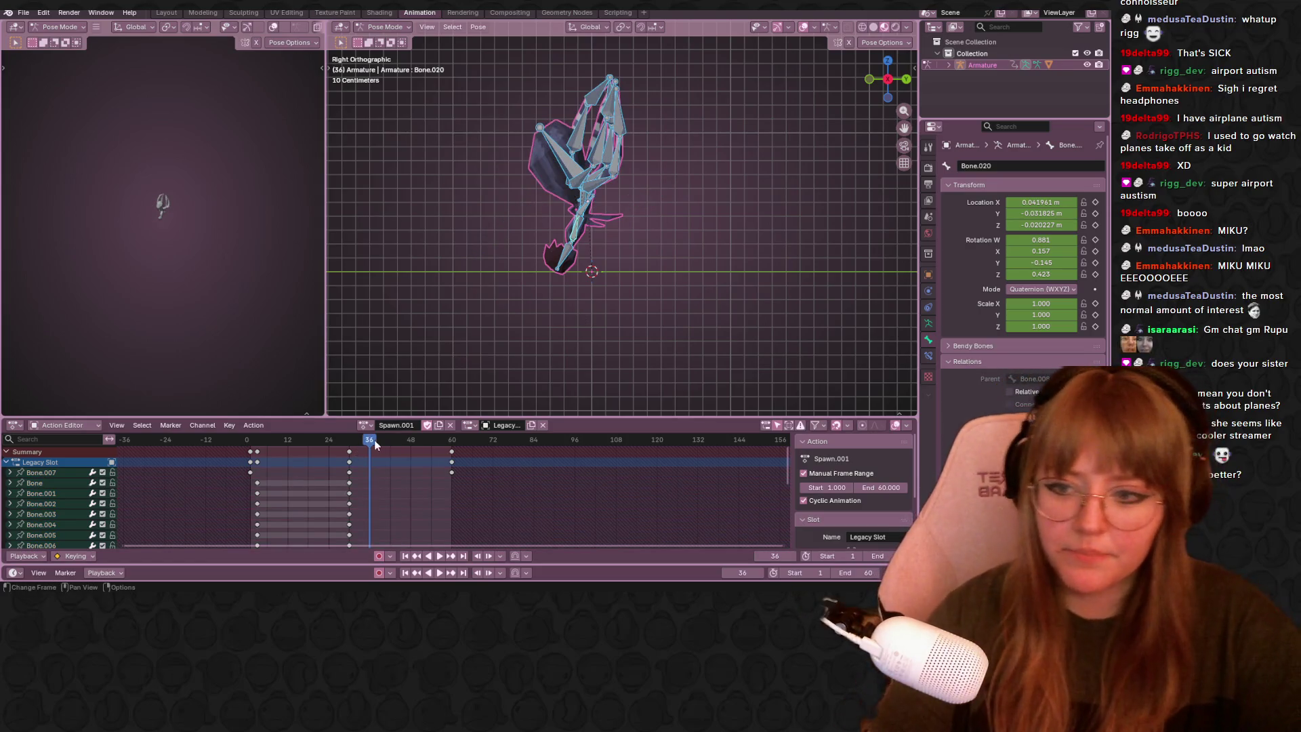
pyautogui.press('g')
pyautogui.click(351, 443)
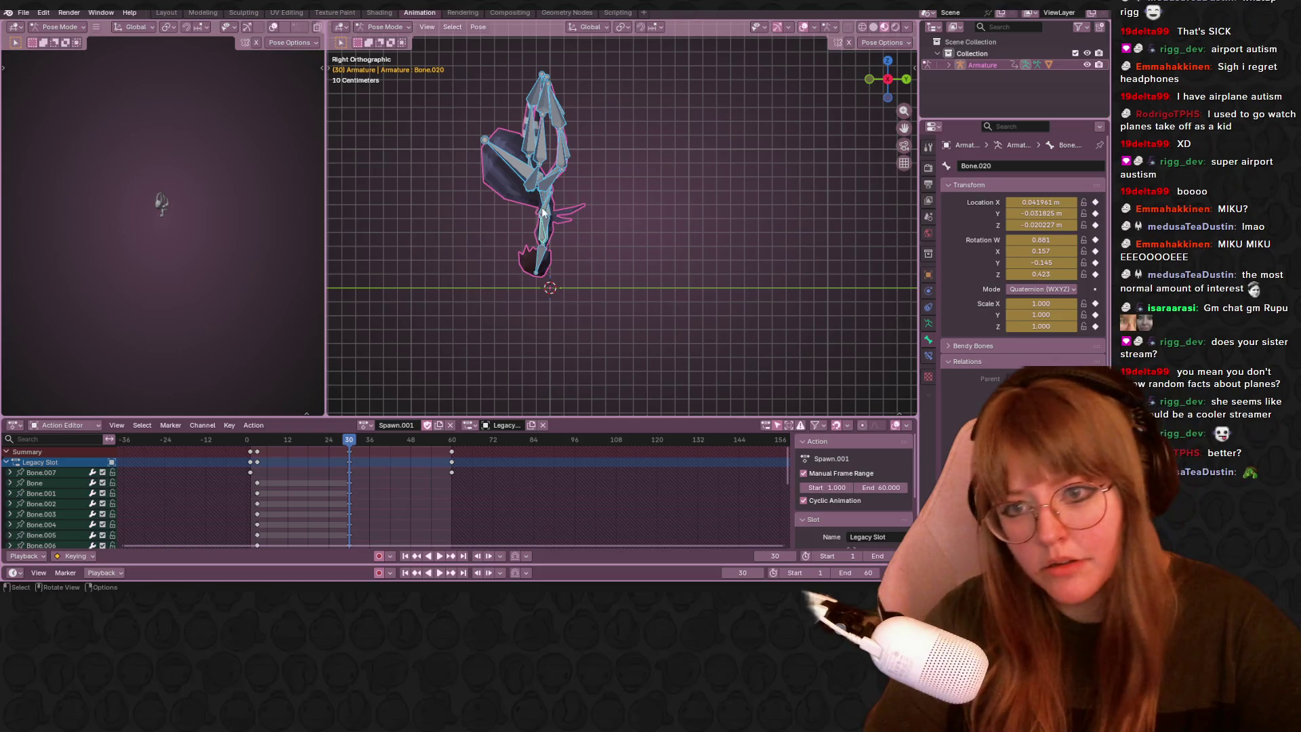
# Rotate Bone.019 at frame 30, then orbit to a side-on orthographic view.
pyautogui.click(555, 219)
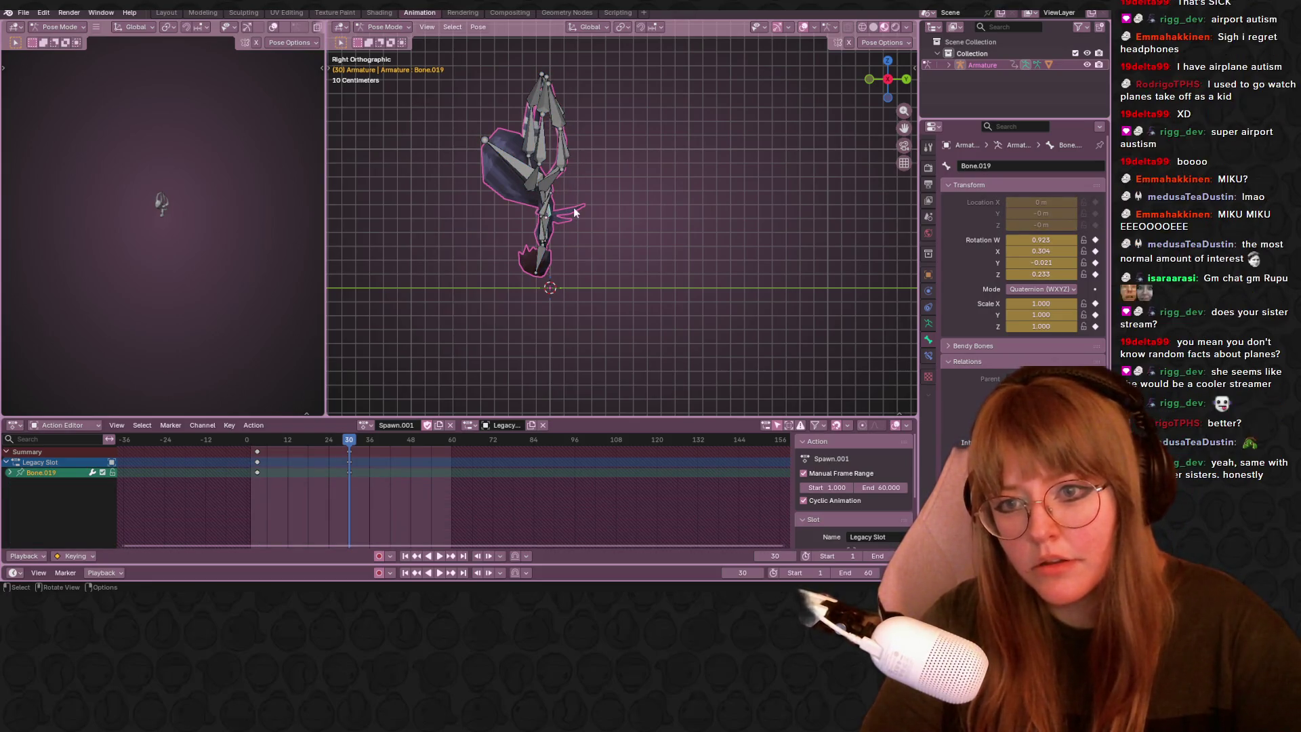
pyautogui.scroll(3, 570, 211)
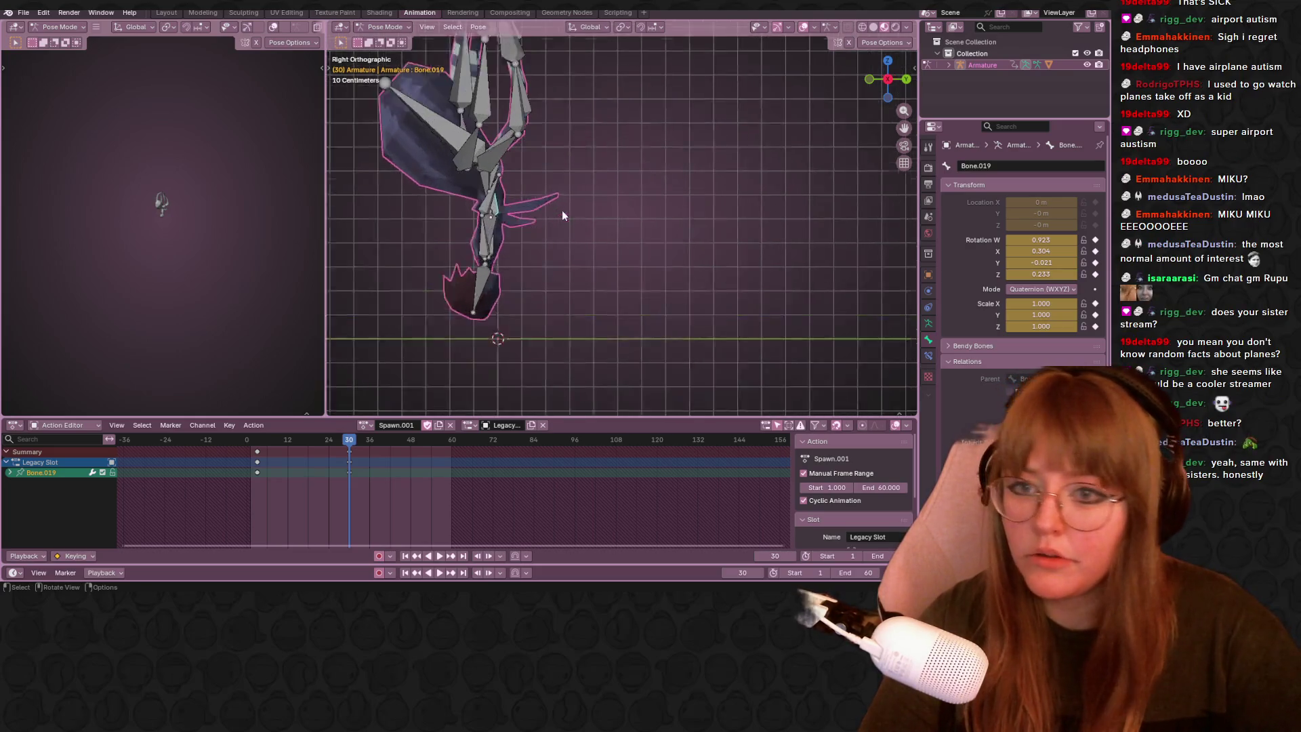
pyautogui.scroll(-2, 505, 274)
pyautogui.scroll(-2, 586, 258)
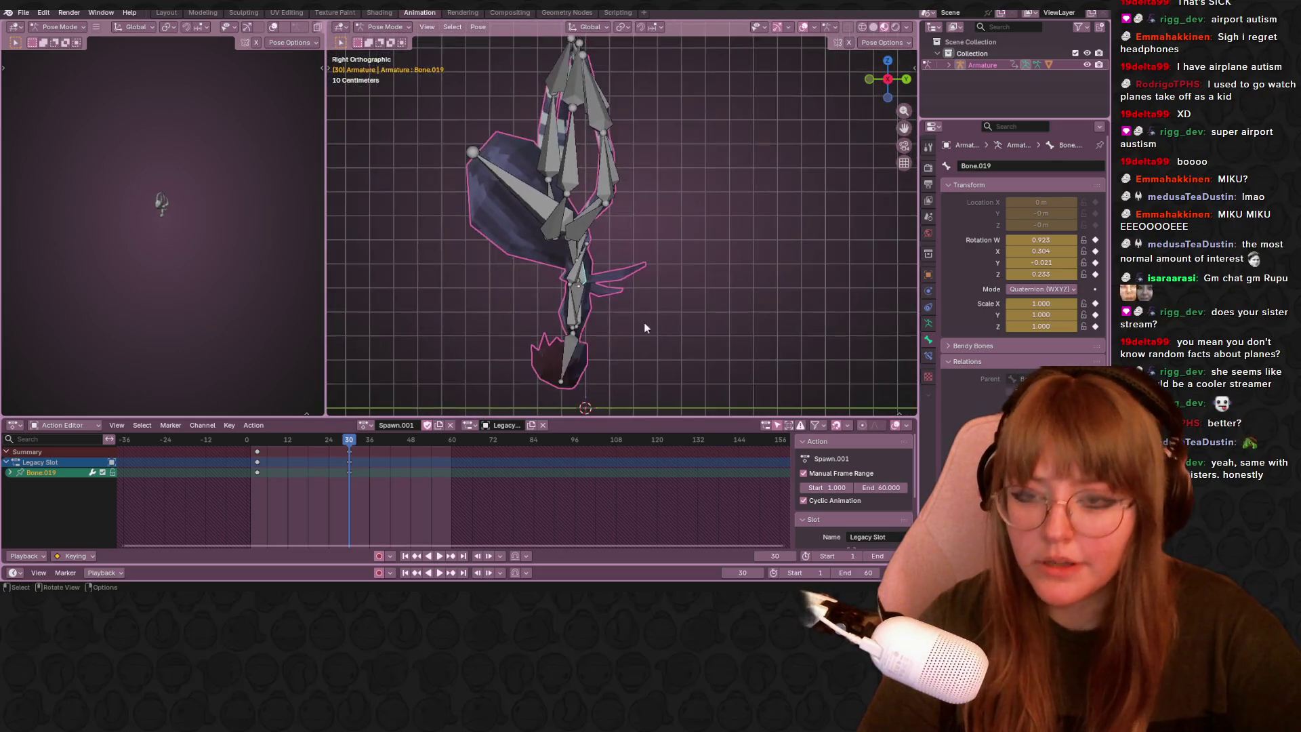
pyautogui.press('r')
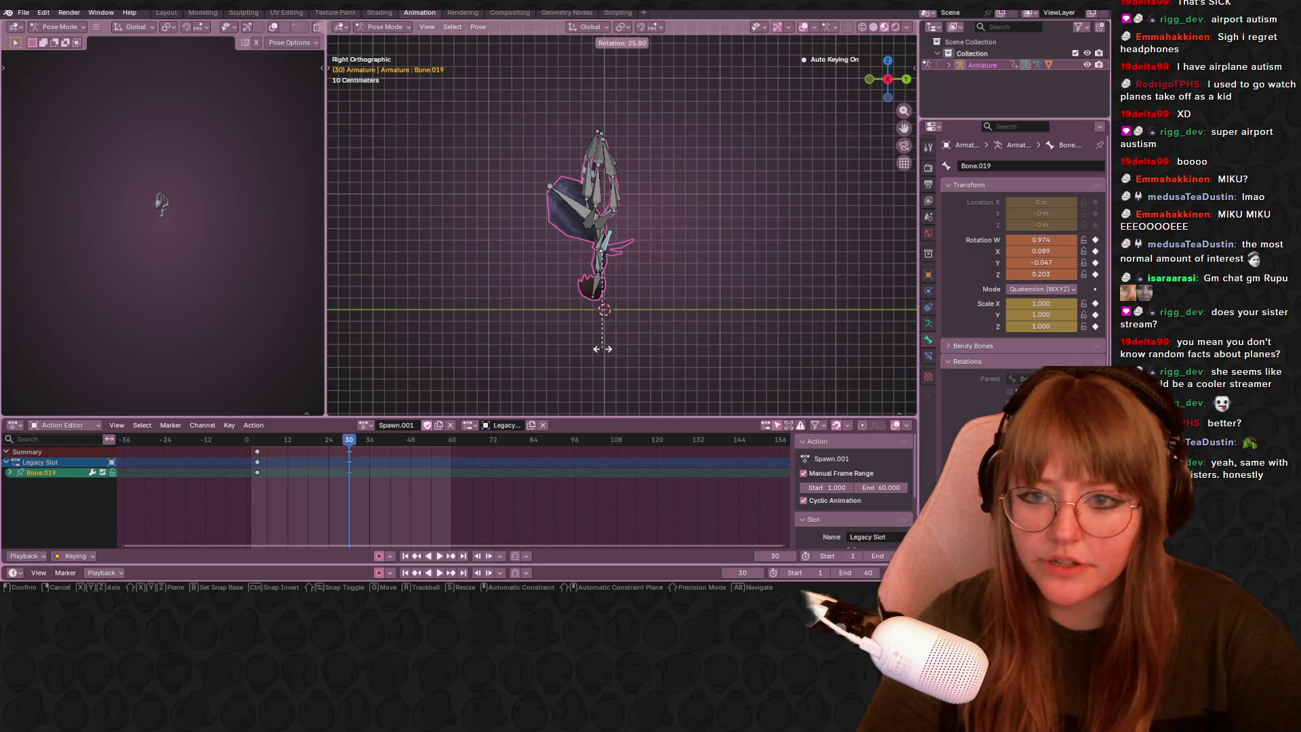
pyautogui.click(603, 349)
pyautogui.moveTo(591, 225)
pyautogui.mouseDown(button='middle')
pyautogui.moveTo(676, 237)
pyautogui.moveTo(644, 146)
pyautogui.mouseUp(button='middle')
pyautogui.click(618, 250)
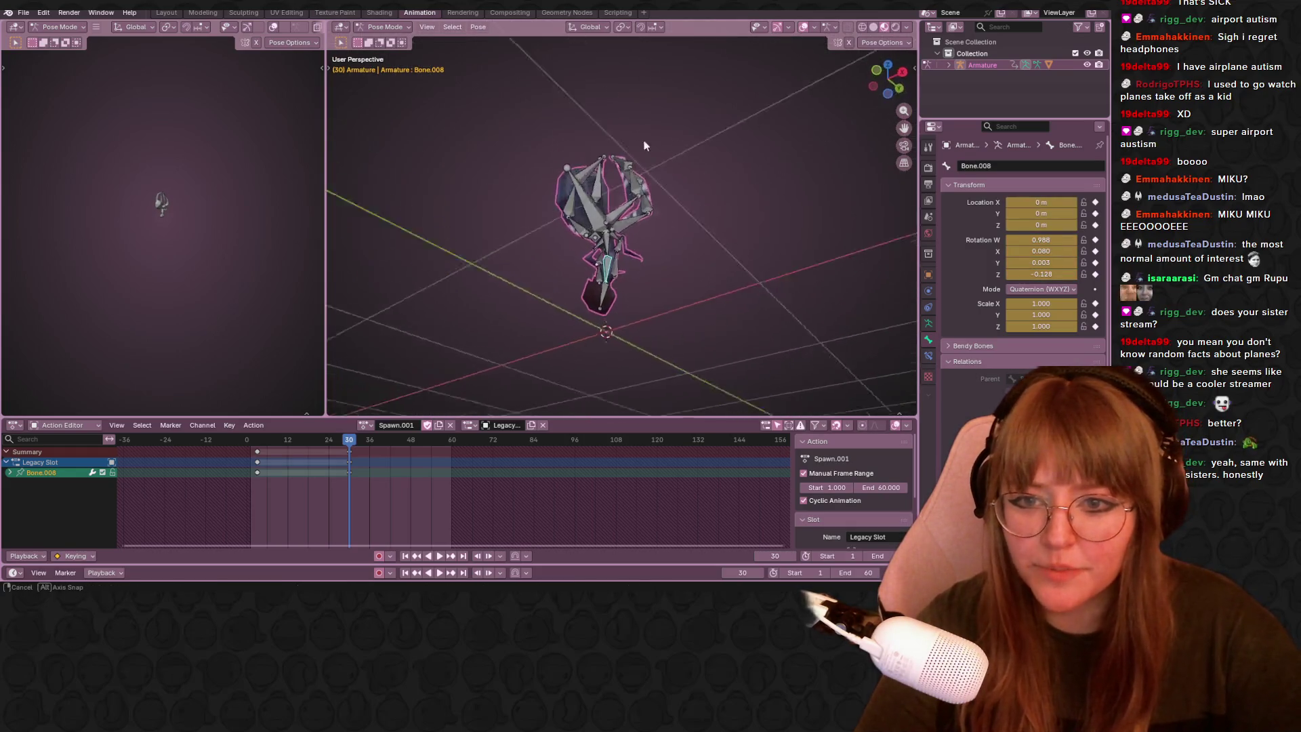
pyautogui.click(611, 183)
# Rotate Bone.007, undo it back toward upright, key the pose at frame 30 and move to frame 36.
pyautogui.click(887, 67)
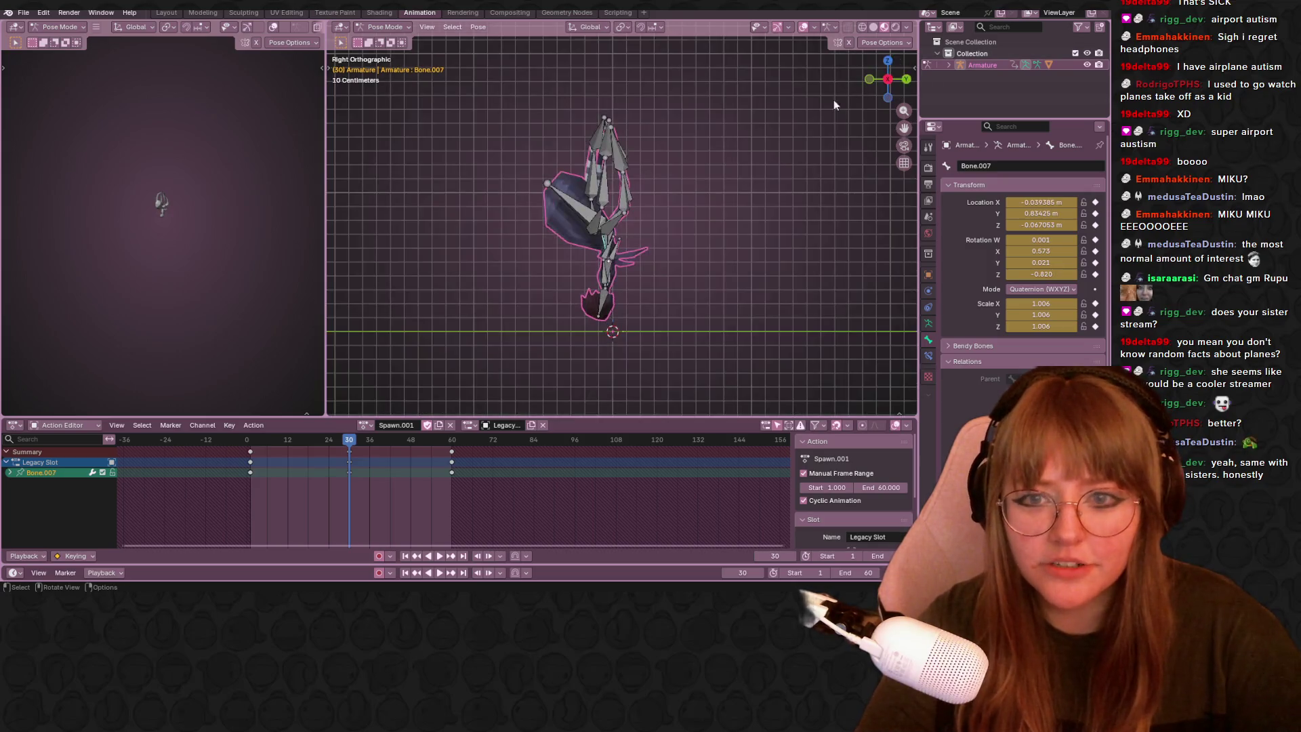
pyautogui.press('r')
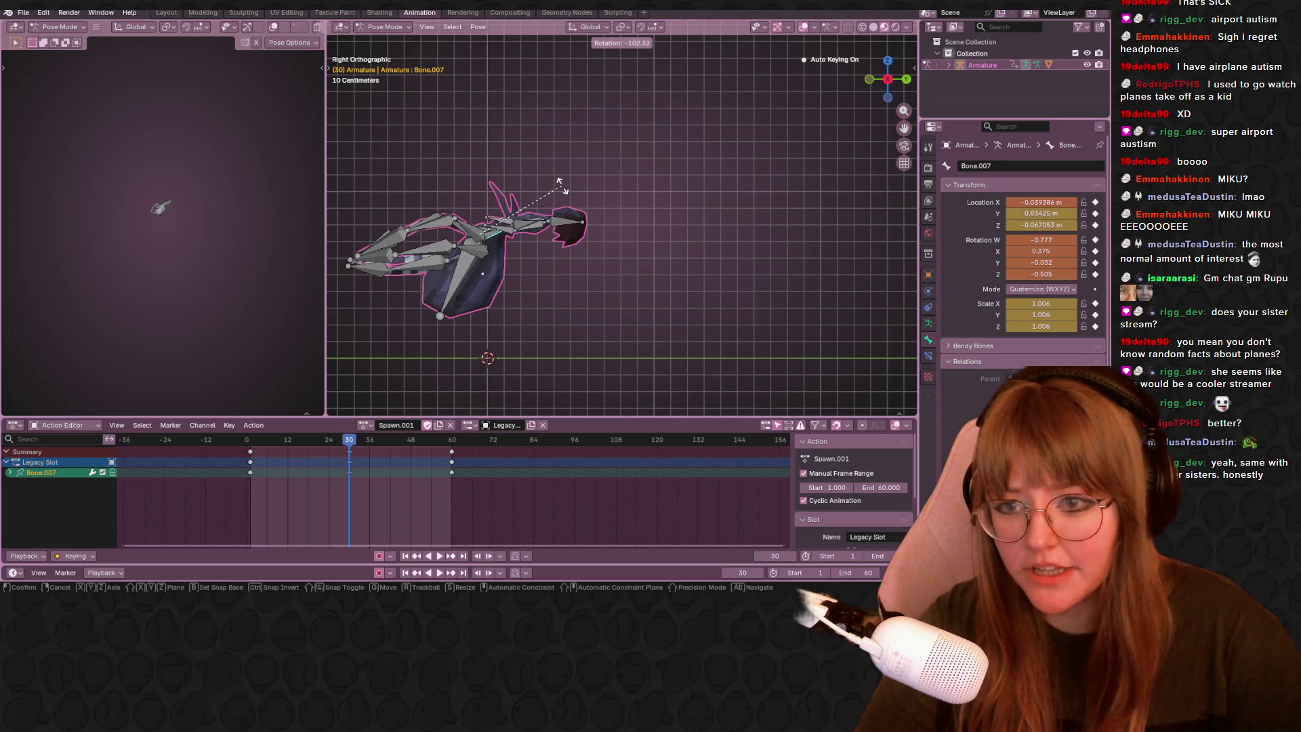
pyautogui.click(435, 152)
pyautogui.scroll(-3, 471, 198)
pyautogui.hotkey('ctrl', 'z')
pyautogui.press('i')
pyautogui.moveTo(357, 441); pyautogui.dragTo(368, 435)
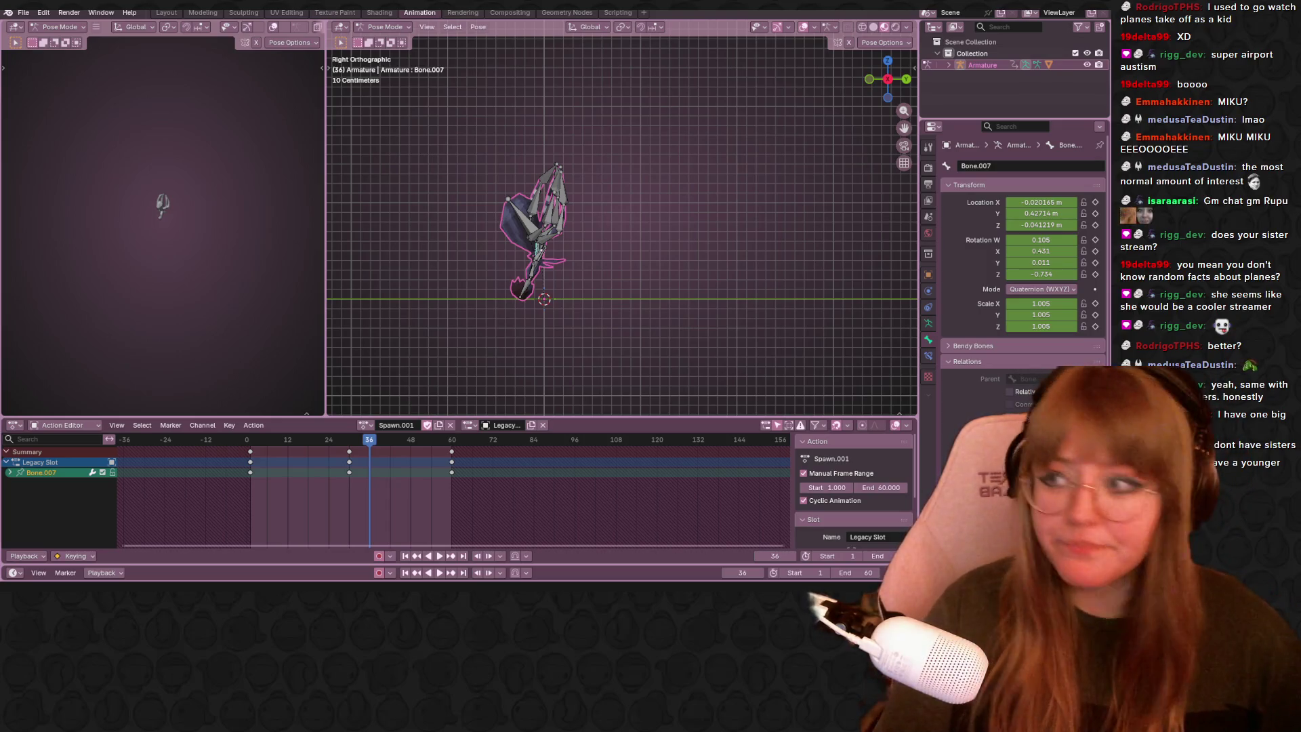
pyautogui.scroll(3, 458, 357)
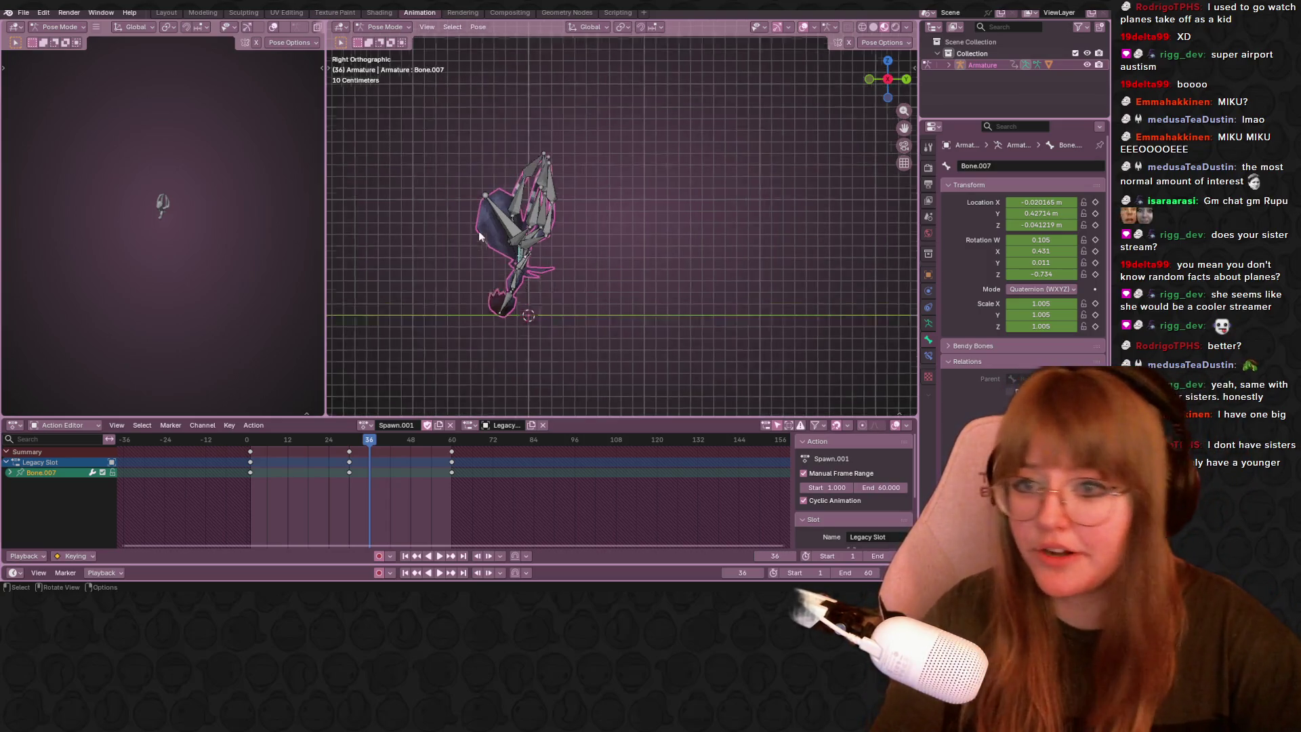
# Check motion around frames 30-38, key Bone.007 at frame 30, and select Bone.011 at frame 36.
pyautogui.moveTo(374, 440); pyautogui.dragTo(347, 427)
pyautogui.keyDown('shift'); pyautogui.moveTo(486, 361); pyautogui.dragTo(528, 285, button='middle'); pyautogui.keyUp('shift')
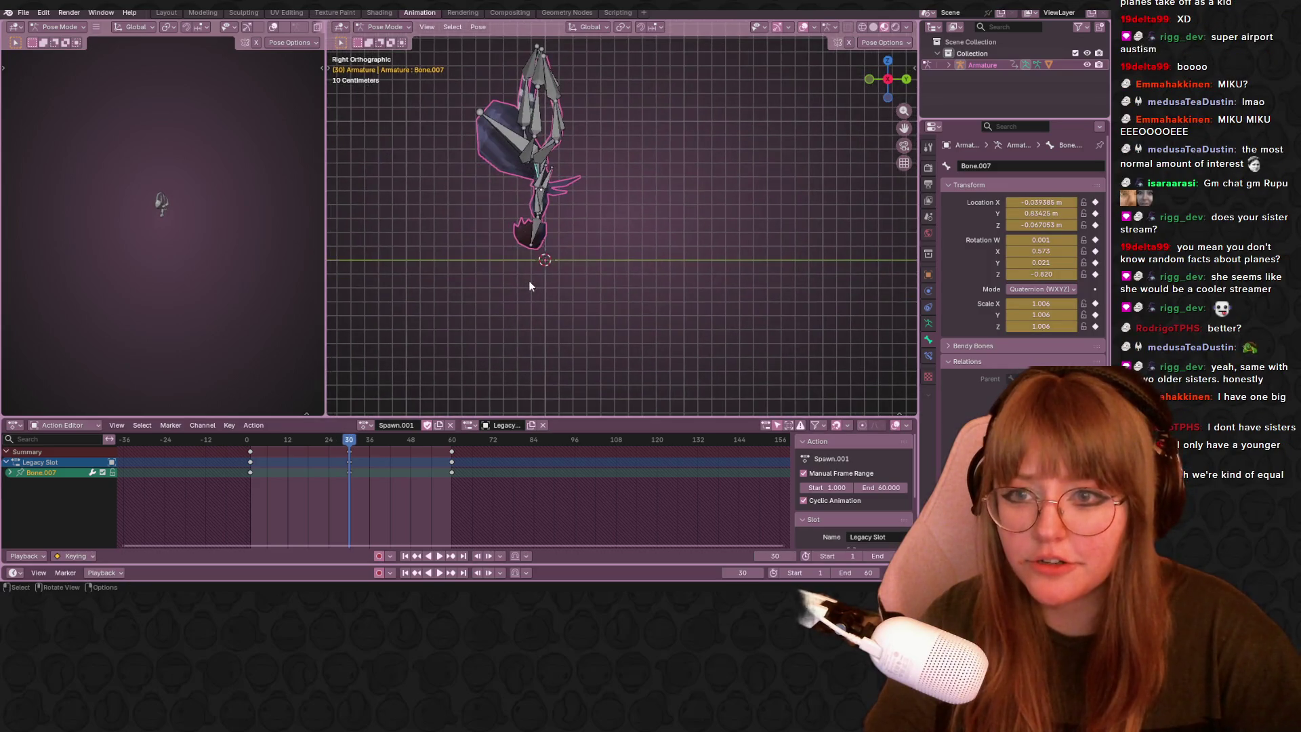
pyautogui.press('i')
pyautogui.moveTo(349, 439); pyautogui.dragTo(371, 439)
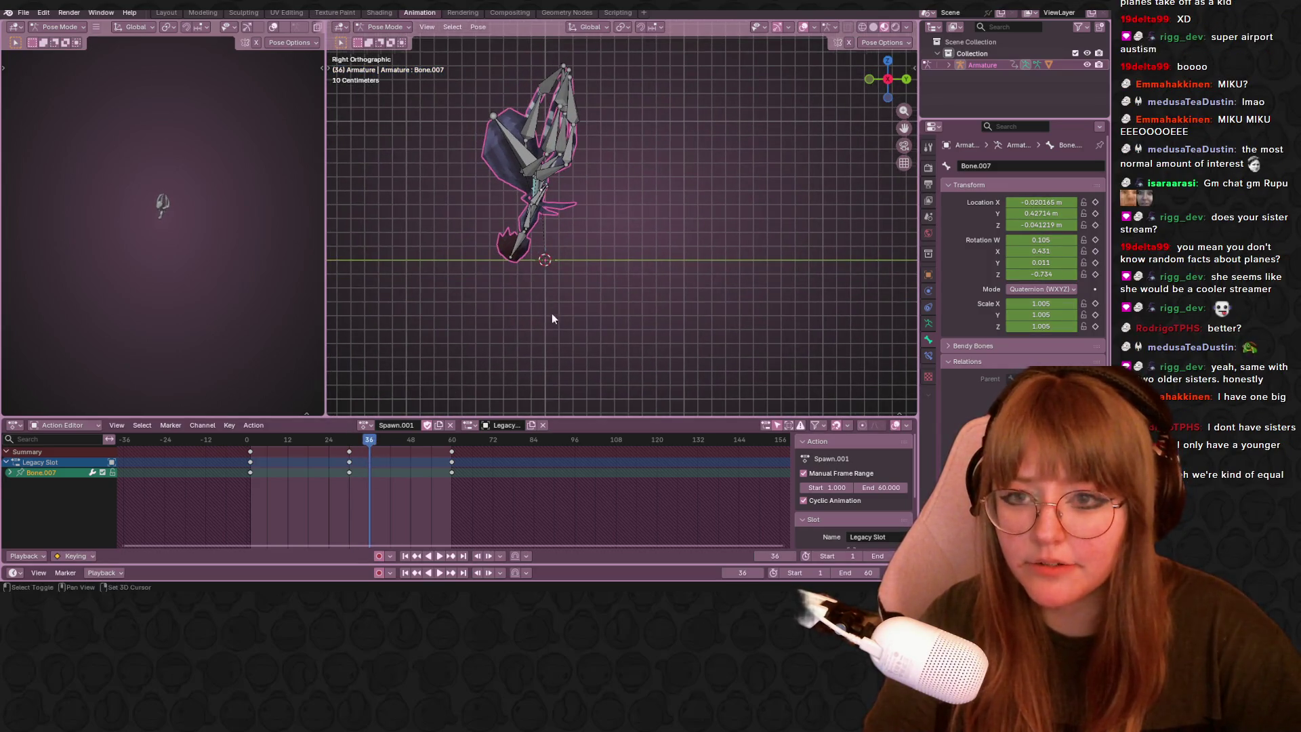
pyautogui.keyDown('shift'); pyautogui.moveTo(552, 318); pyautogui.dragTo(557, 348, button='middle'); pyautogui.keyUp('shift')
pyautogui.click(574, 208)
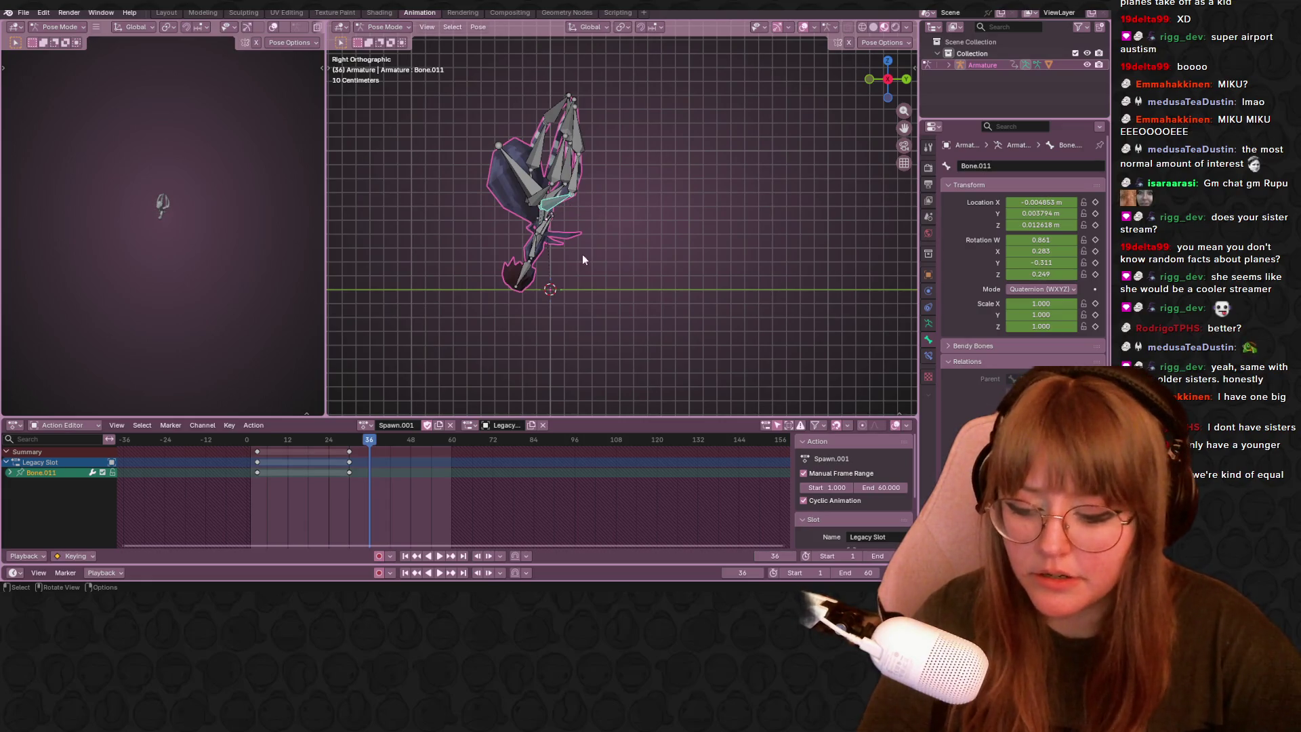
# Rotate Bone.011 and Bone.008 outward at frame 36 from the side-on view.
pyautogui.press('r')
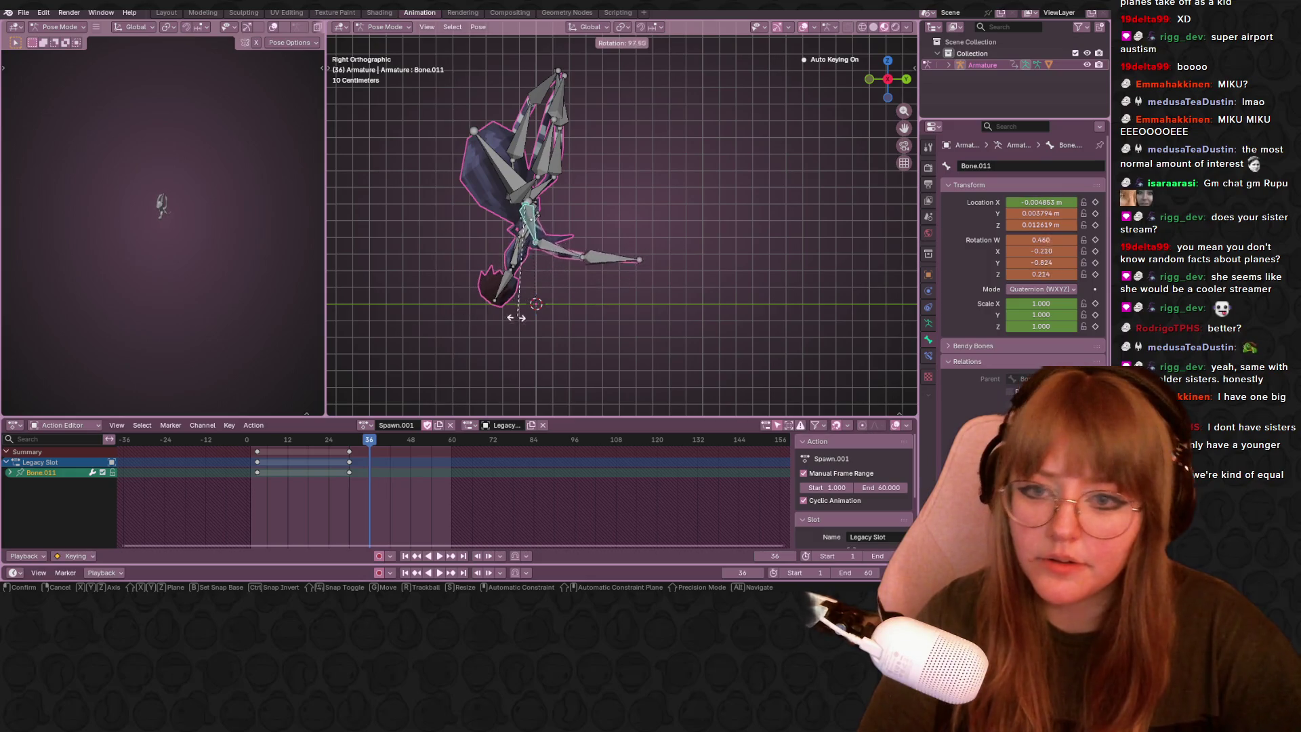
pyautogui.click(467, 327)
pyautogui.click(509, 263)
pyautogui.moveTo(504, 235)
pyautogui.mouseDown(button='middle')
pyautogui.moveTo(520, 258)
pyautogui.moveTo(509, 239)
pyautogui.mouseUp(button='middle')
pyautogui.click(511, 243)
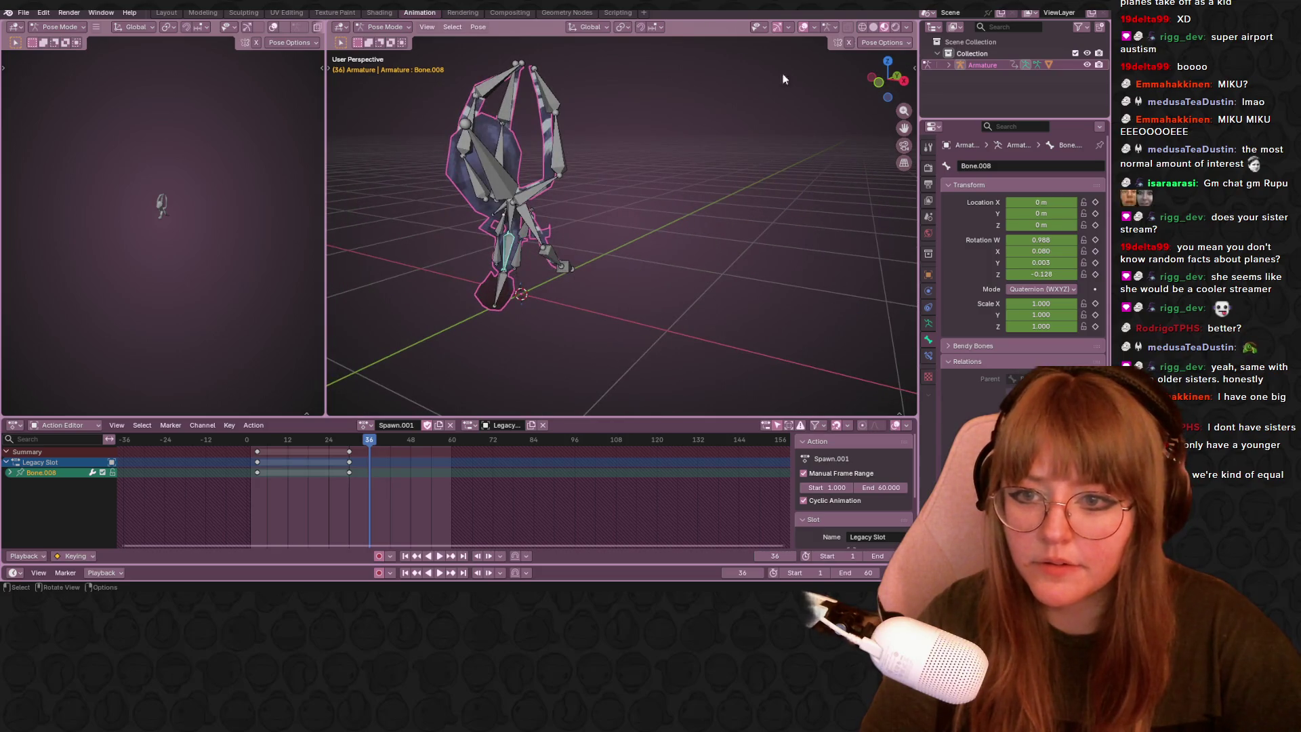
pyautogui.click(904, 81)
pyautogui.press('r')
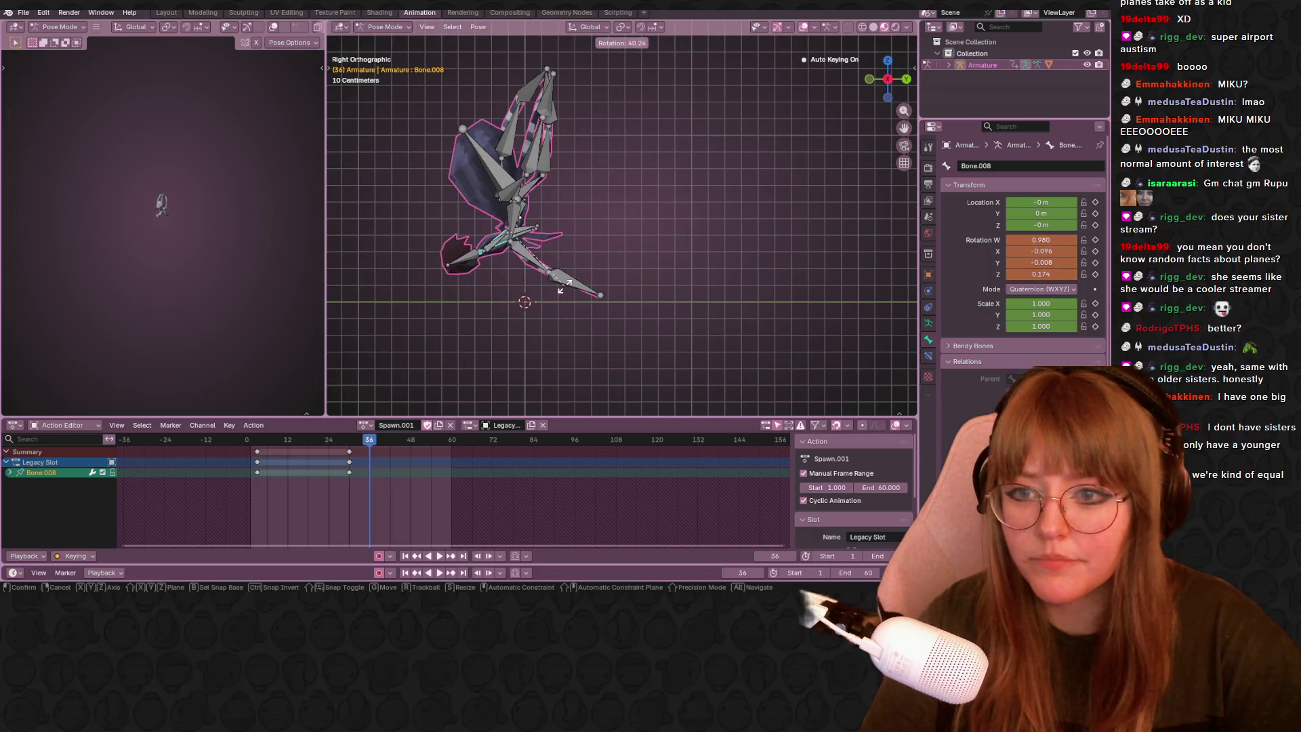
pyautogui.click(548, 159)
# Rotate the root Bone's lower leg chain, Bone.014 pointing right, and Bone.016.
pyautogui.click(529, 186)
pyautogui.press('r')
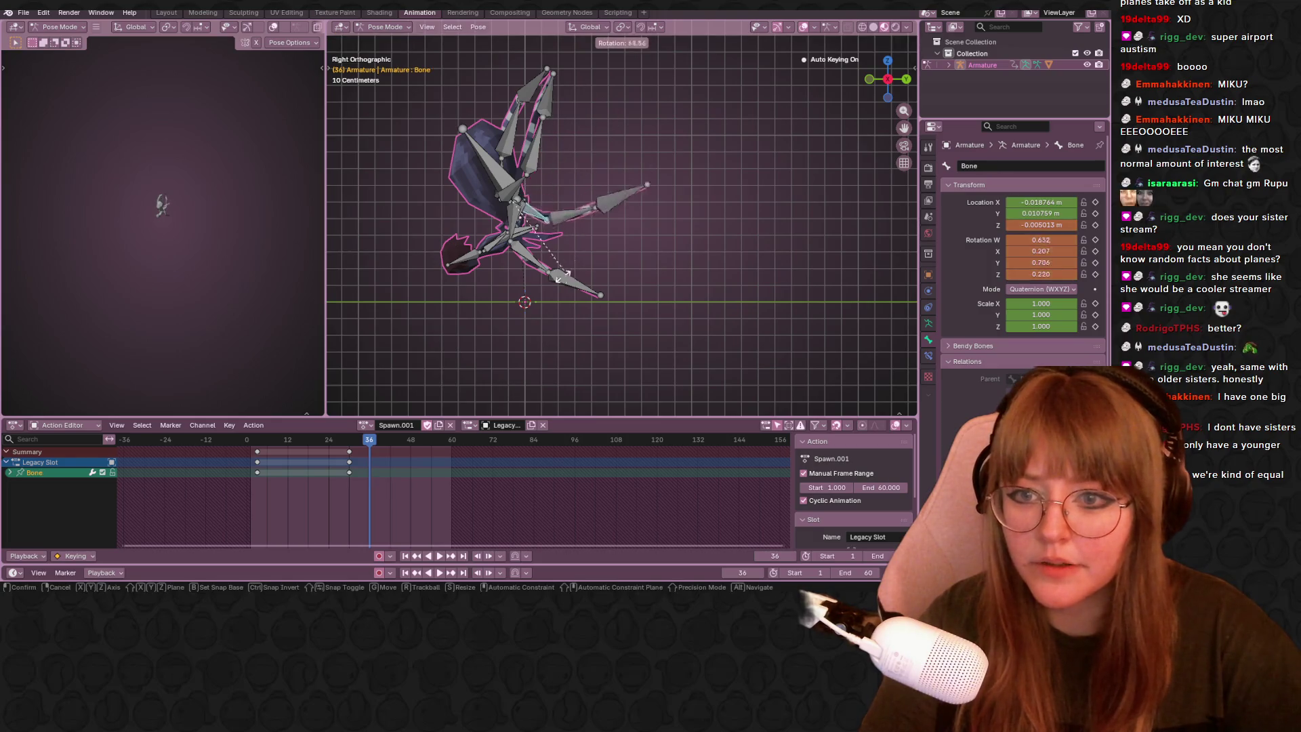
pyautogui.click(494, 256)
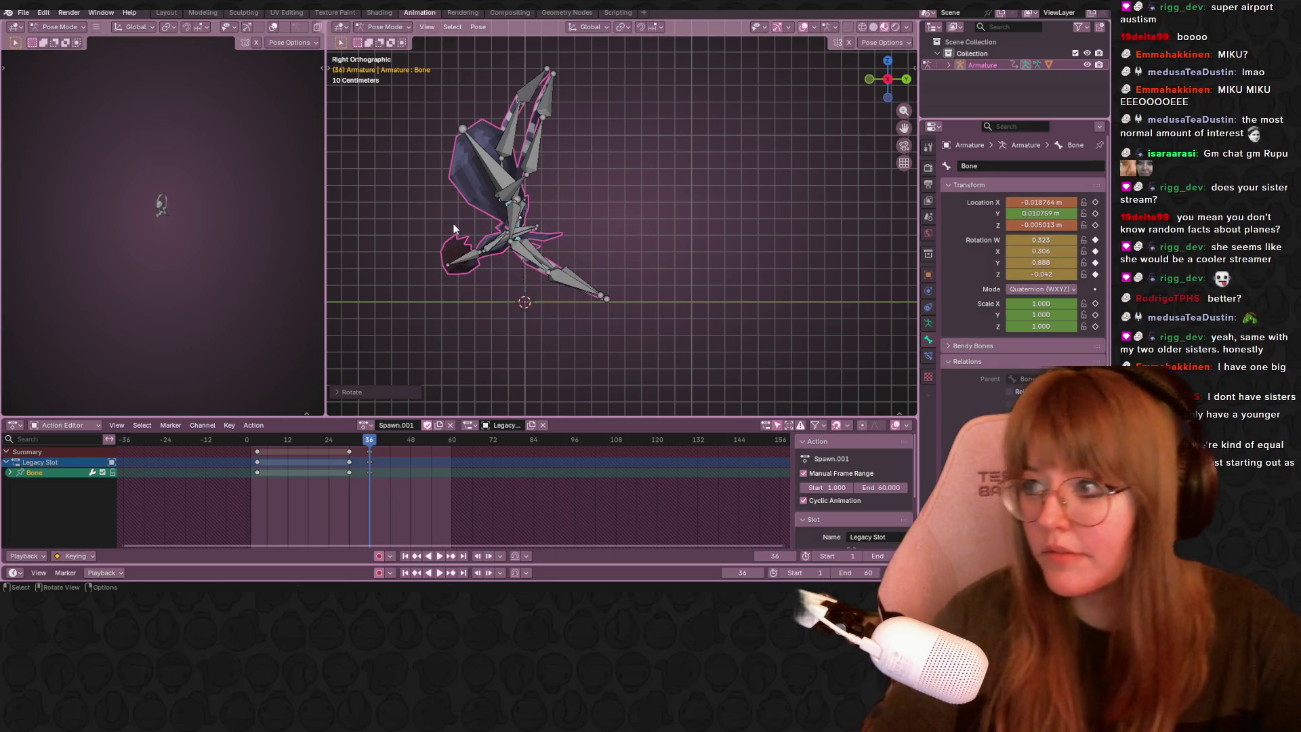
pyautogui.click(521, 161)
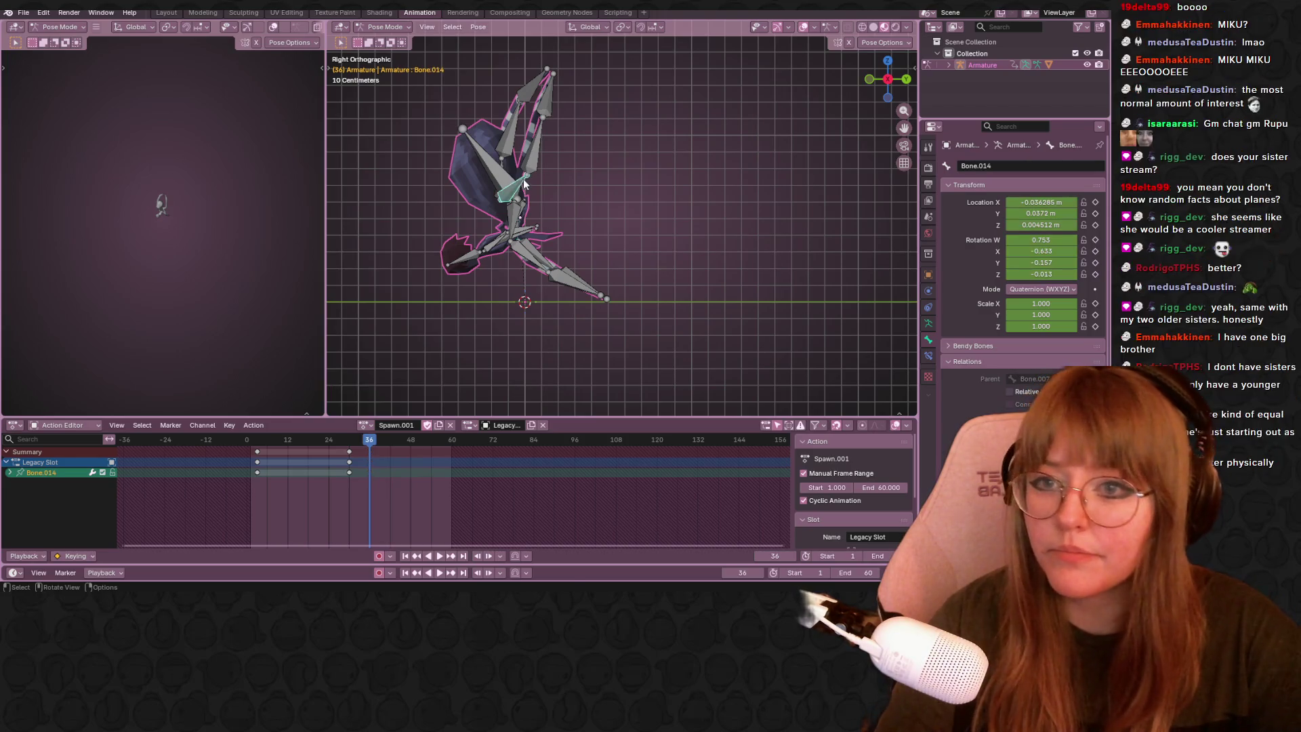
pyautogui.press('r')
pyautogui.click(579, 225)
pyautogui.press('r')
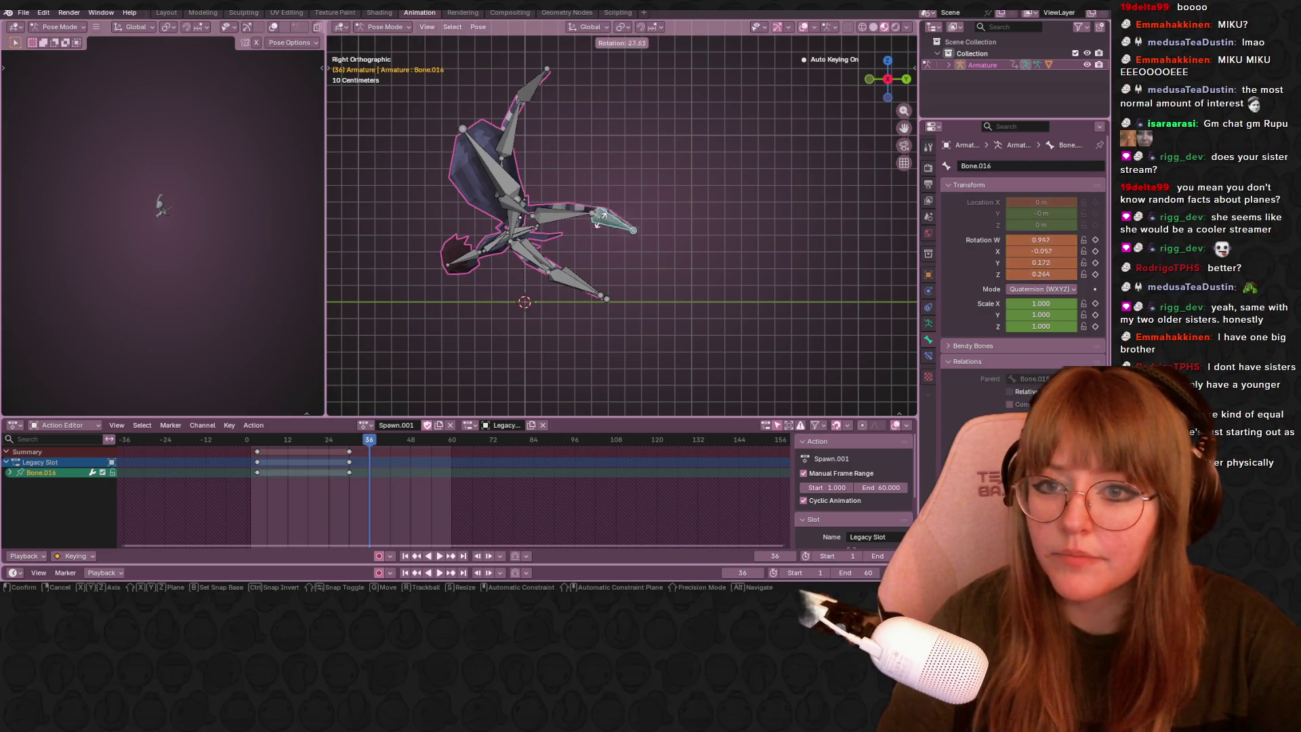
pyautogui.click(599, 223)
# Rotate Bone.003 and the lower-left leg's Bone.009 to spread those legs.
pyautogui.click(515, 140)
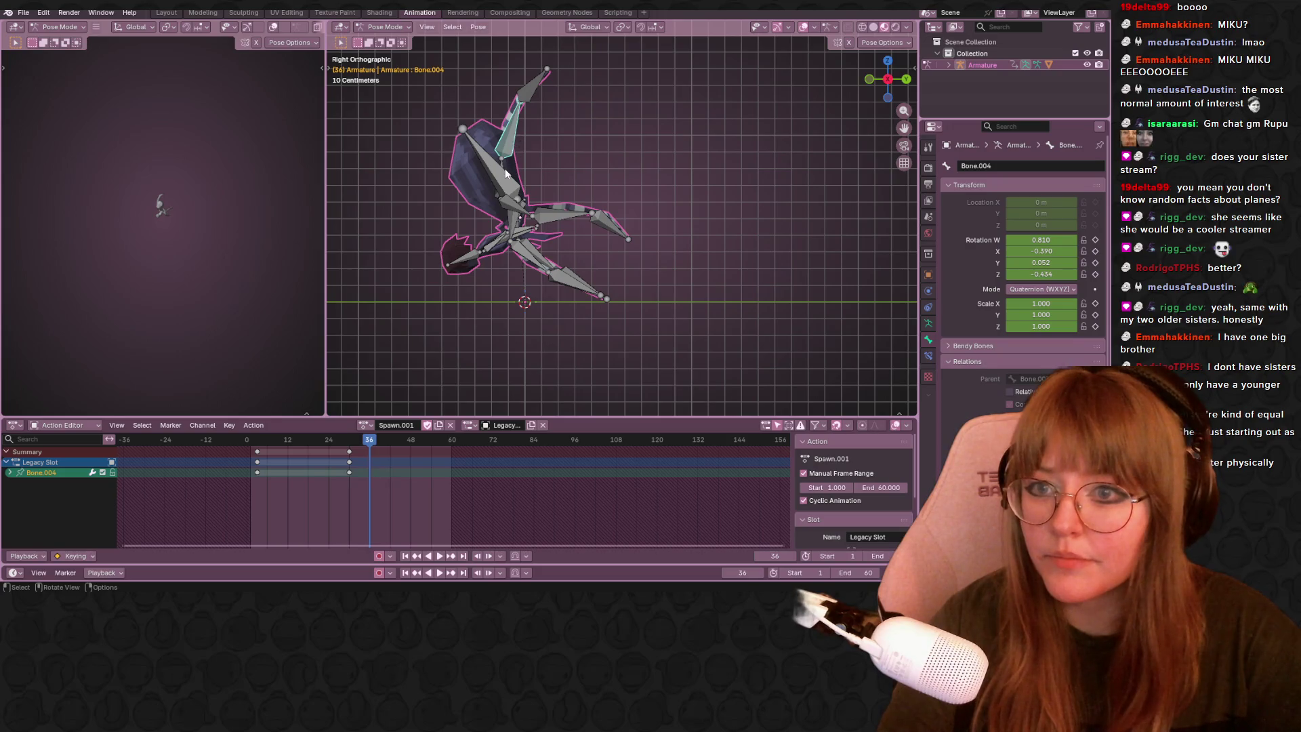
pyautogui.click(504, 163)
pyautogui.press('r')
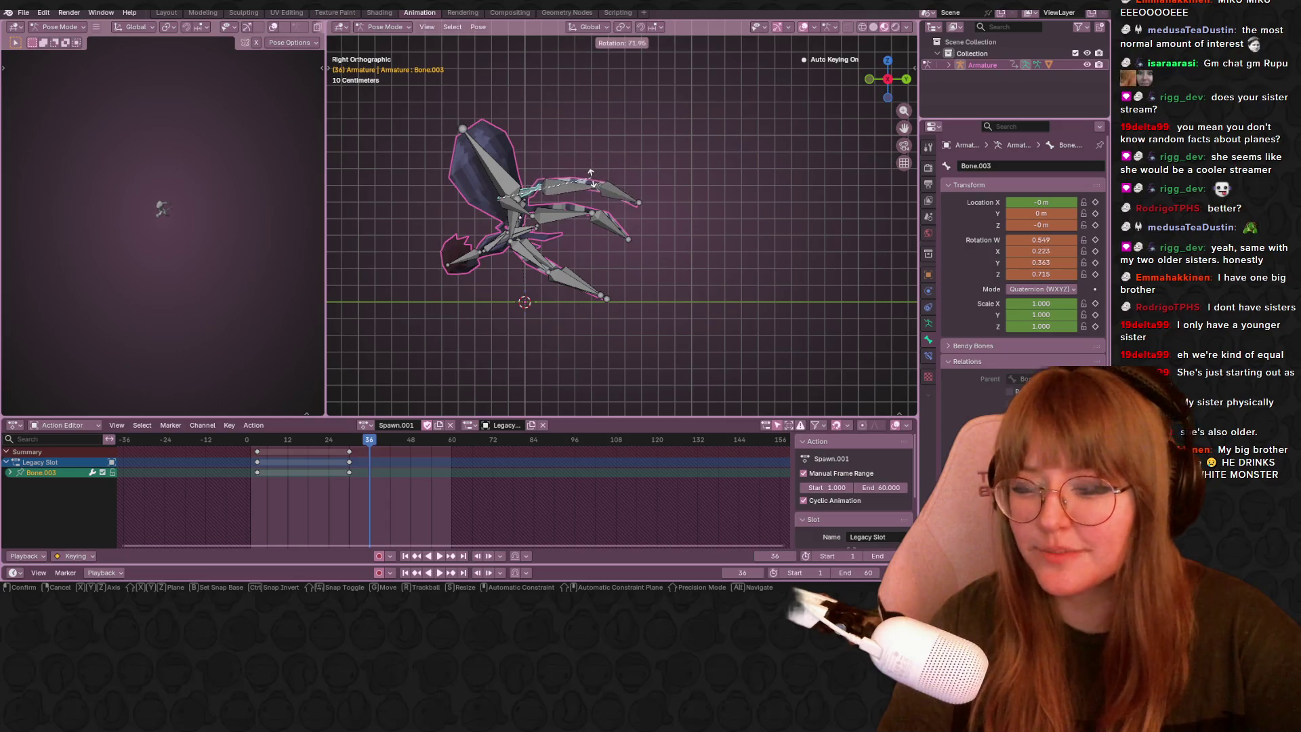
pyautogui.click(611, 193)
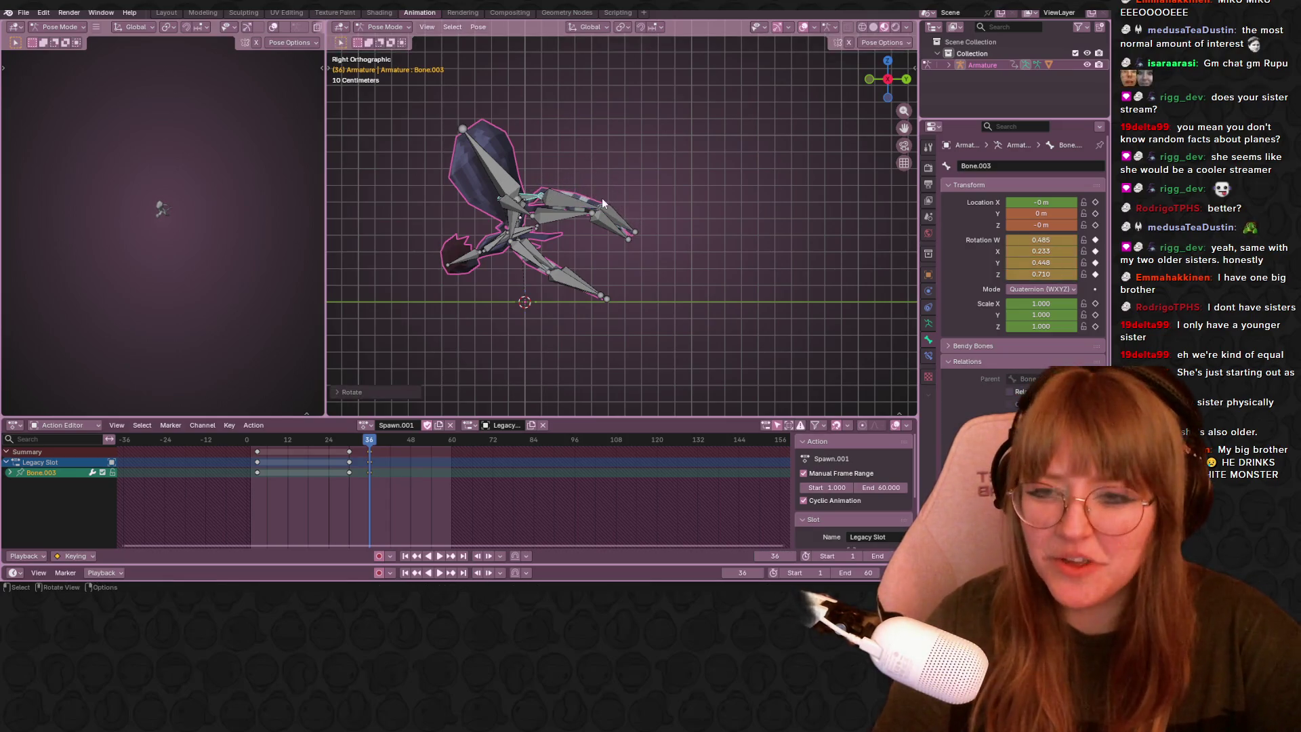
pyautogui.click(460, 248)
pyautogui.press('r')
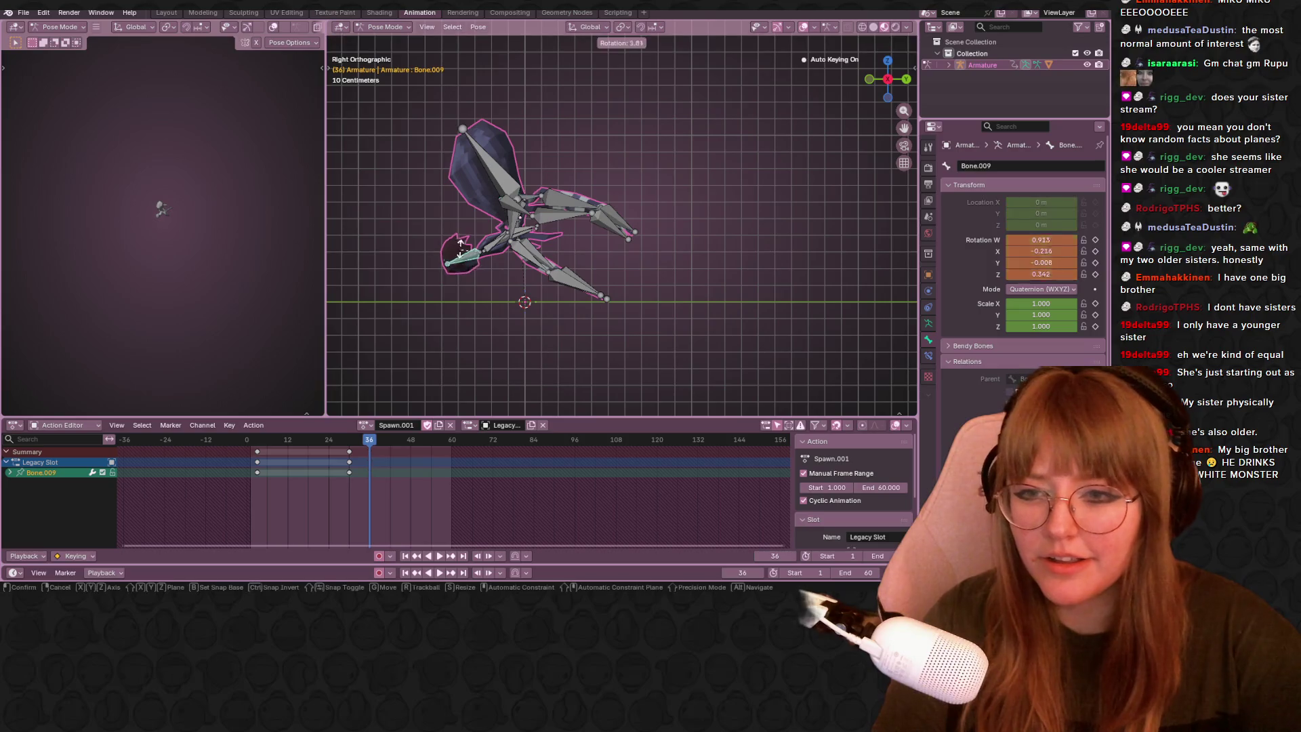
pyautogui.click(468, 218)
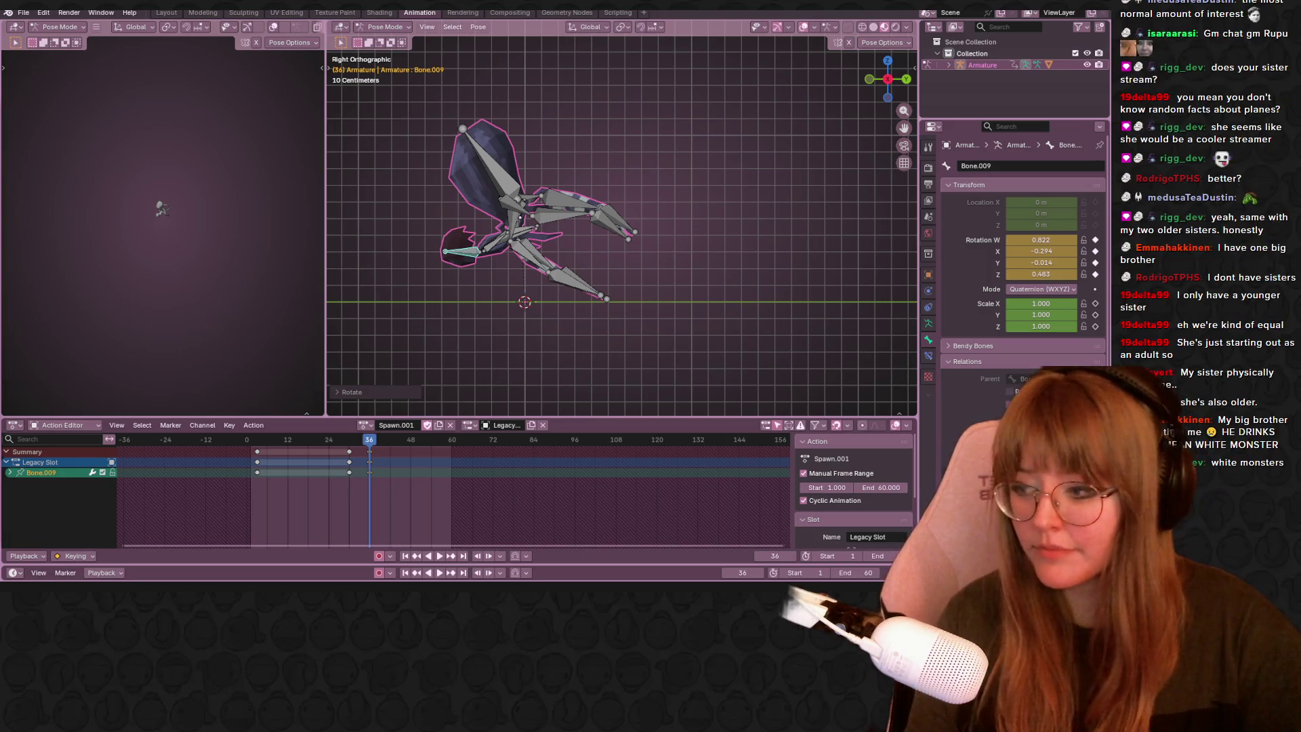
# Zoom in on the spider and preview Spawn.001 from around frame 34.
pyautogui.moveTo(640, 175)
pyautogui.keyDown('ctrl'); pyautogui.mouseDown(button='middle')
pyautogui.moveTo(668, 222)
pyautogui.moveTo(780, 151)
pyautogui.mouseUp(button='middle'); pyautogui.keyUp('ctrl')
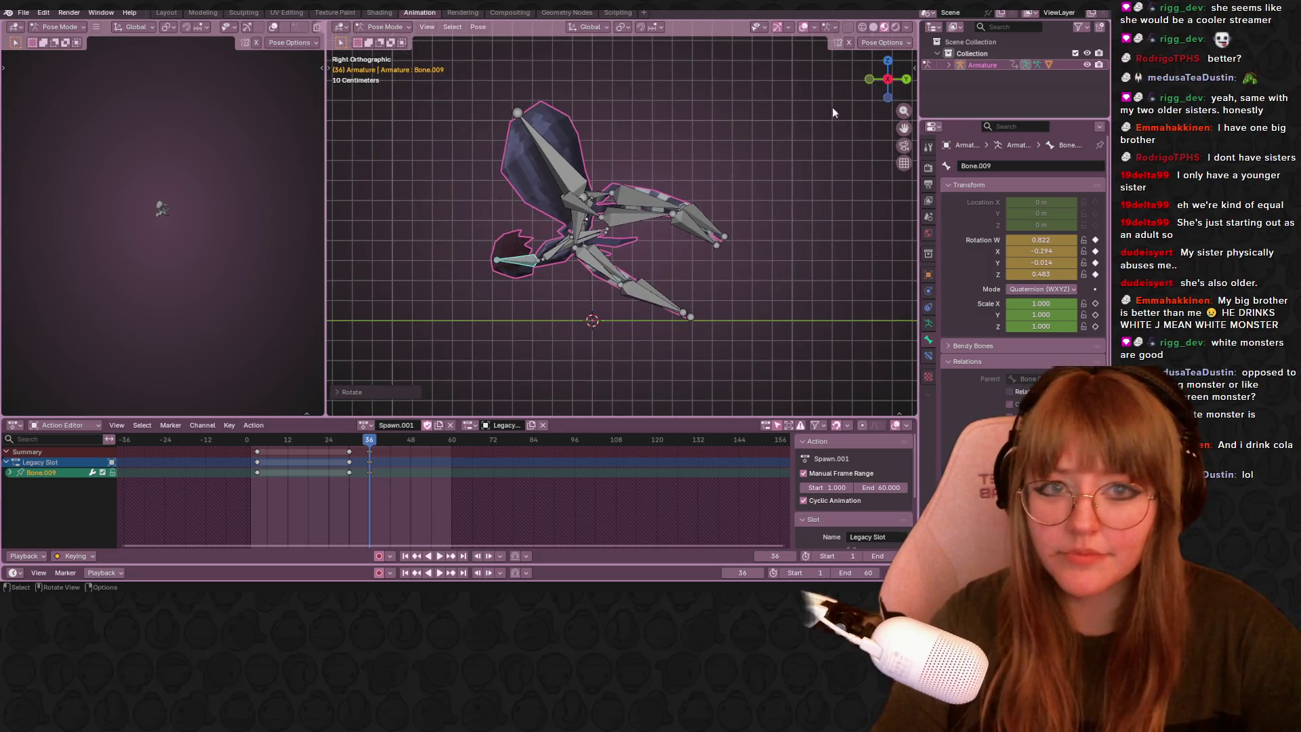
pyautogui.moveTo(696, 214)
pyautogui.keyDown('ctrl'); pyautogui.mouseDown(button='middle')
pyautogui.moveTo(782, 238)
pyautogui.moveTo(712, 305)
pyautogui.mouseUp(button='middle'); pyautogui.keyUp('ctrl')
pyautogui.moveTo(396, 438); pyautogui.dragTo(310, 439)
pyautogui.press('space')
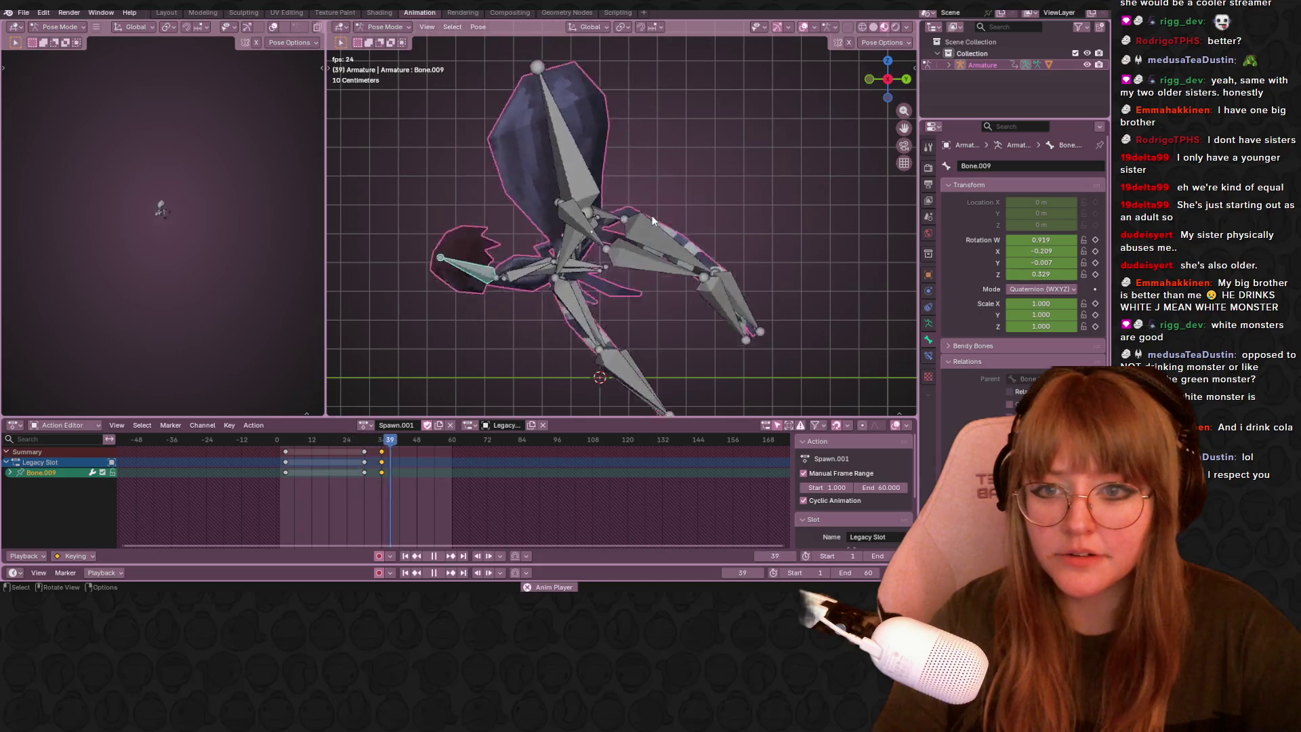
pyautogui.press('space')
# Nudge the selected keyframes later and play back to judge the timing around frame 37.
pyautogui.moveTo(384, 459)
pyautogui.mouseDown()
pyautogui.moveTo(405, 461)
pyautogui.moveTo(387, 443)
pyautogui.mouseUp()
pyautogui.press('space')
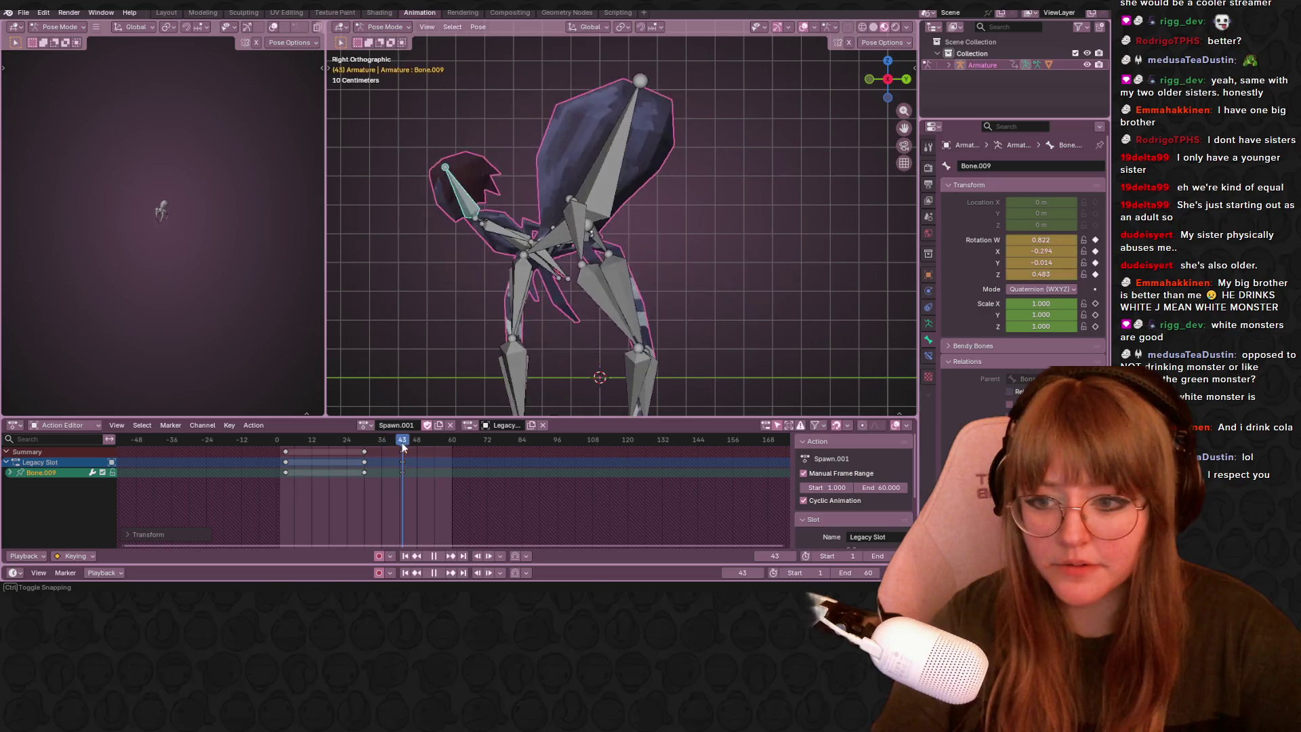
pyautogui.press('space')
pyautogui.press('space')
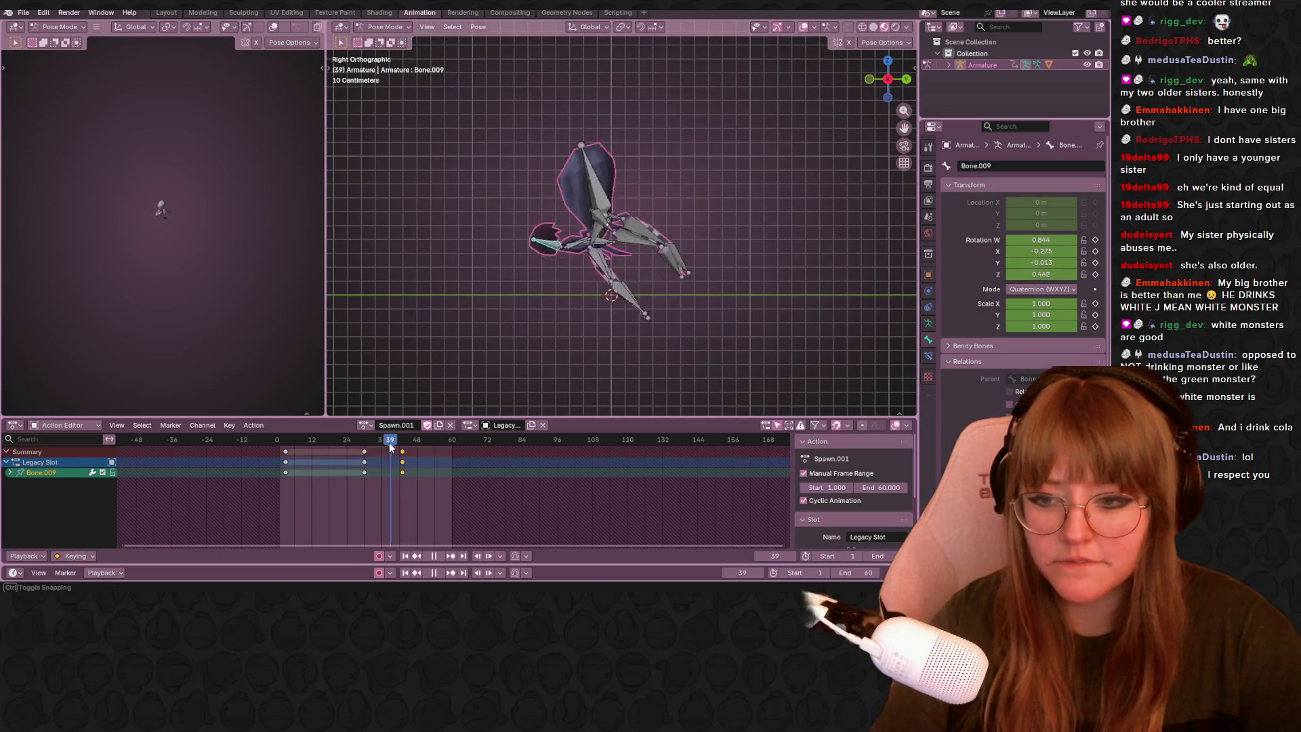
pyautogui.moveTo(381, 450); pyautogui.dragTo(386, 456)
# Shift the selected keyframes 8 frames earlier and replay the tighter animation.
pyautogui.press('space')
pyautogui.click(379, 454)
pyautogui.press('space')
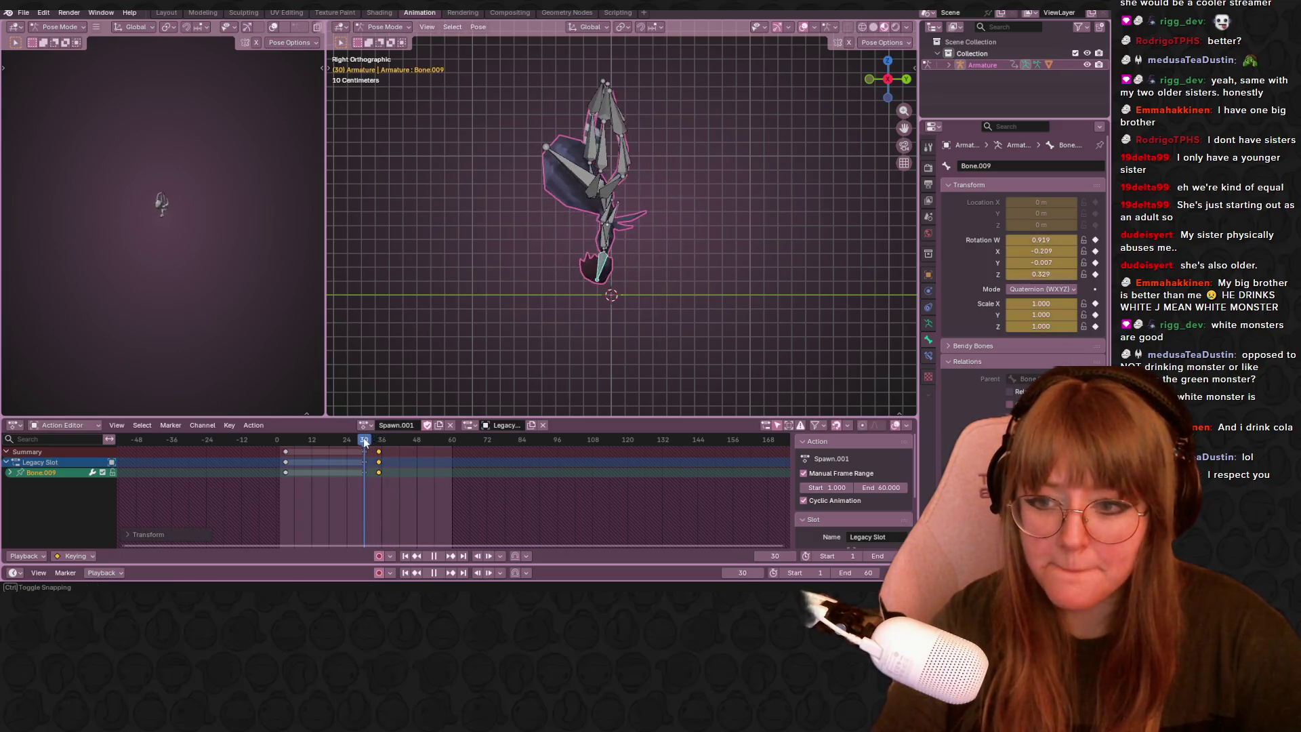
pyautogui.press('space')
# At frame 43, rotate the spider's left arm bone into a new pose with Auto Keying.
pyautogui.moveTo(396, 437); pyautogui.dragTo(402, 439)
pyautogui.click(550, 214)
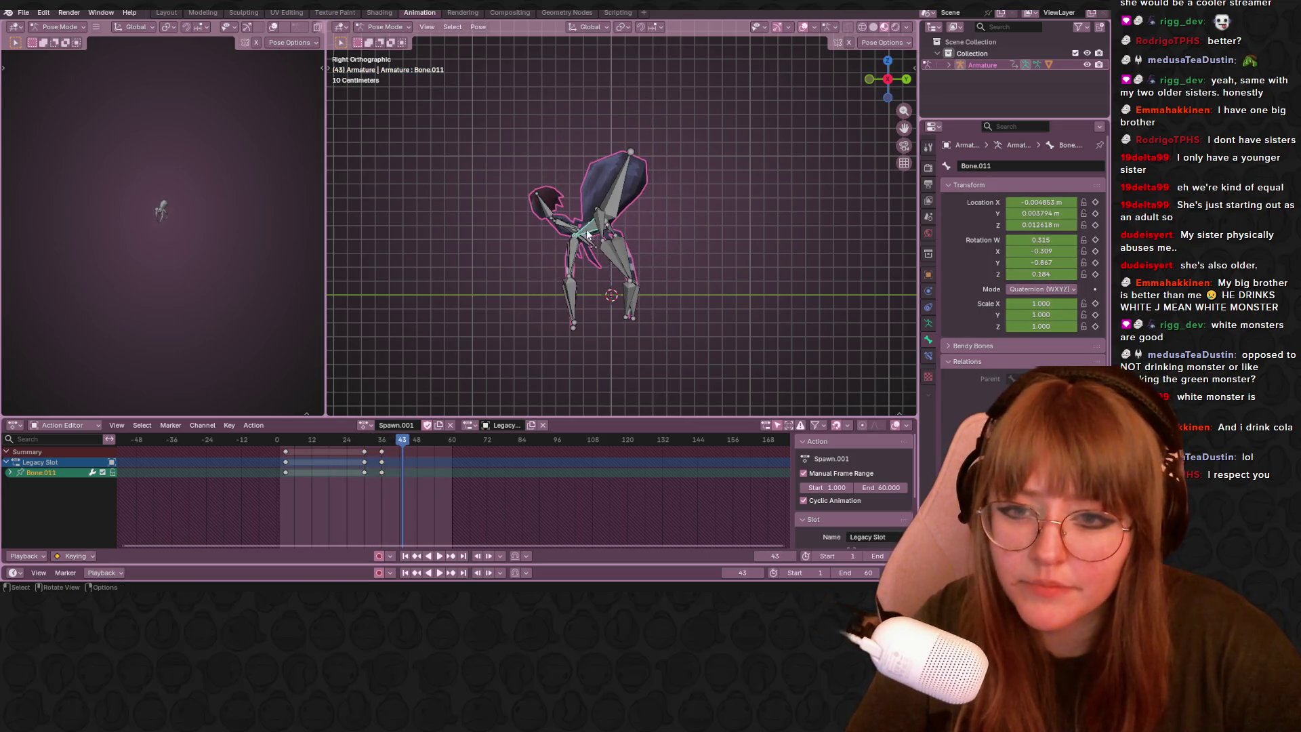
pyautogui.press('r')
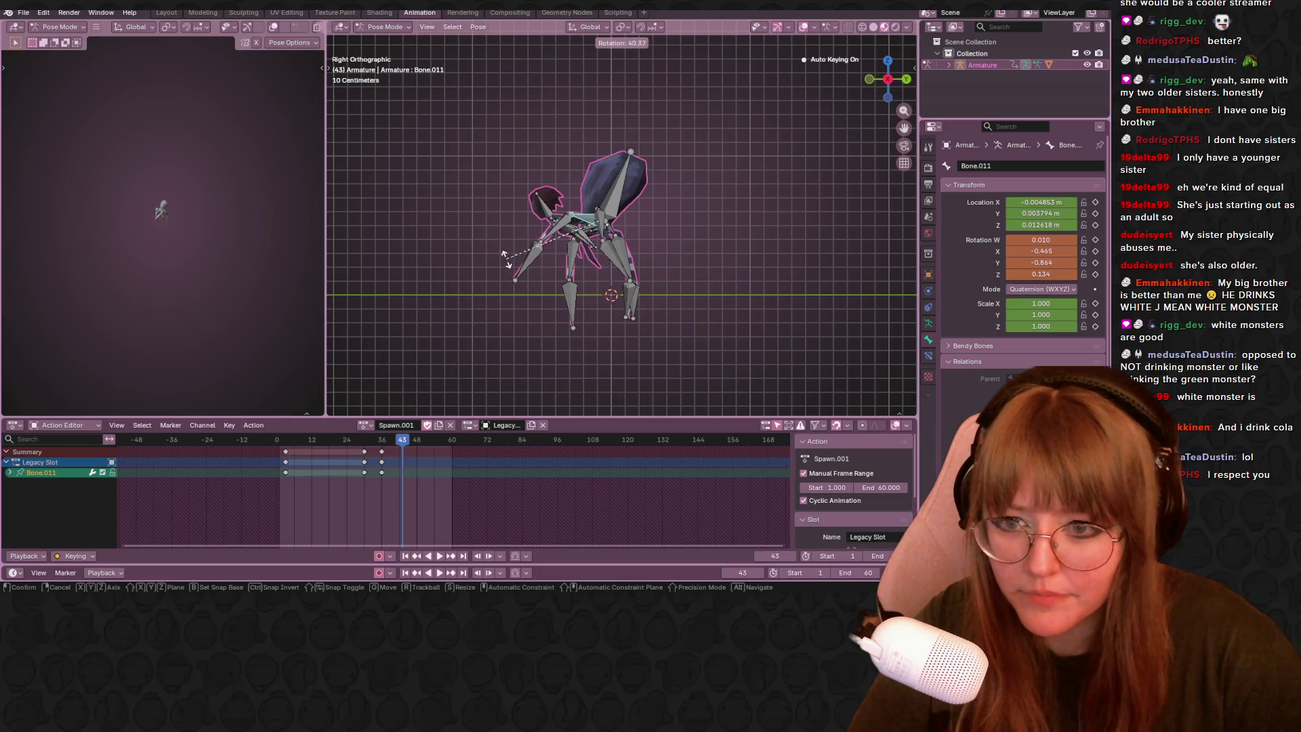
pyautogui.click(505, 257)
pyautogui.click(578, 242)
pyautogui.moveTo(578, 243)
pyautogui.mouseDown(button='middle')
pyautogui.moveTo(590, 349)
pyautogui.moveTo(611, 305)
pyautogui.mouseUp(button='middle')
pyautogui.click(644, 234)
pyautogui.press('KP_3')
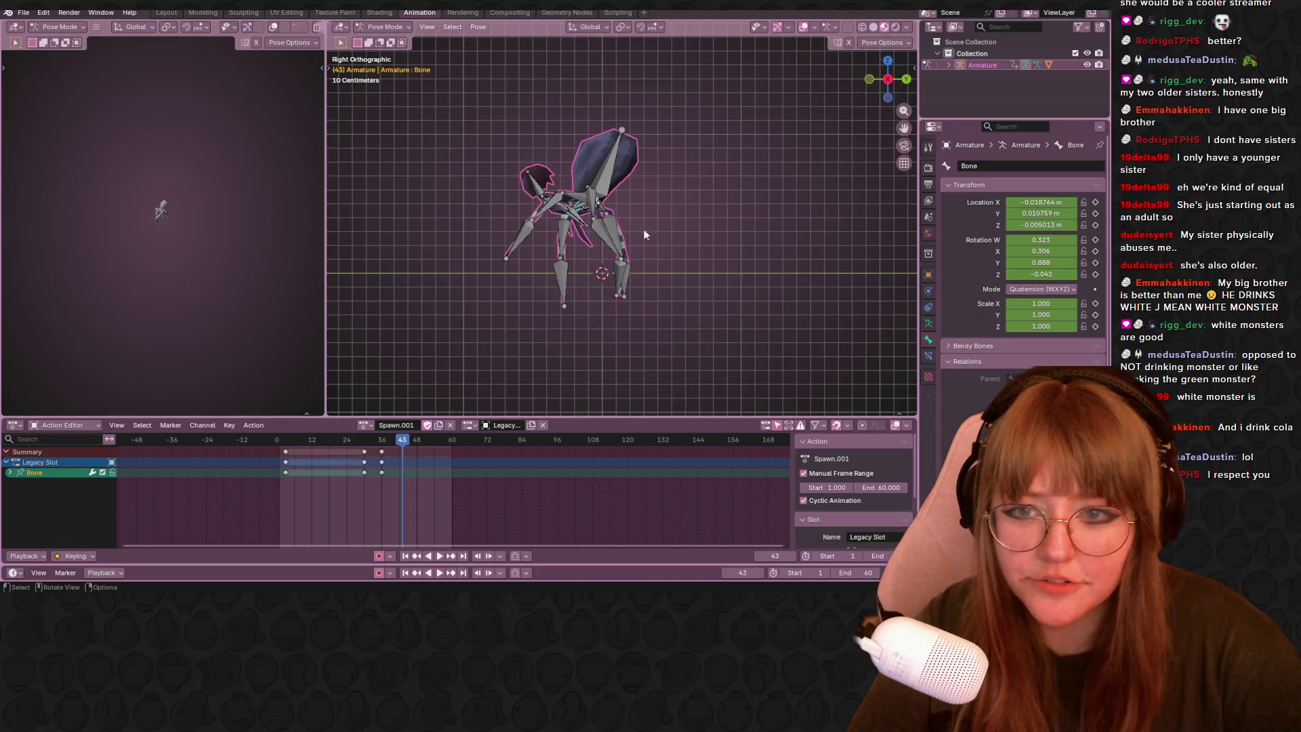
# Rotate the left leg chain Bone.014, Bone.015 and Bone.016 into new angles.
pyautogui.click(534, 226)
pyautogui.press('r')
pyautogui.click(583, 213)
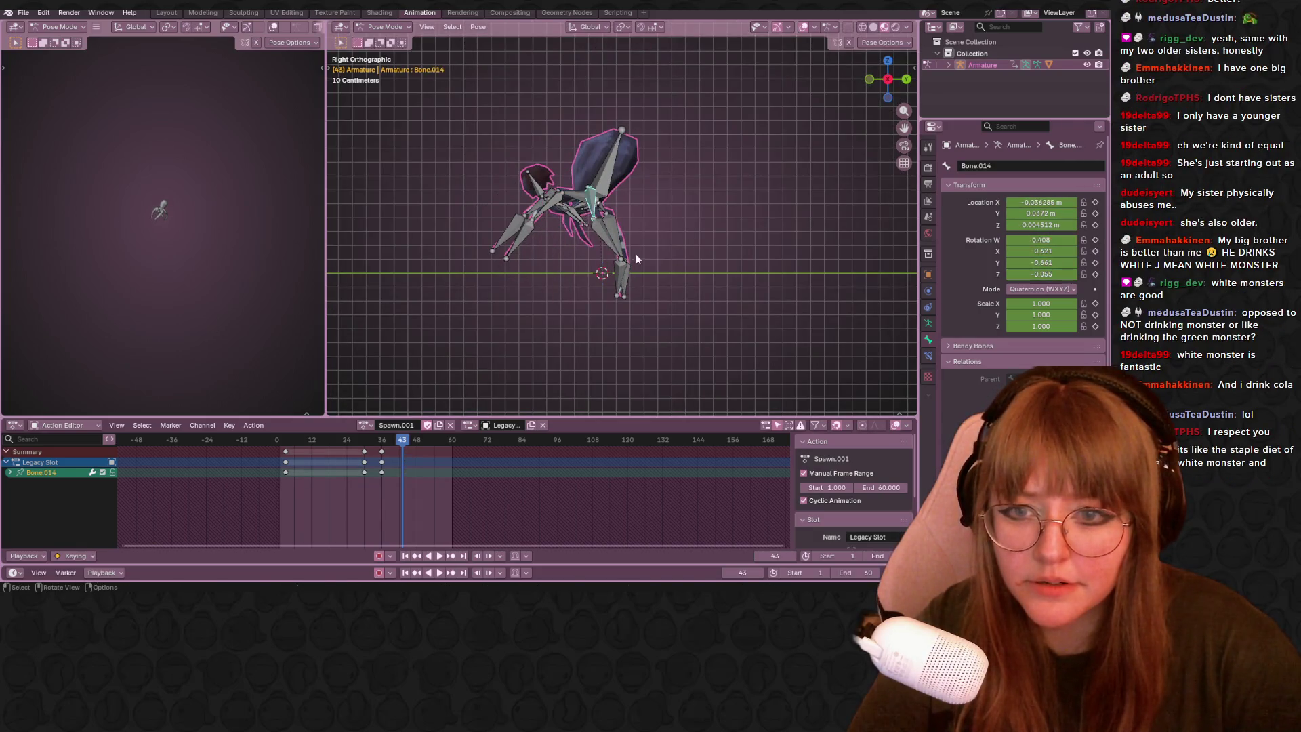
pyautogui.press('r')
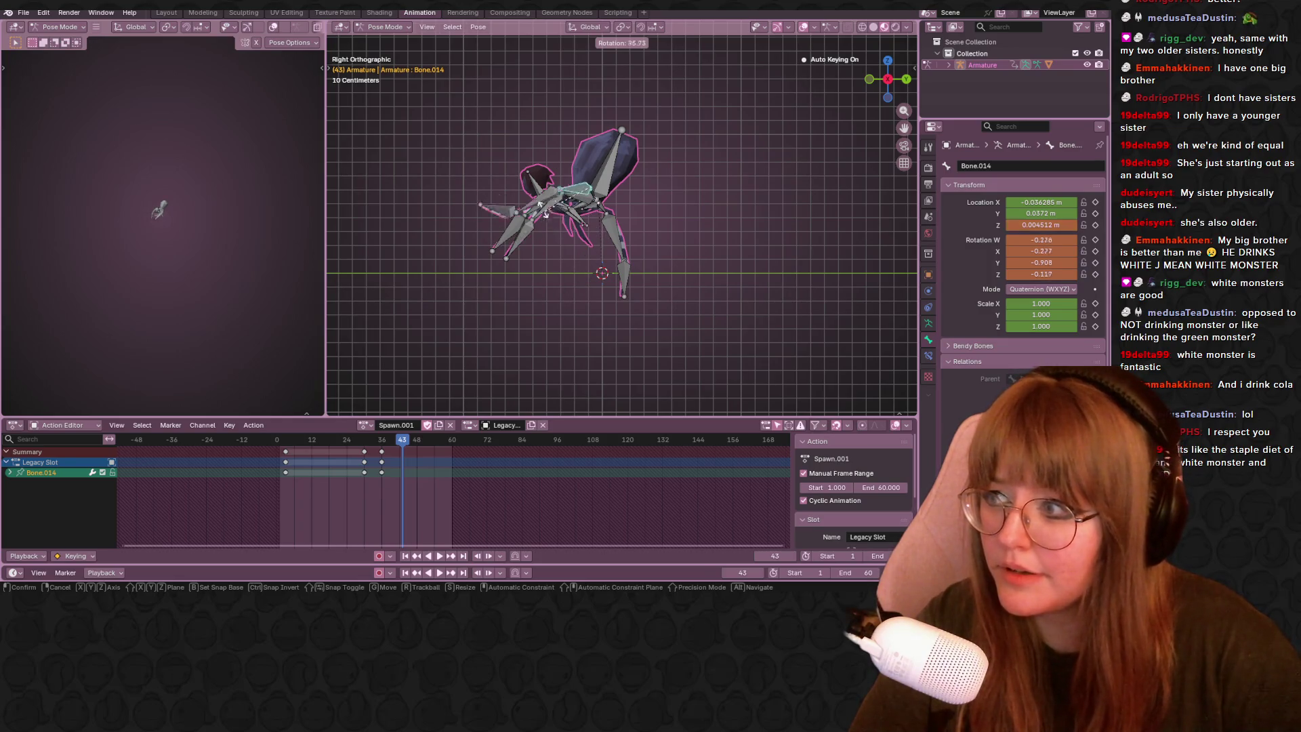
pyautogui.click(556, 218)
pyautogui.click(547, 247)
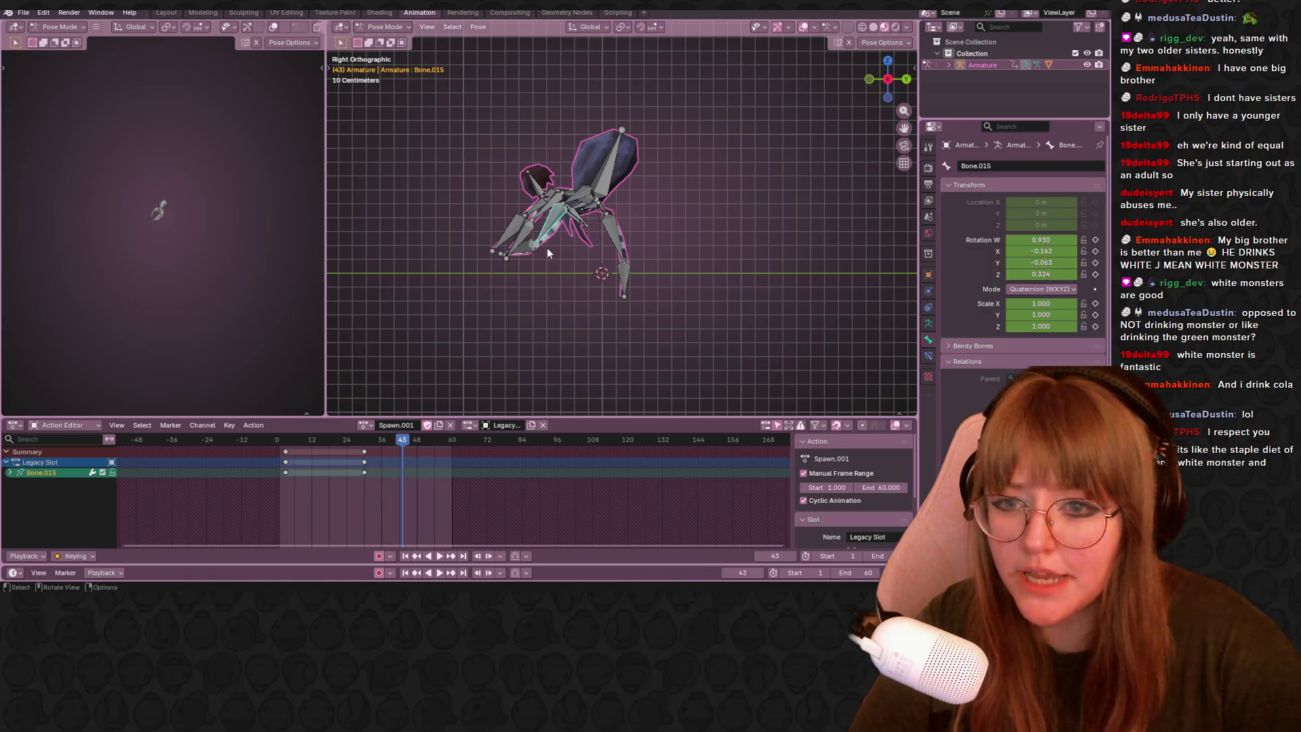
pyautogui.press('r')
pyautogui.click(554, 257)
pyautogui.press('r')
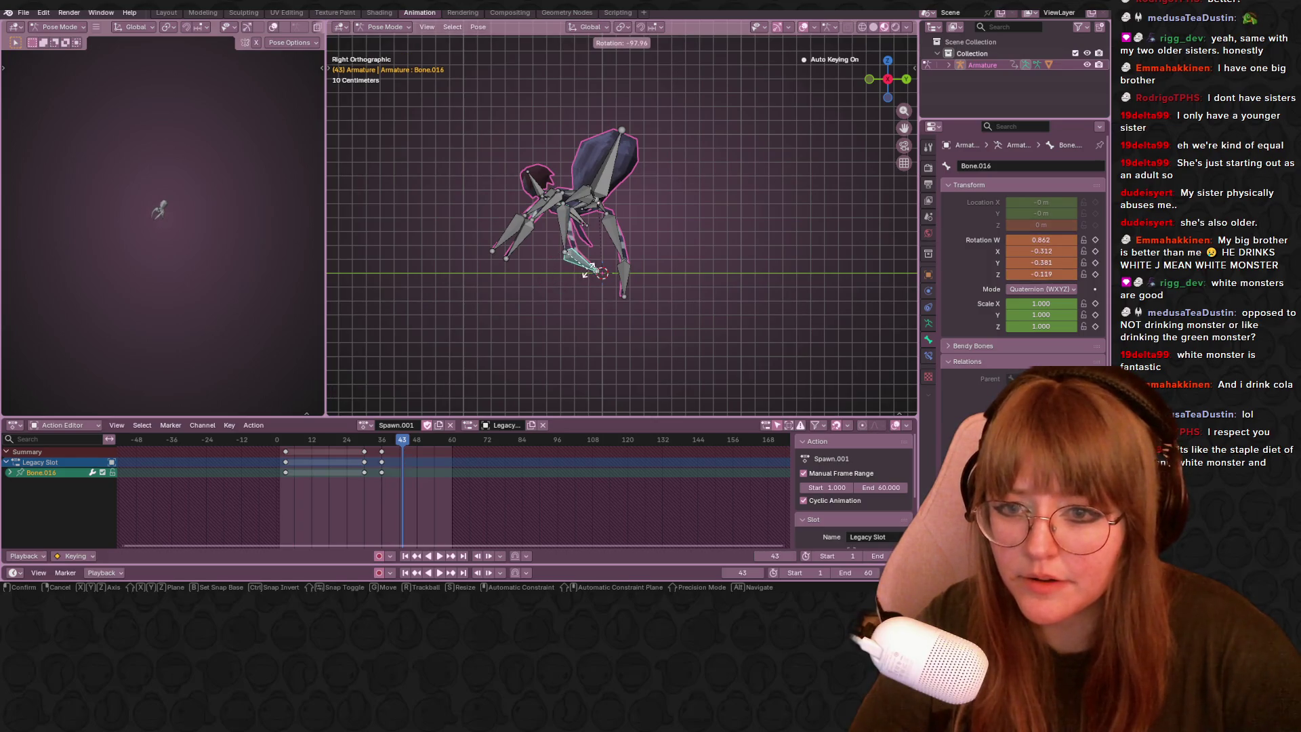
pyautogui.click(588, 270)
# Rotate the other leg chain Bone.003, Bone.004 and Bone.005 into new angles.
pyautogui.click(607, 218)
pyautogui.press('r')
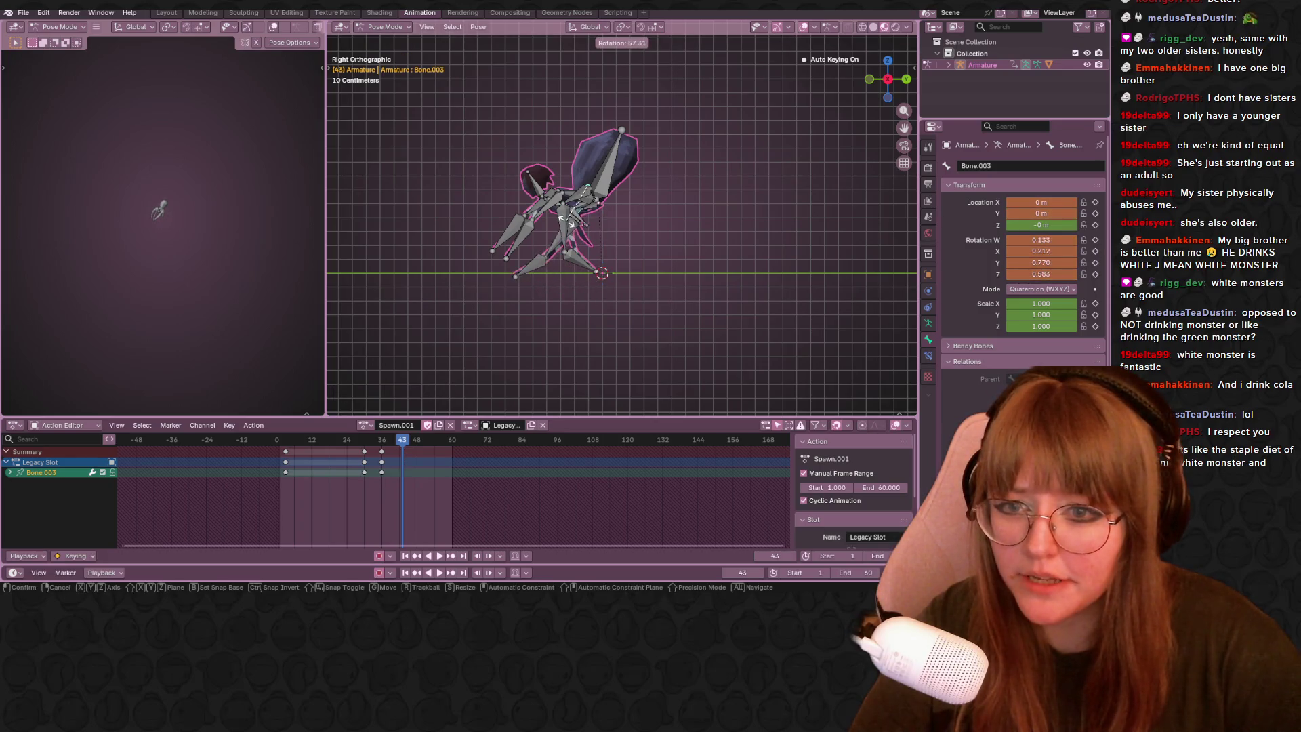
pyautogui.click(566, 222)
pyautogui.click(540, 244)
pyautogui.press('r')
pyautogui.click(562, 286)
pyautogui.press('r')
pyautogui.click(630, 288)
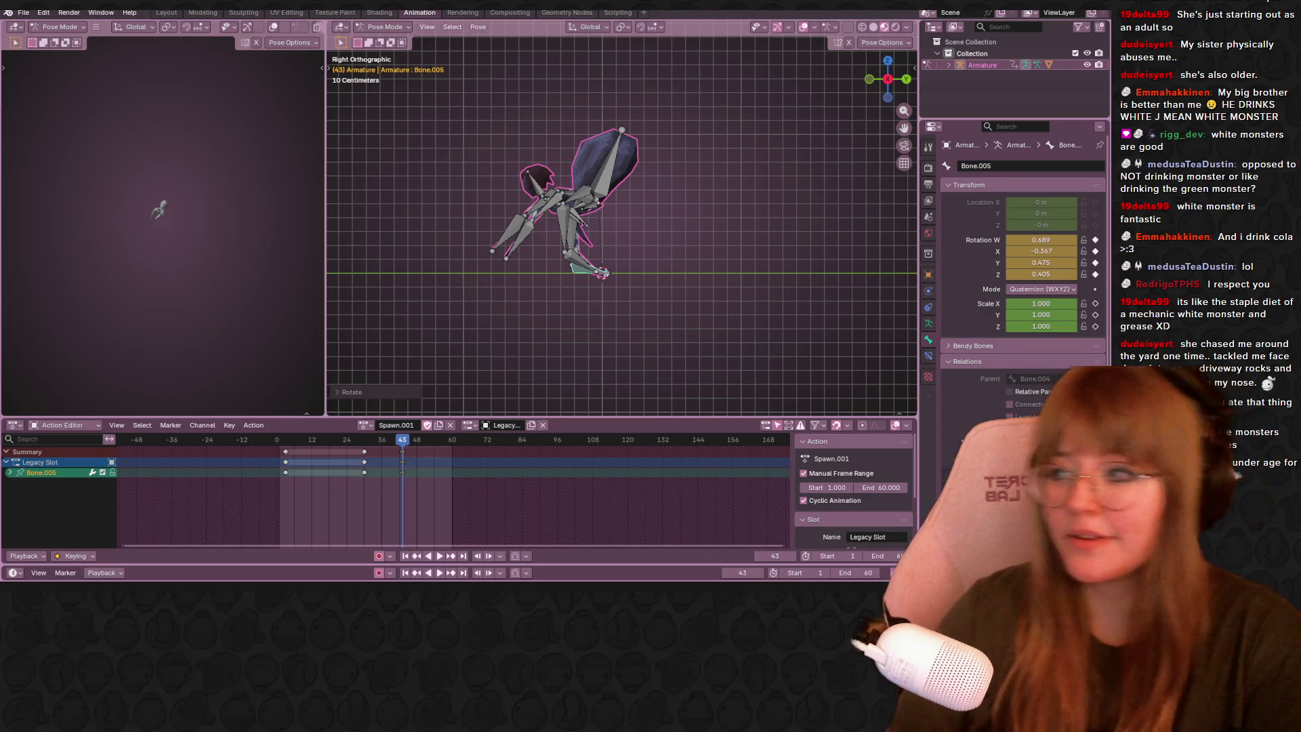
pyautogui.scroll(2, 590, 166)
pyautogui.scroll(2, 676, 209)
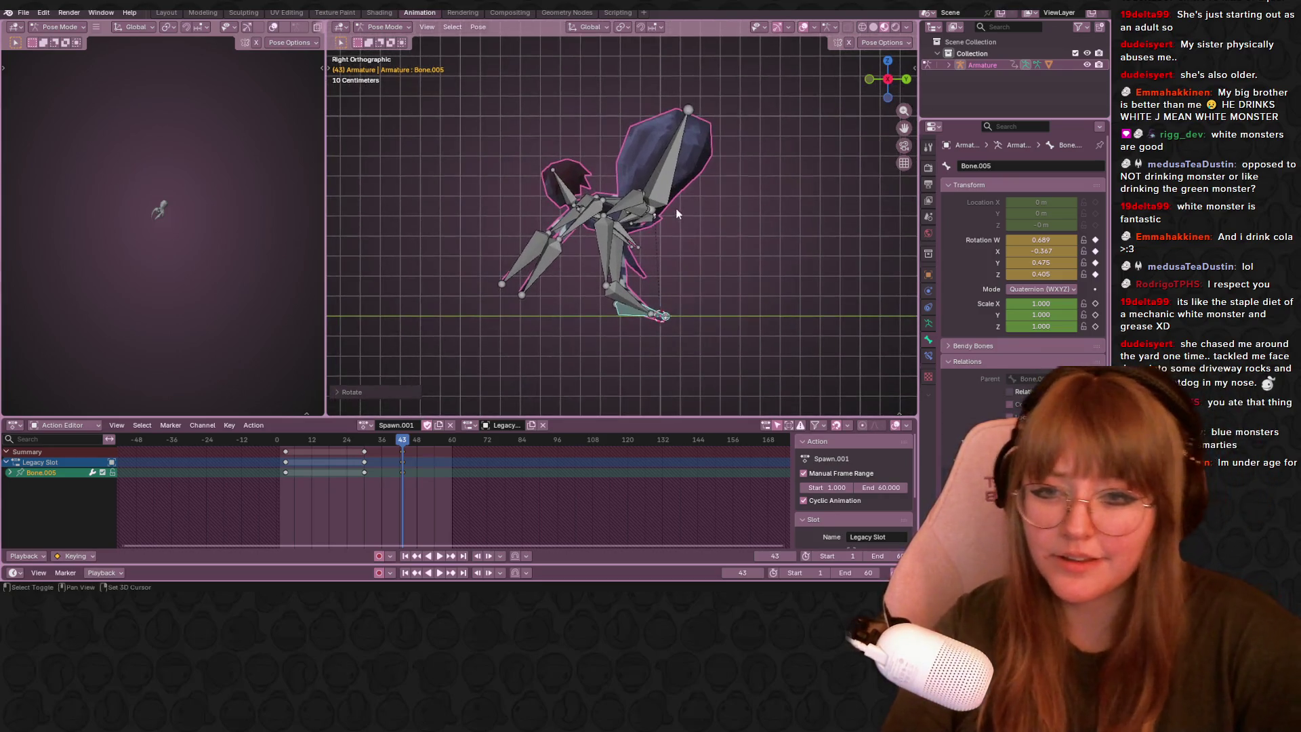
# Rotate Bone.001 and drag Bone.012 so the legs bend into a crouch, then pick the abdomen Bone.010.
pyautogui.click(557, 232)
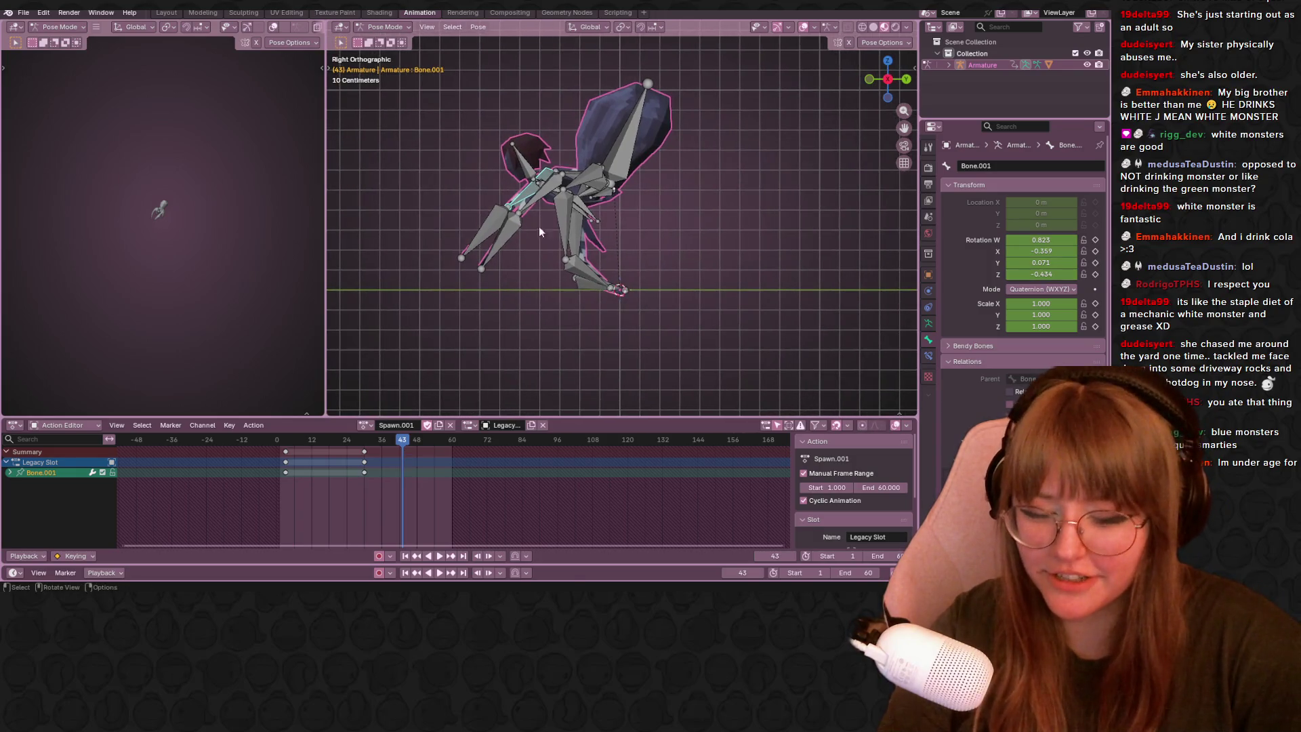
pyautogui.click(539, 226)
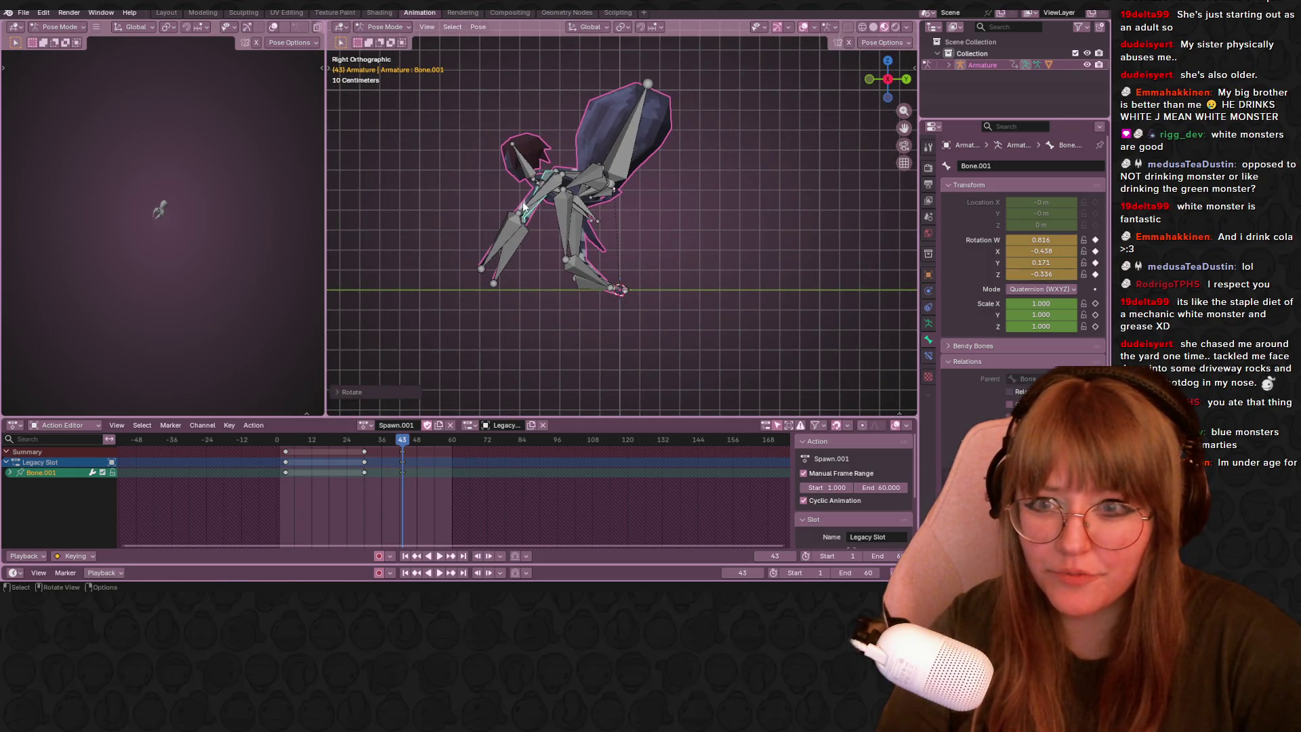
pyautogui.click(523, 207)
pyautogui.moveTo(523, 209); pyautogui.dragTo(579, 178)
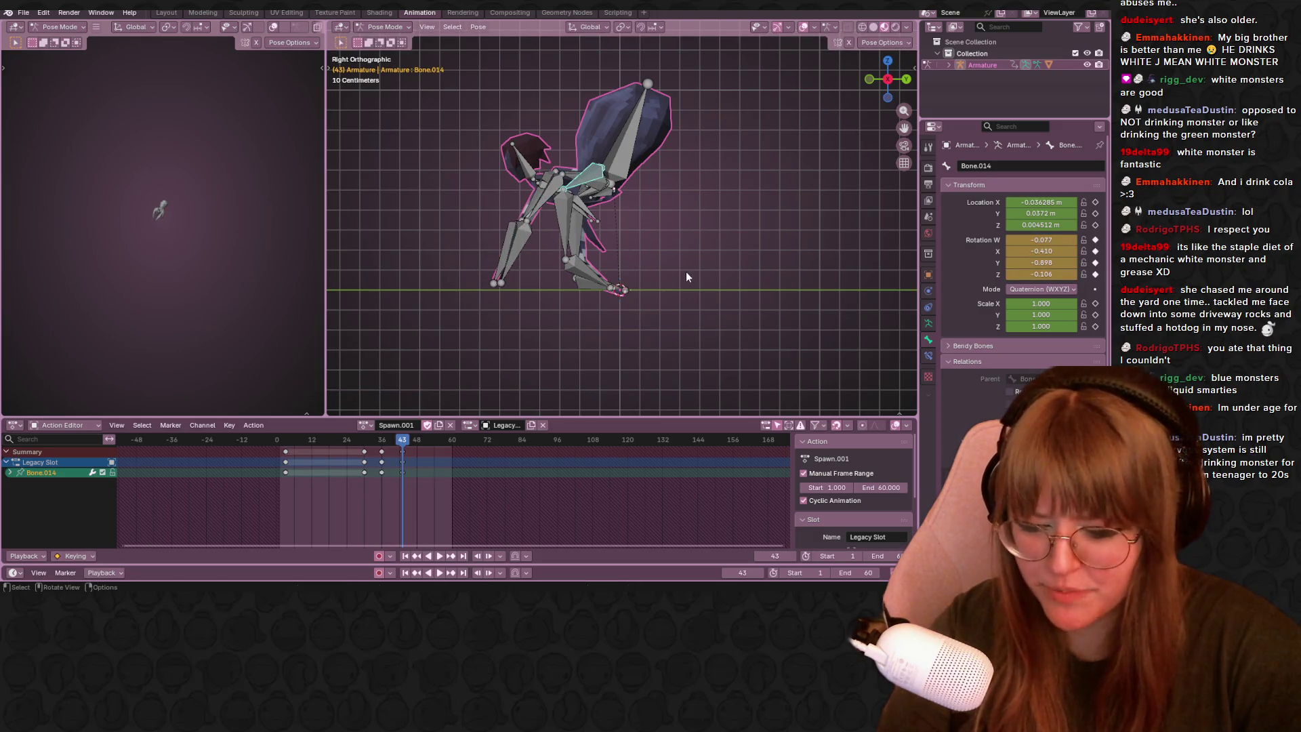
pyautogui.click(636, 123)
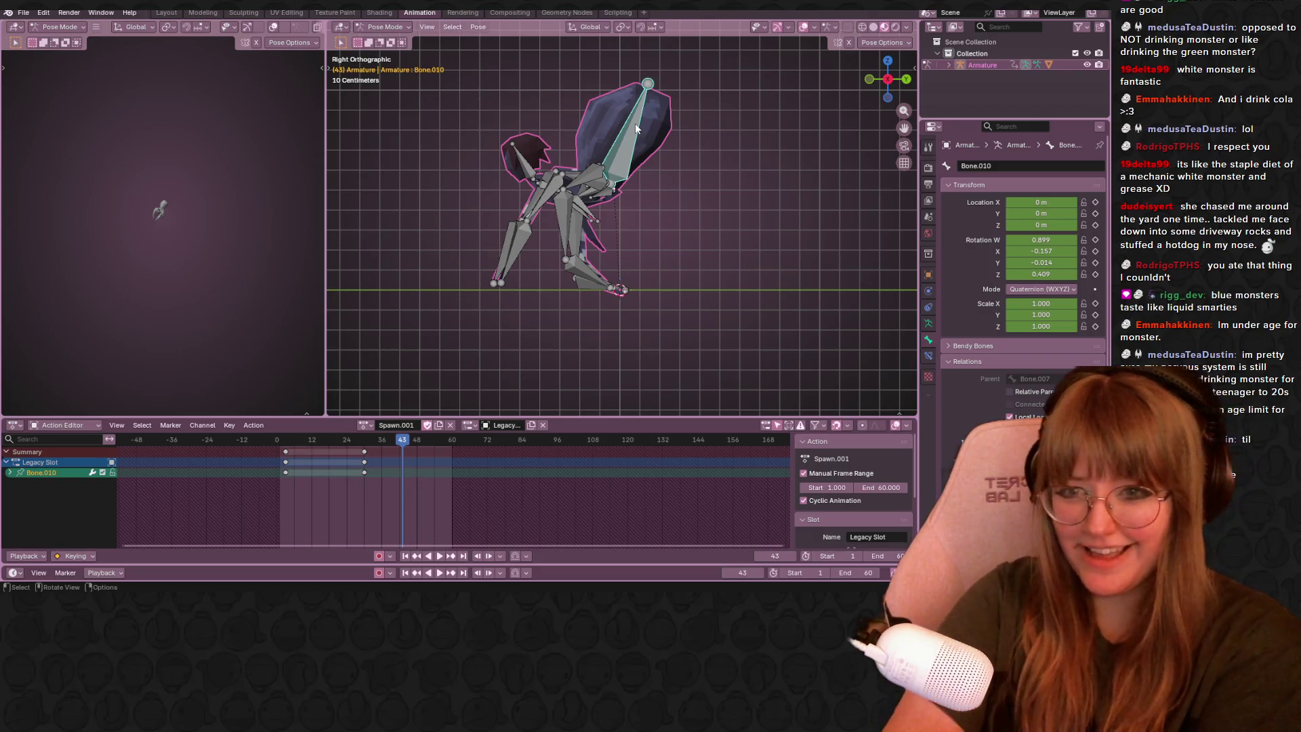
# Rotate the abdomen Bone.010 about 47° upward at frame 43 and key it.
pyautogui.press('r')
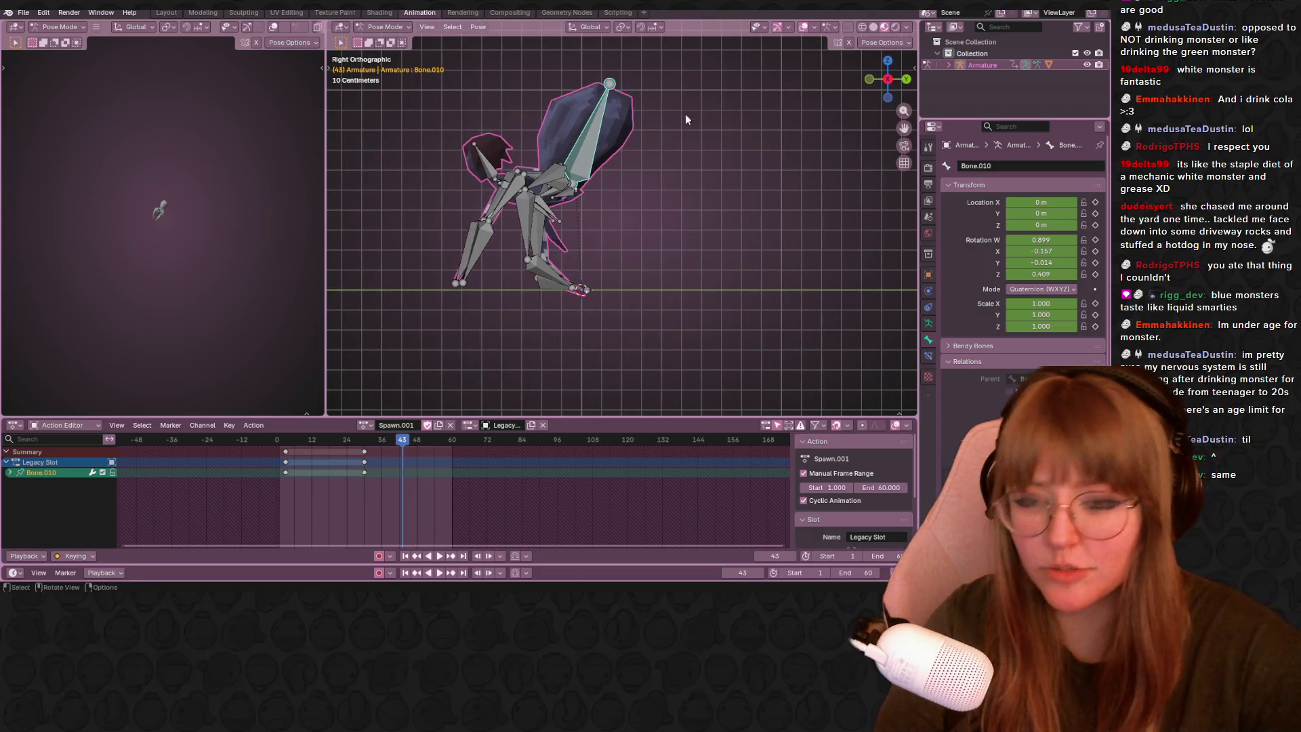
pyautogui.click(619, 194)
pyautogui.scroll(-2, 619, 193)
pyautogui.scroll(-1, 619, 193)
pyautogui.moveTo(619, 193)
pyautogui.keyDown('shift'); pyautogui.mouseDown(button='middle')
pyautogui.moveTo(731, 229)
pyautogui.moveTo(599, 150)
pyautogui.moveTo(616, 216)
pyautogui.moveTo(491, 214)
pyautogui.moveTo(814, 233)
pyautogui.moveTo(669, 291)
pyautogui.moveTo(481, 225)
pyautogui.moveTo(597, 139)
pyautogui.moveTo(627, 192)
pyautogui.mouseUp(button='middle'); pyautogui.keyUp('shift')
pyautogui.scroll(4, 616, 217)
pyautogui.click(597, 138)
pyautogui.scroll(-3, 597, 138)
pyautogui.click(641, 185)
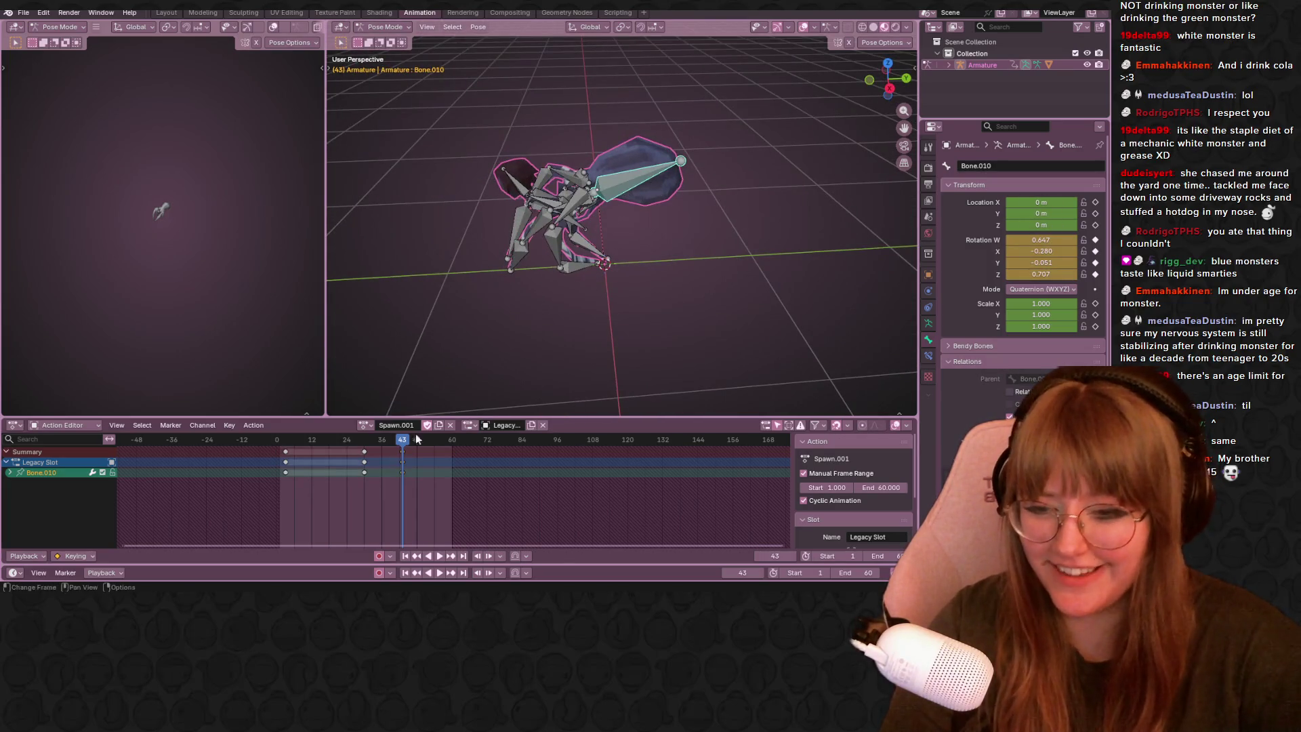
pyautogui.press('Left')
pyautogui.press('Left')
pyautogui.press('Left')
pyautogui.press('Left')
pyautogui.press('Left')
pyautogui.press('Left')
pyautogui.press('Left')
pyautogui.press('Left')
pyautogui.press('Left')
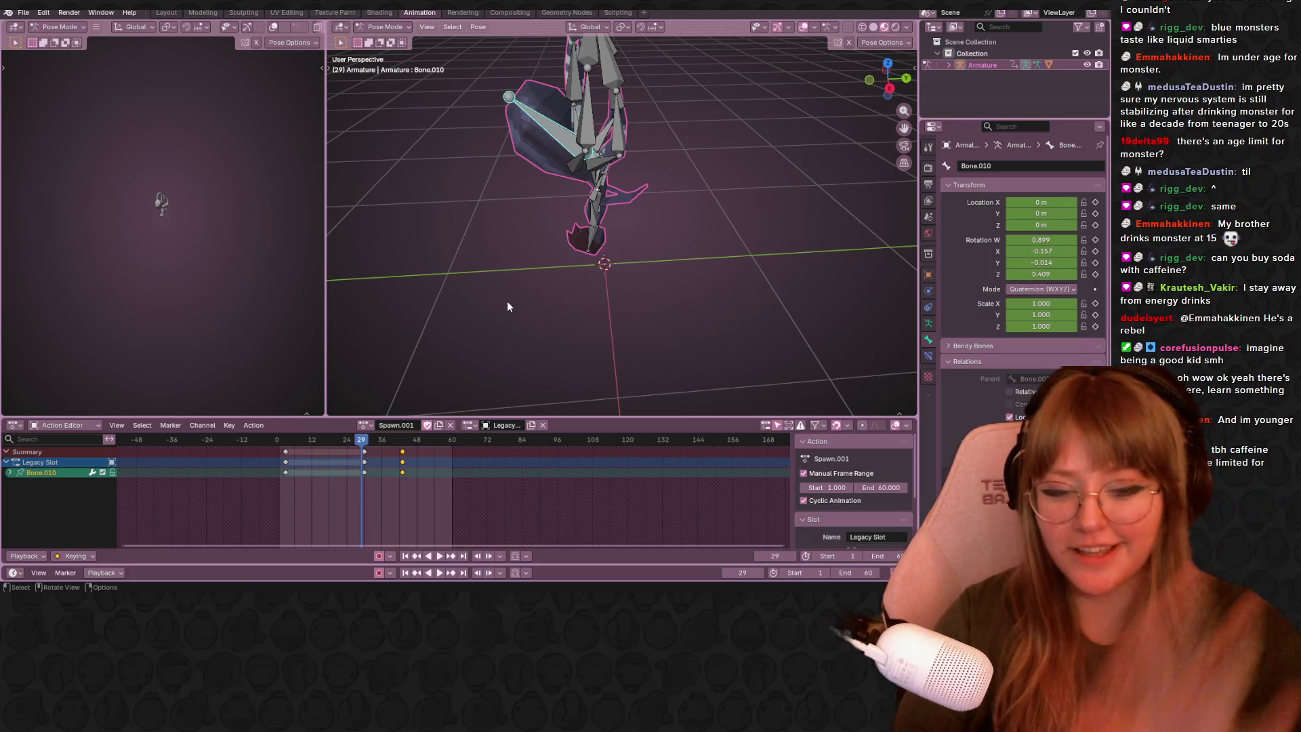
# Play Spawn.001 from the right side view, scrub past the end, and select all bones to show their keys.
pyautogui.moveTo(549, 261); pyautogui.dragTo(610, 214, button='middle')
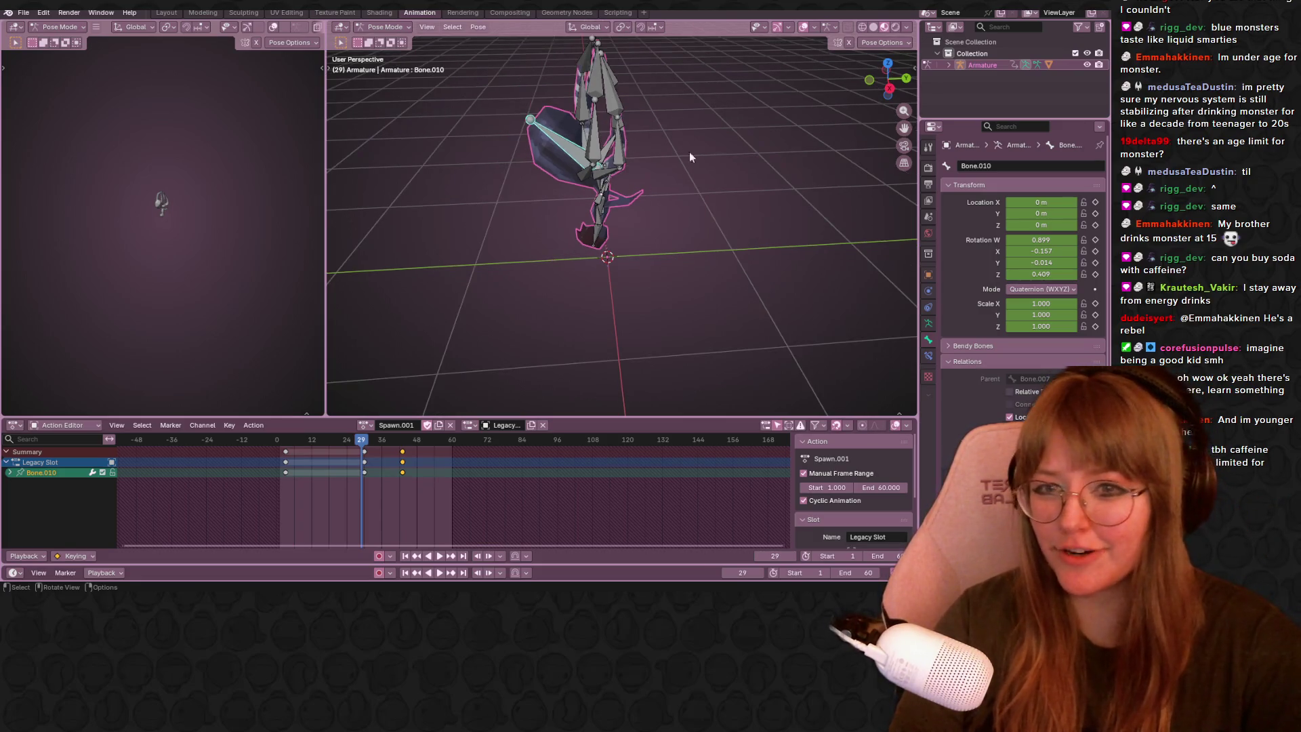
pyautogui.click(892, 85)
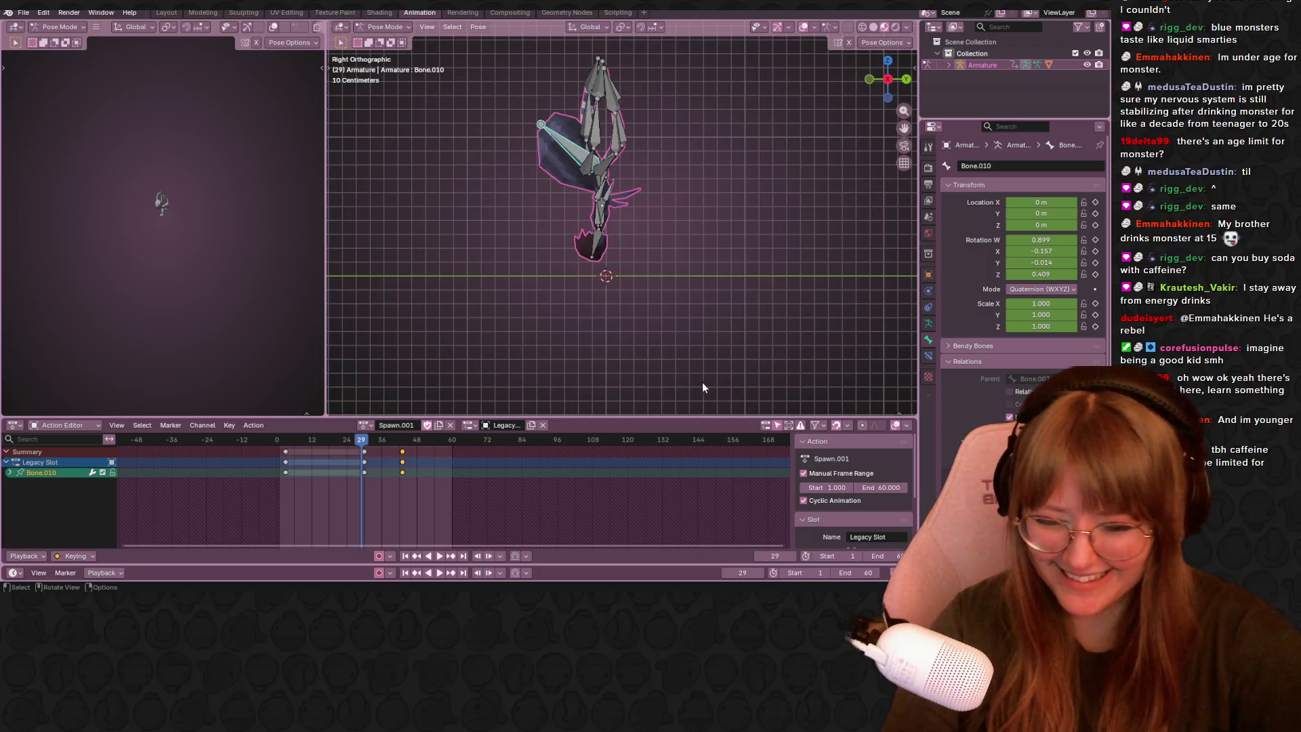
pyautogui.press('space')
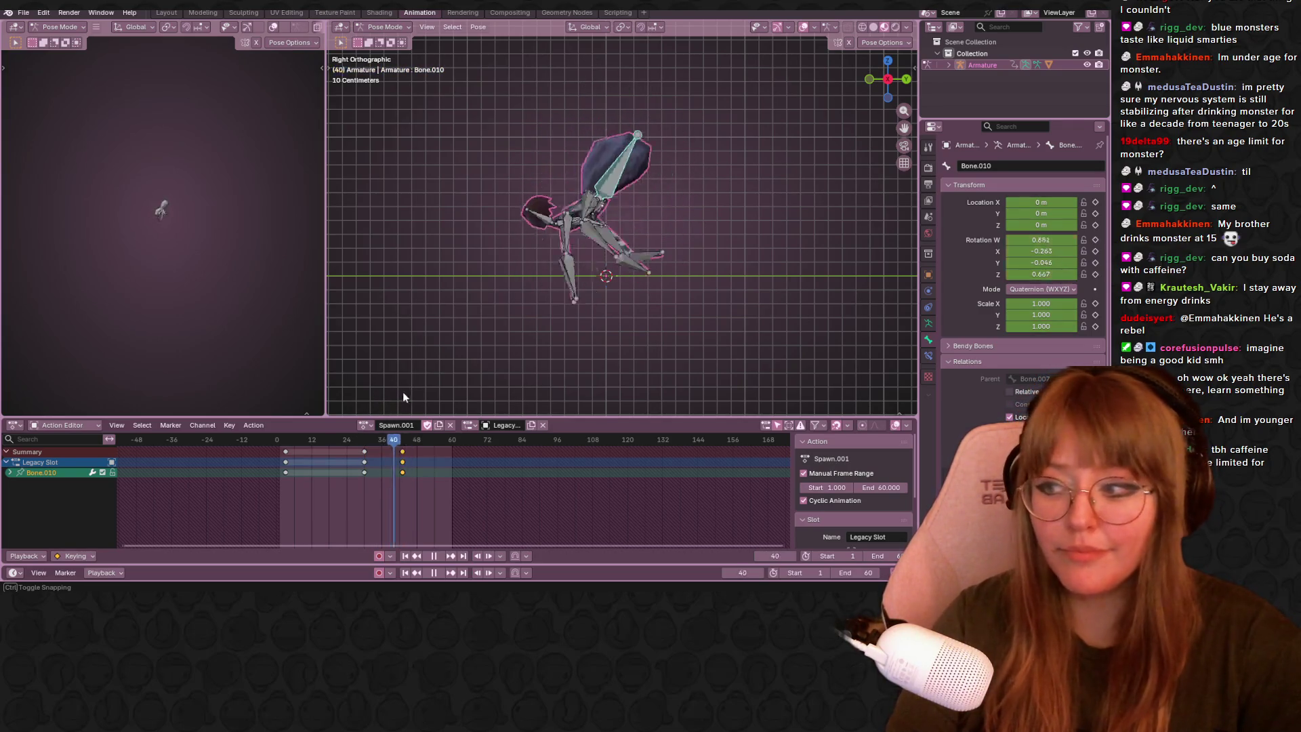
pyautogui.press('Escape')
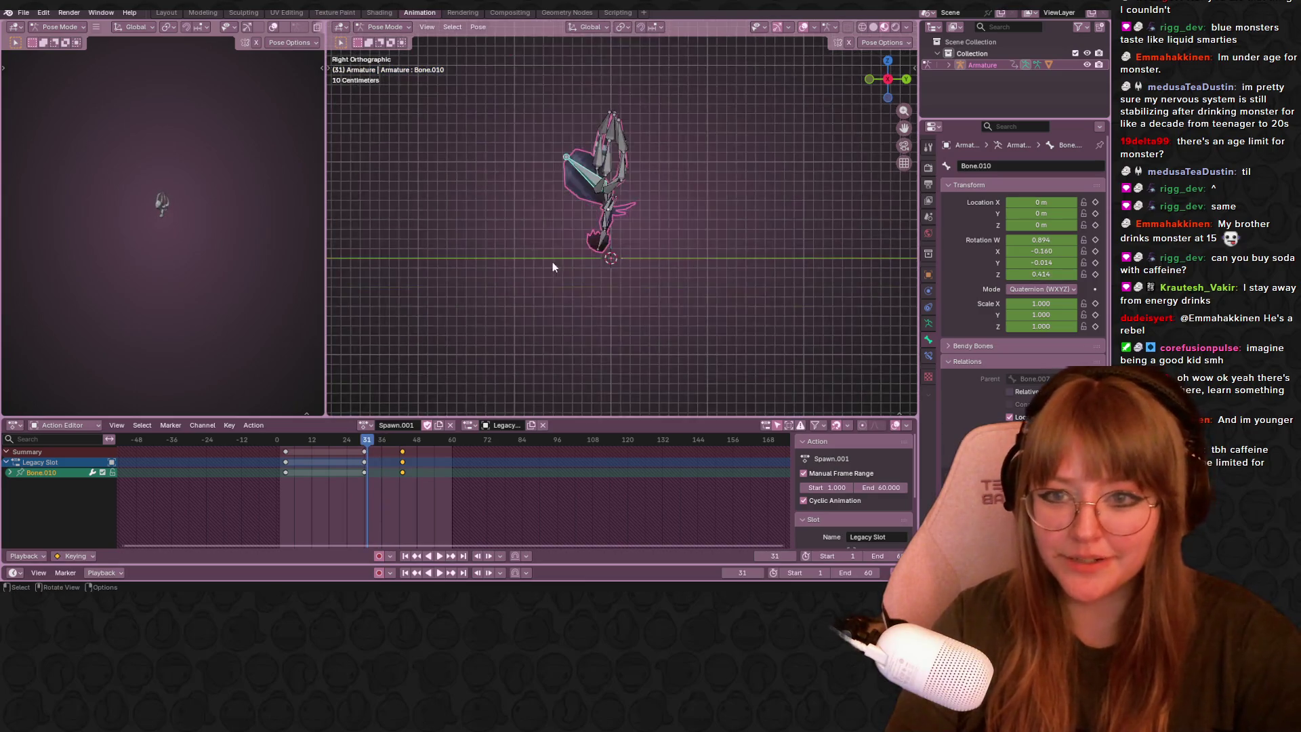
pyautogui.press('space')
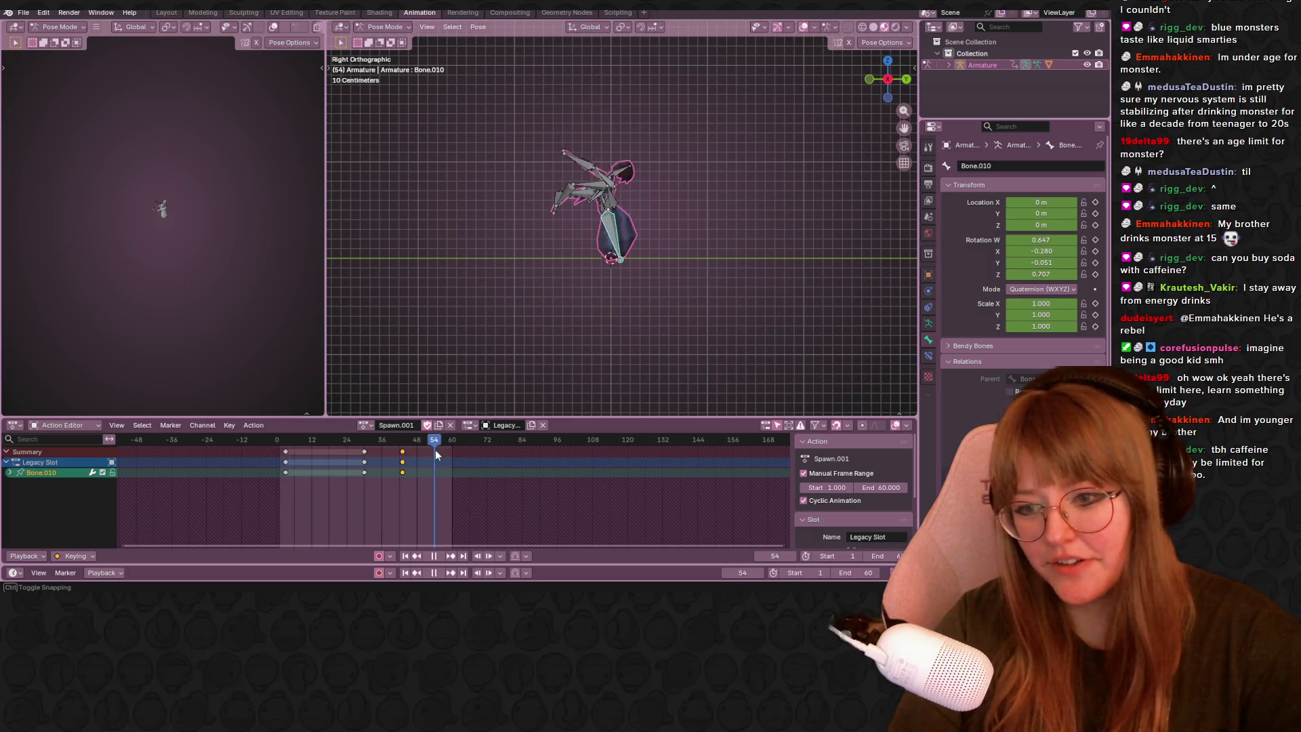
pyautogui.moveTo(430, 453)
pyautogui.mouseDown()
pyautogui.moveTo(473, 451)
pyautogui.moveTo(442, 454)
pyautogui.moveTo(453, 440)
pyautogui.mouseUp()
pyautogui.press('a')
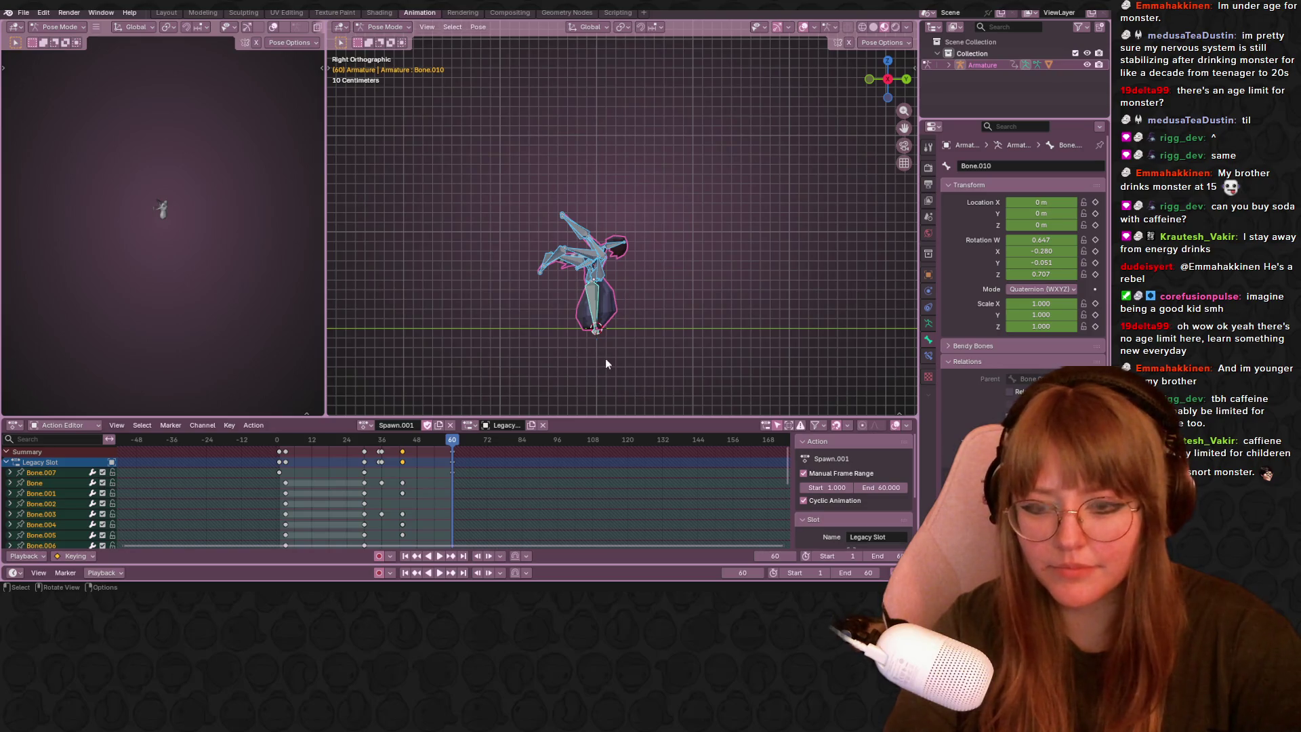
# Try rotating the torso bone, then undo it and the recent pose changes.
pyautogui.click(605, 323)
pyautogui.press('r')
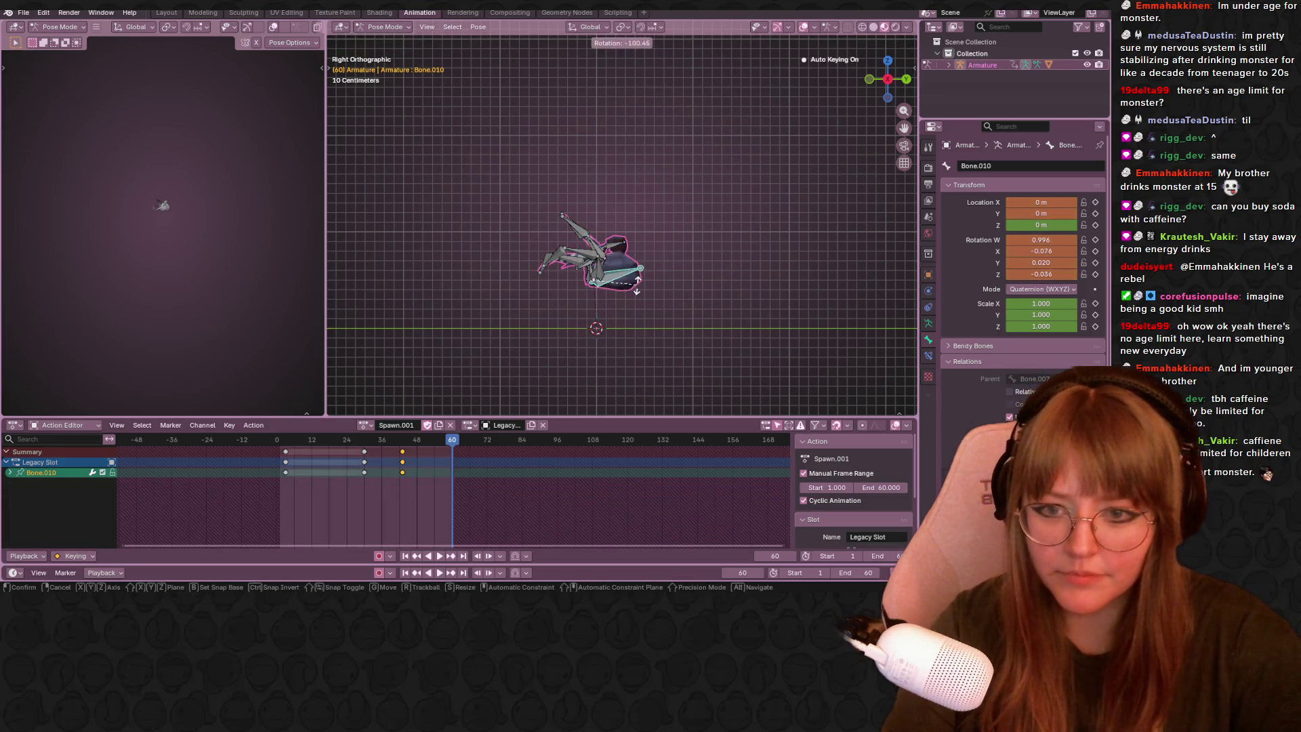
pyautogui.click(621, 297)
pyautogui.hotkey('ctrl', 'z')
pyautogui.hotkey('ctrl', 'z')
pyautogui.hotkey('ctrl', 'z')
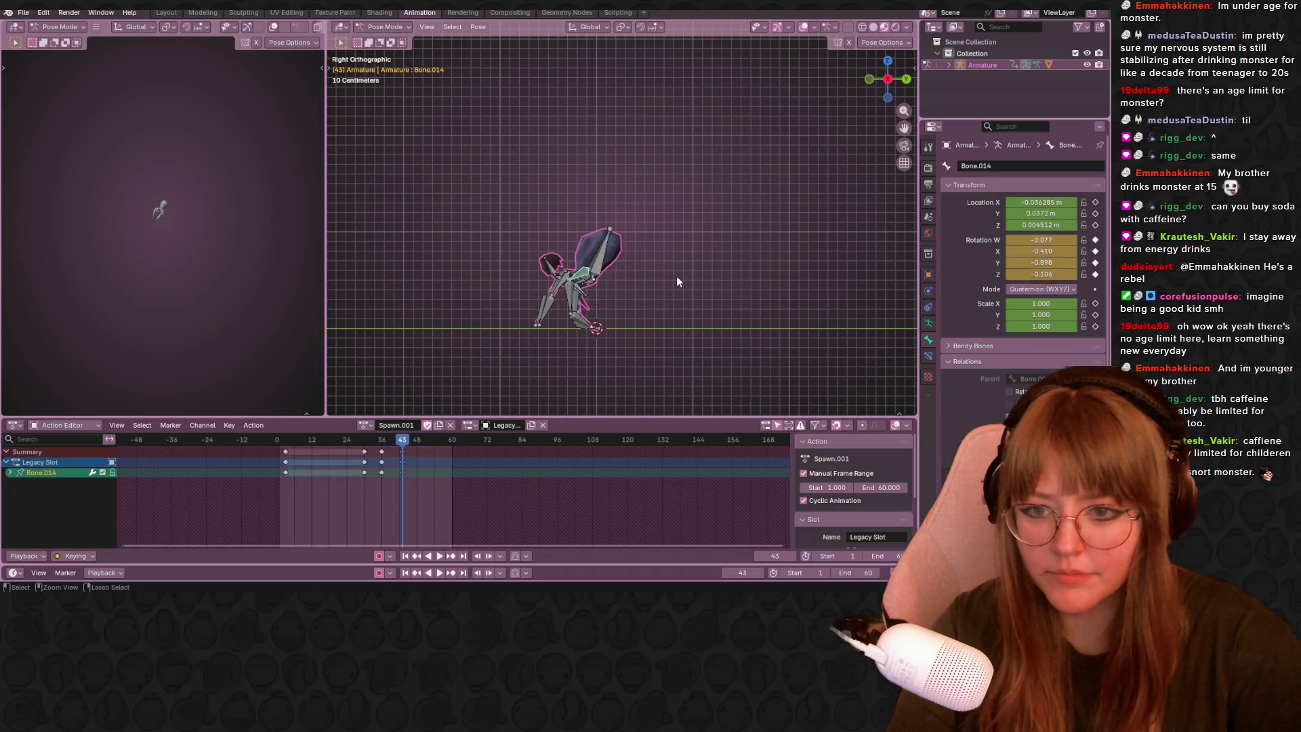
pyautogui.hotkey('ctrl', 'z')
pyautogui.hotkey('ctrl', 'z')
pyautogui.hotkey('ctrl', 'z')
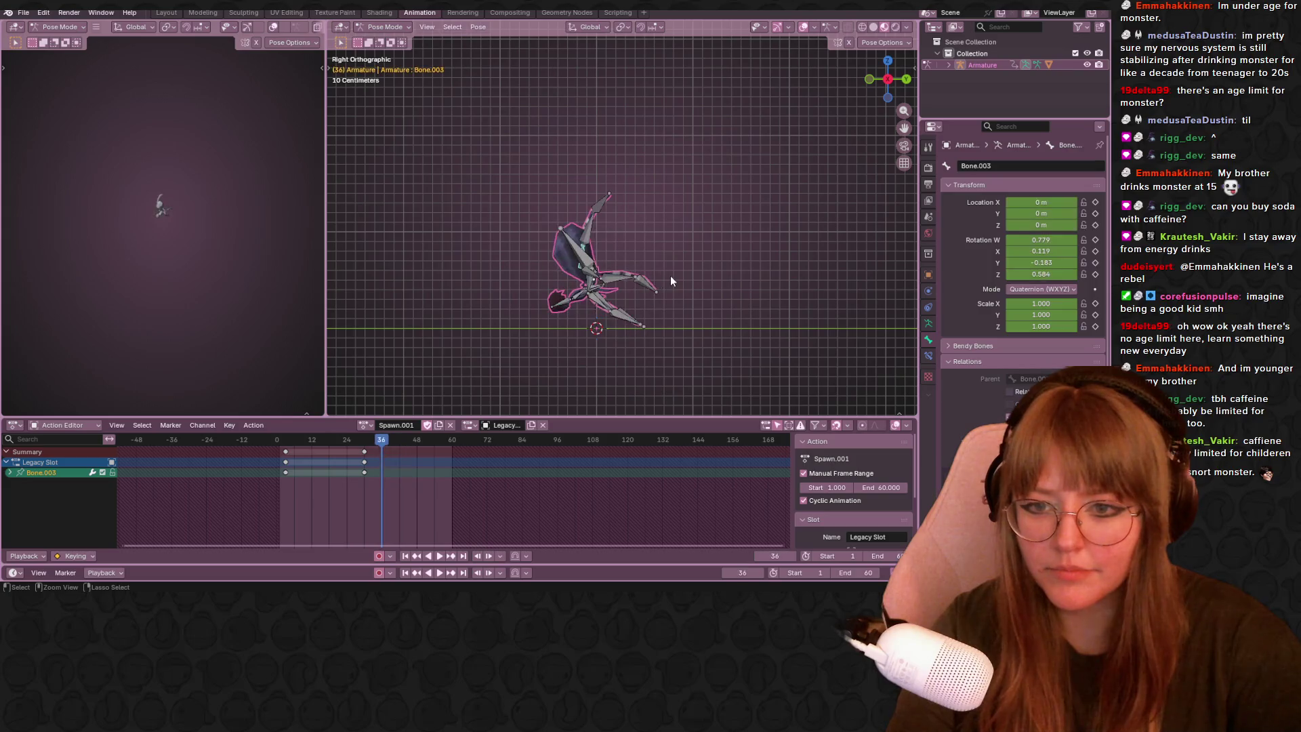
pyautogui.hotkey('ctrl', 'z')
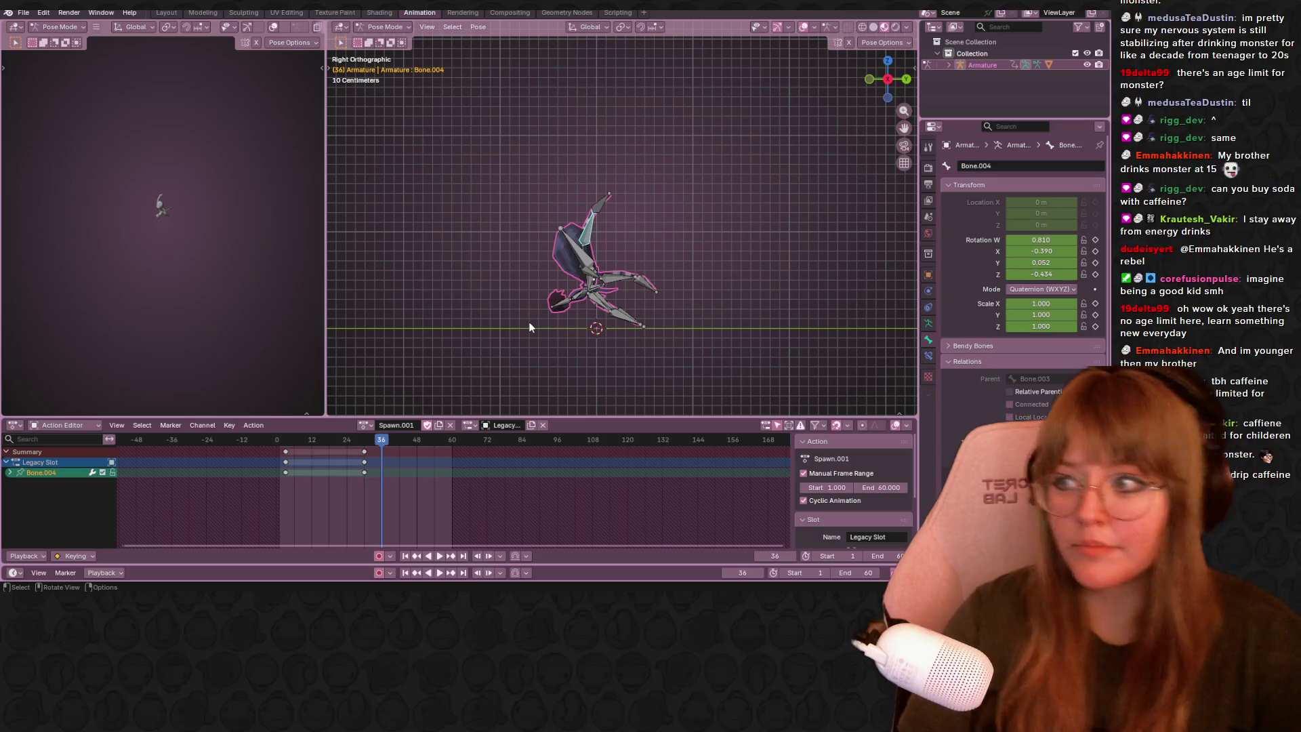
# Step back to frame 30, make Bone.009 the only selected bone and bring up the action list.
pyautogui.click(652, 269)
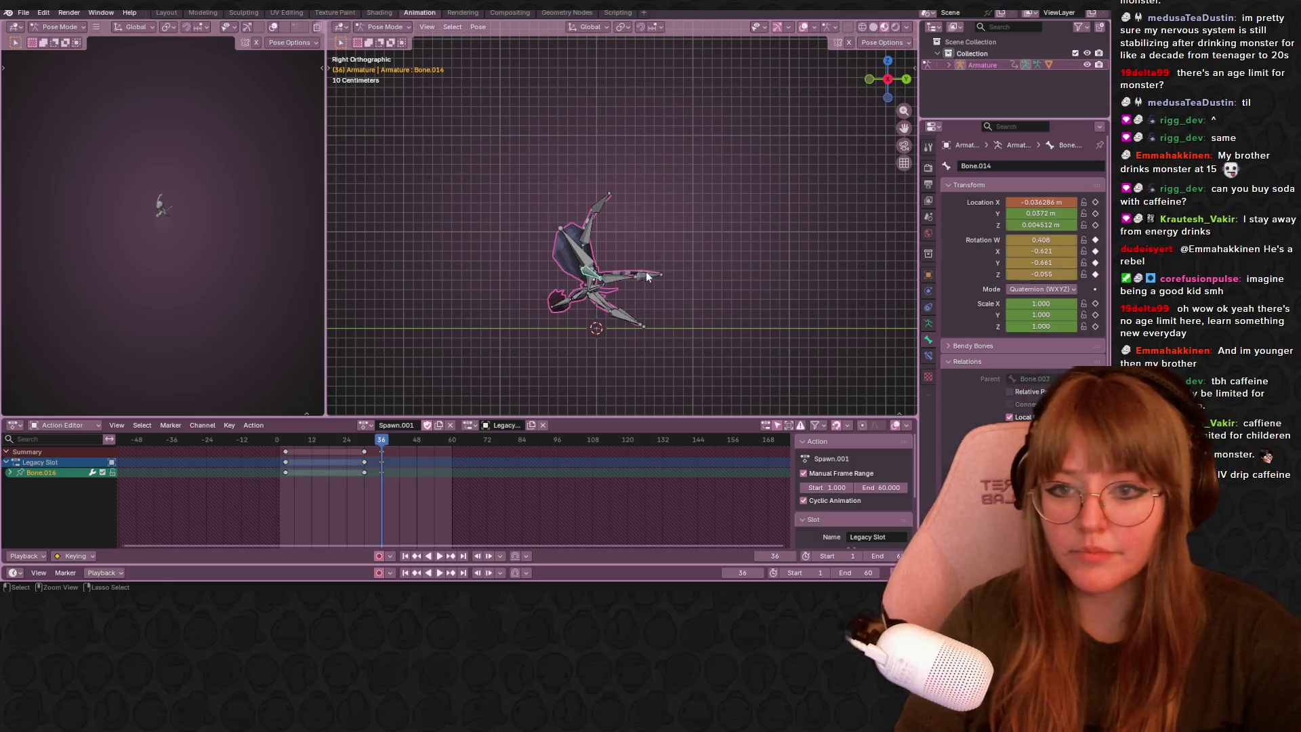
pyautogui.hotkey('ctrl', 'z')
pyautogui.press('Down')
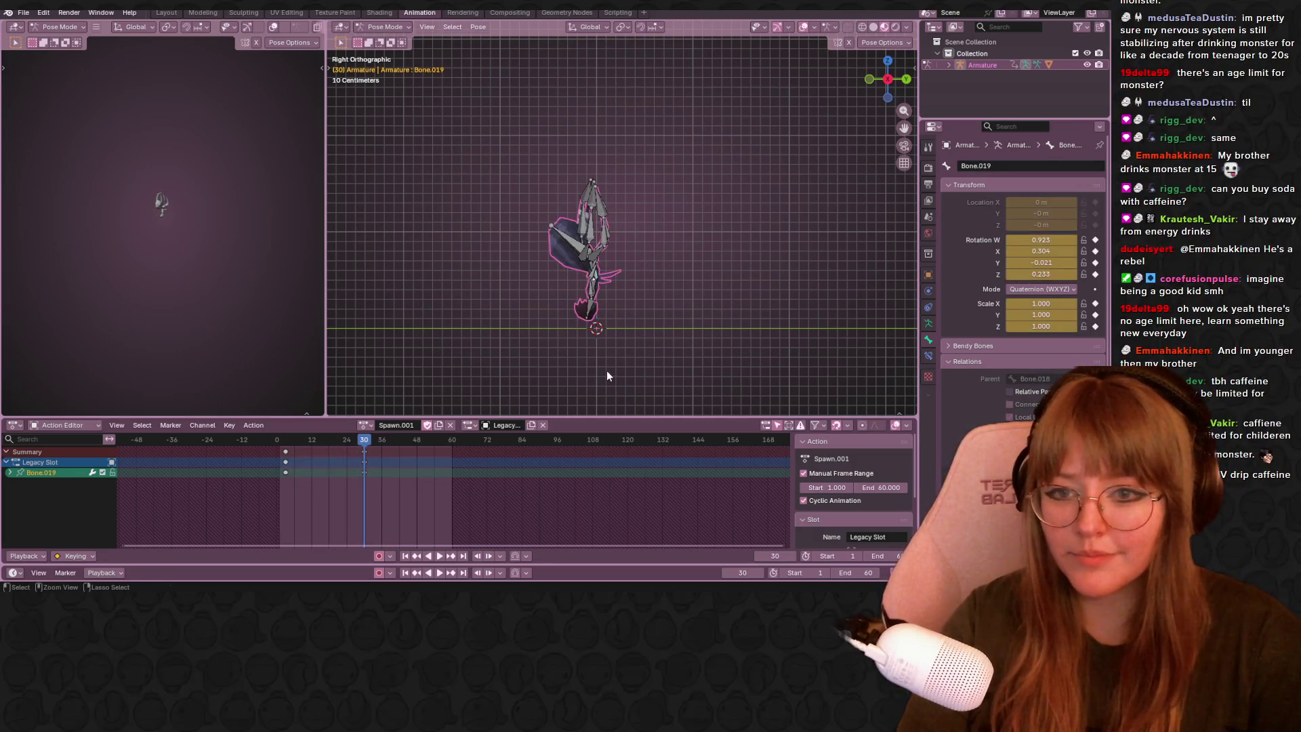
pyautogui.click(583, 324)
pyautogui.press('a')
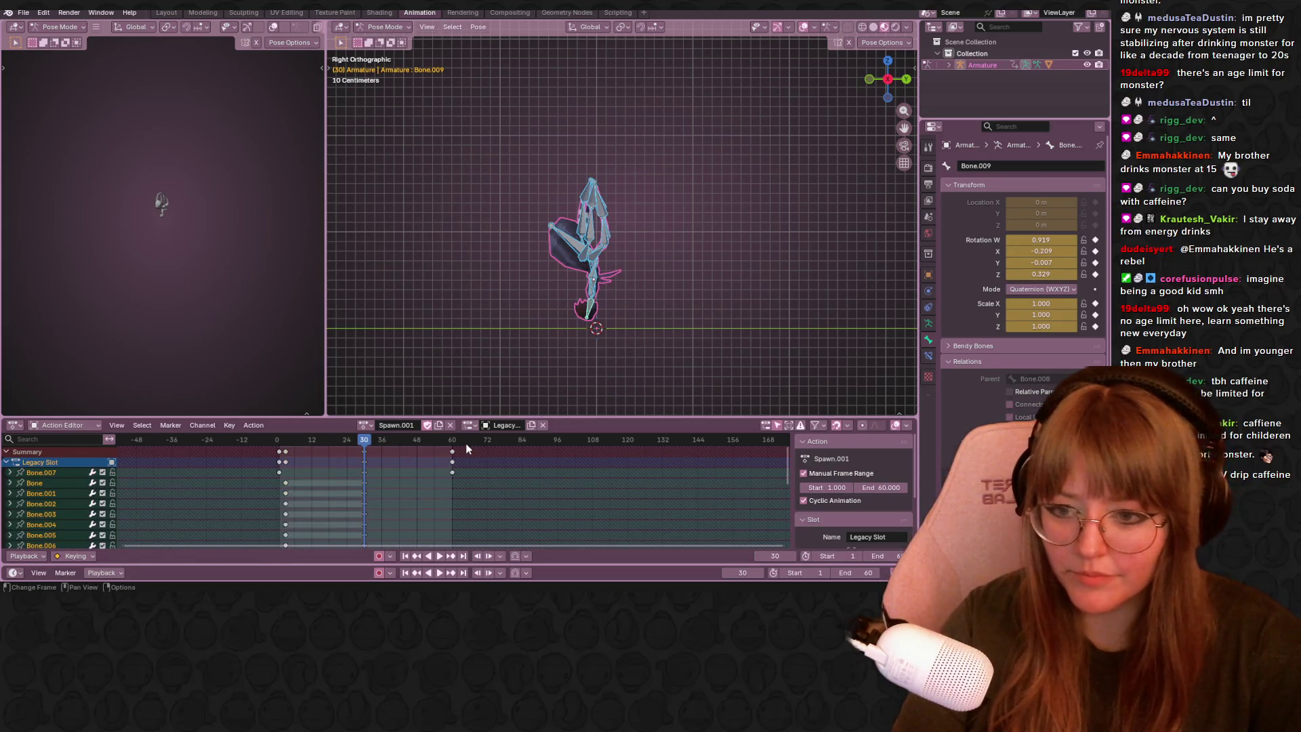
pyautogui.hotkey('ctrl', 'z')
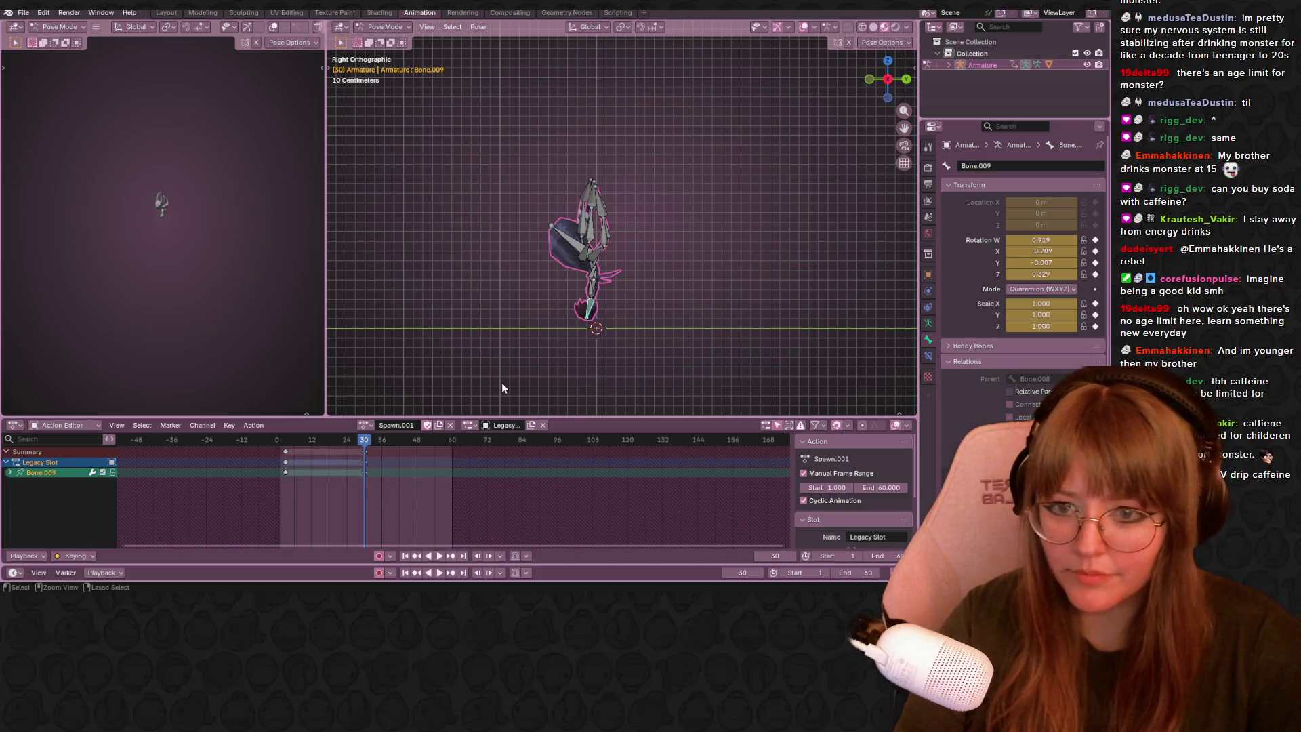
pyautogui.click(360, 424)
# Switch to the Spawn action and move its final keyframes to frame 60.
pyautogui.click(380, 450)
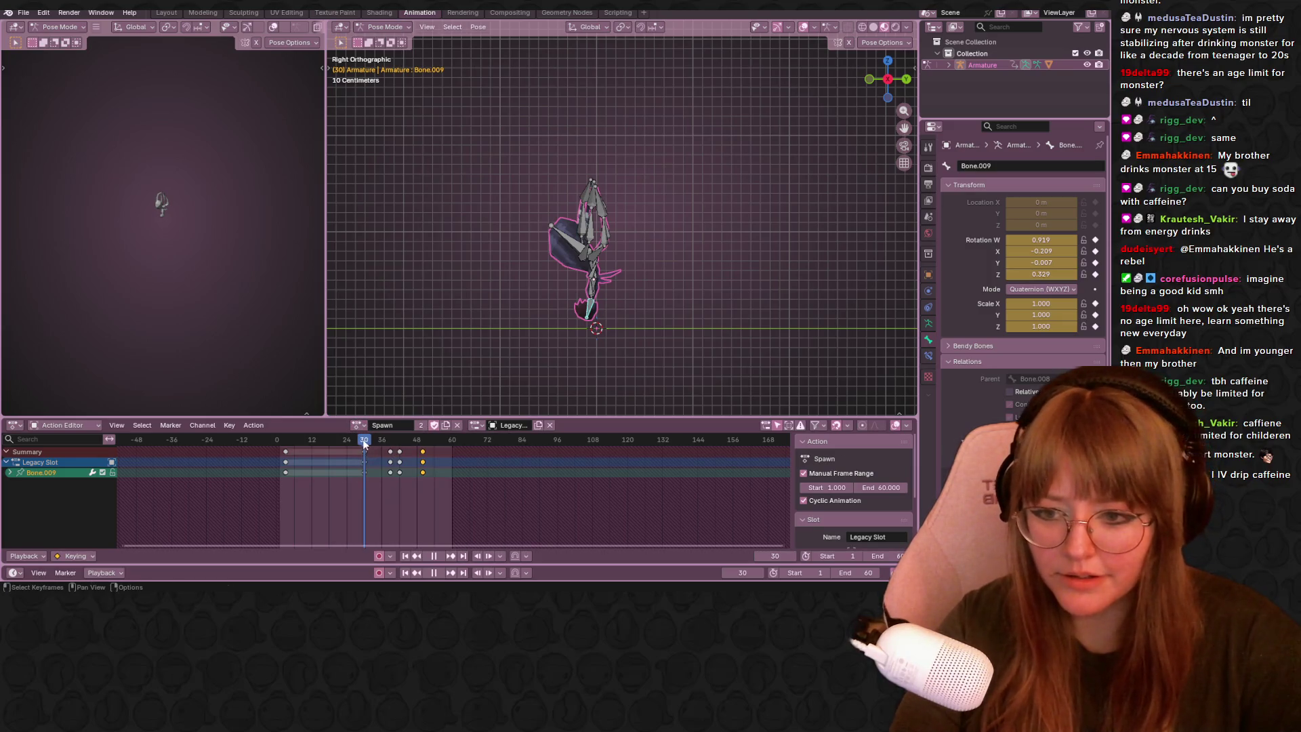
pyautogui.moveTo(363, 440); pyautogui.dragTo(443, 440)
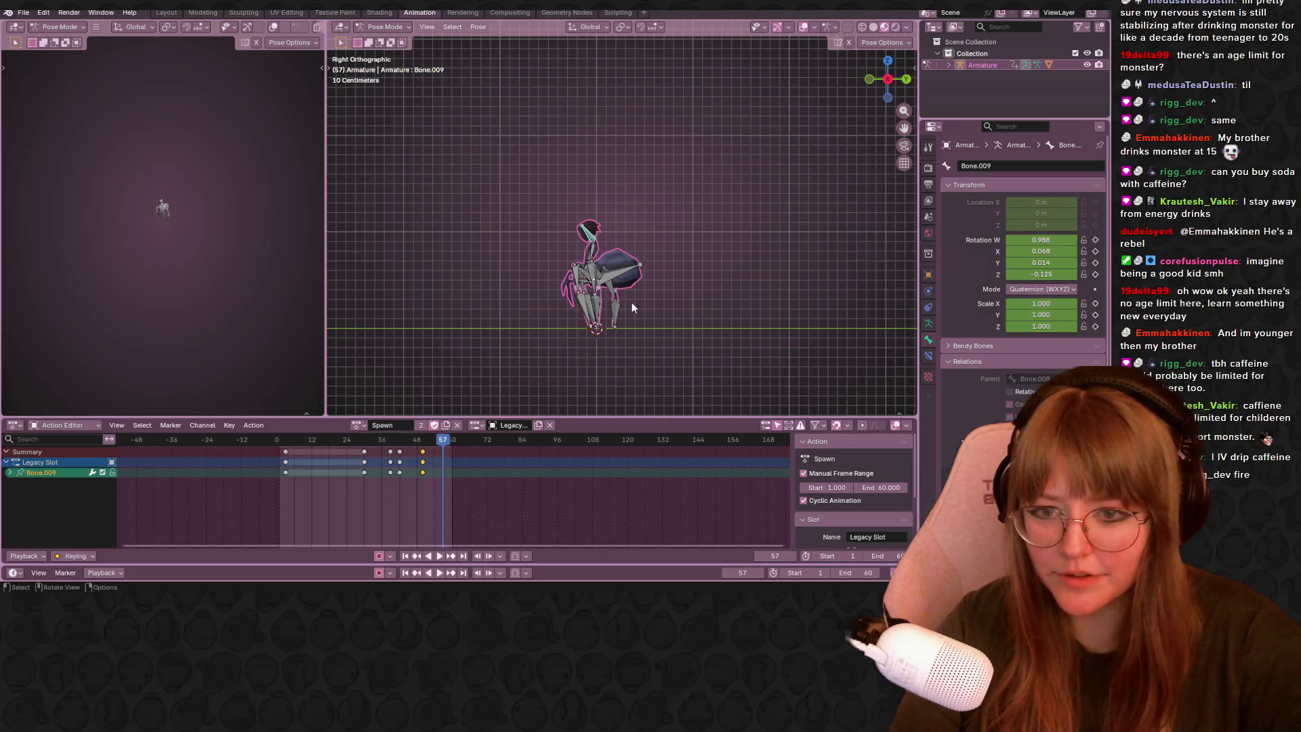
pyautogui.press('a')
pyautogui.moveTo(442, 439); pyautogui.dragTo(442, 439)
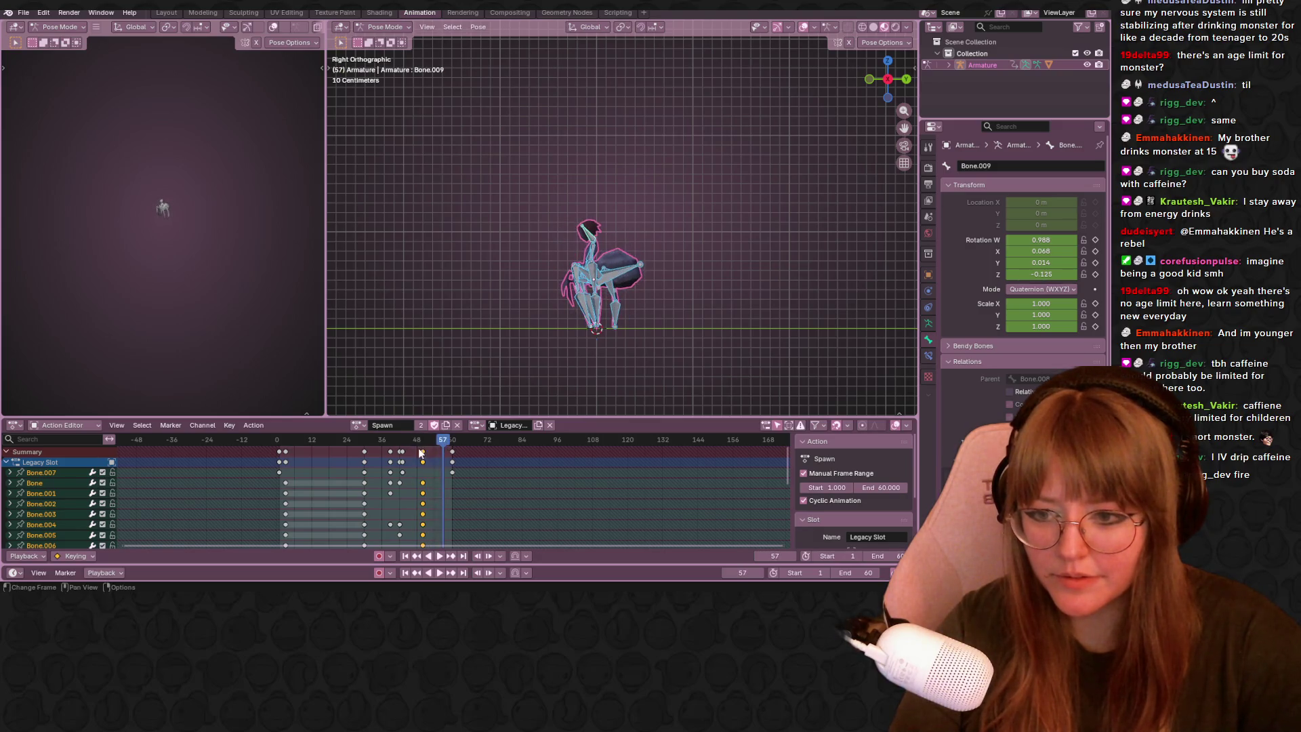
pyautogui.click(428, 450)
pyautogui.press('g')
pyautogui.click(438, 447)
pyautogui.press('space')
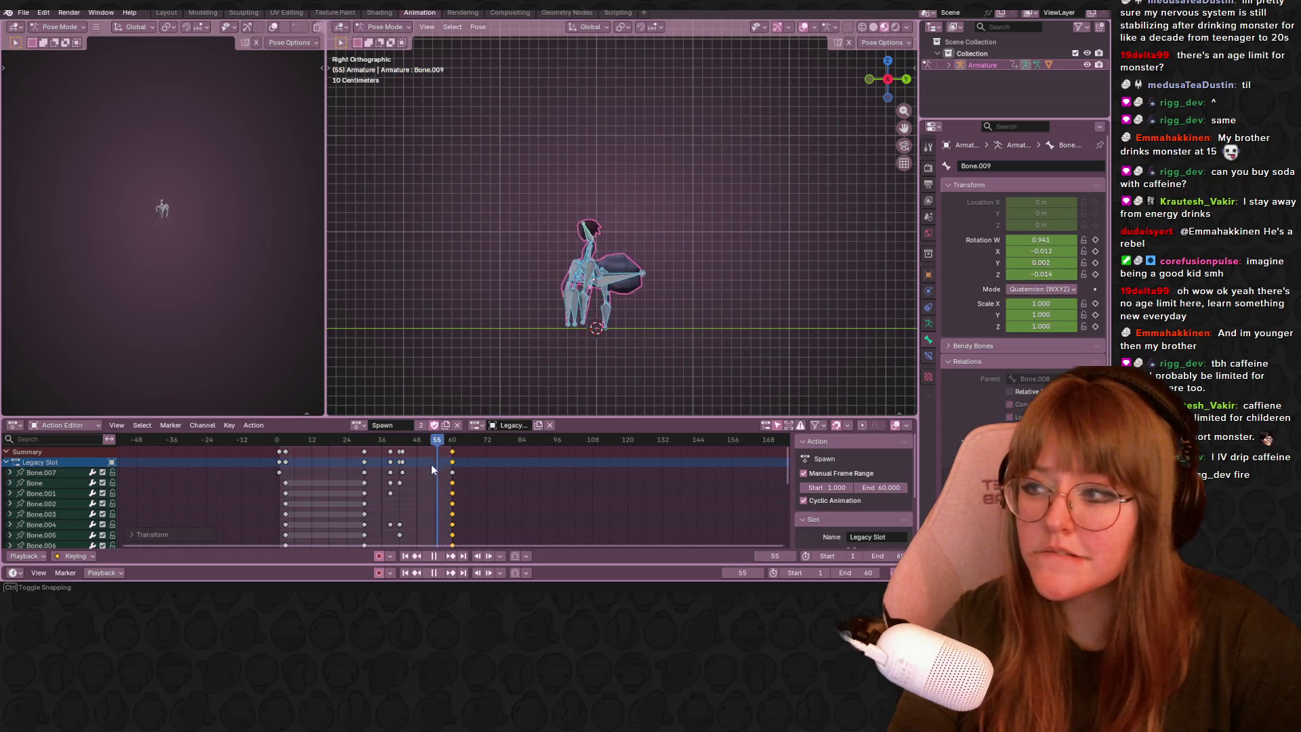
# Scrub through the retimed Spawn and delete the extra keys around frames 36–42.
pyautogui.moveTo(389, 464); pyautogui.dragTo(399, 454)
pyautogui.moveTo(406, 454); pyautogui.dragTo(354, 455)
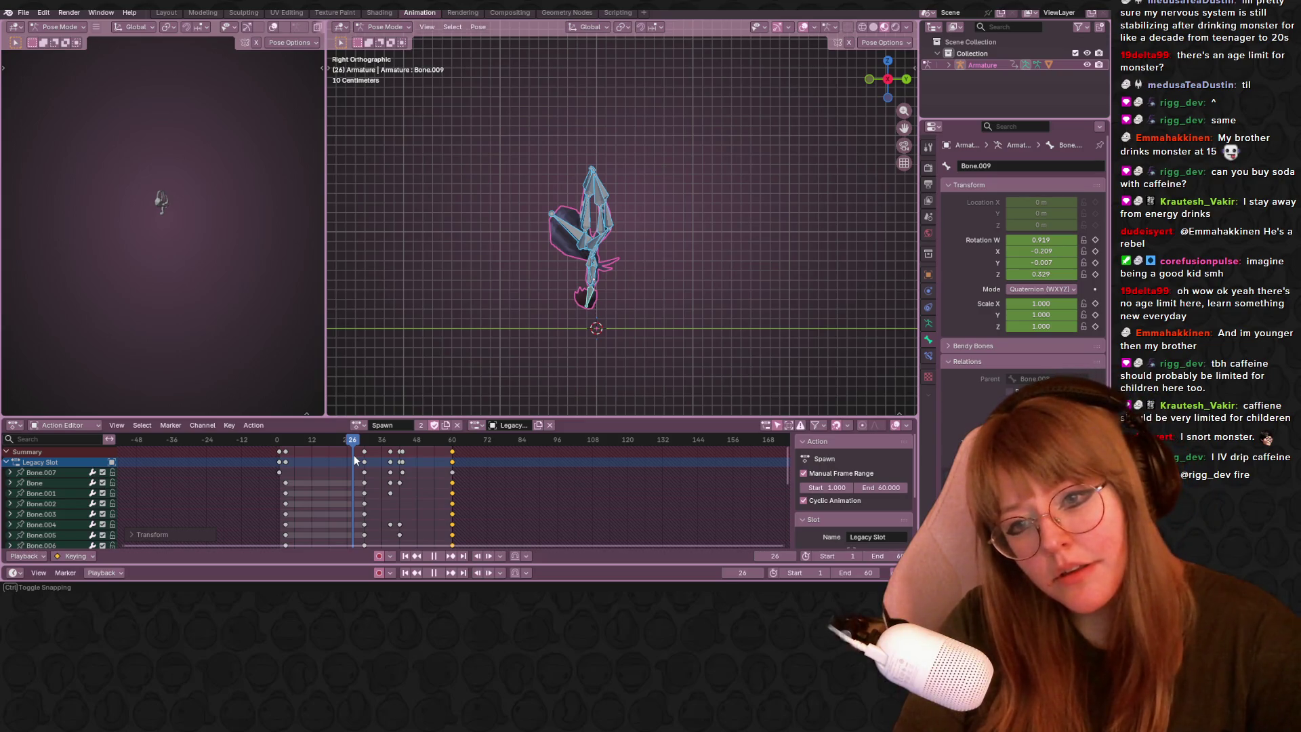
pyautogui.moveTo(355, 458); pyautogui.dragTo(441, 435)
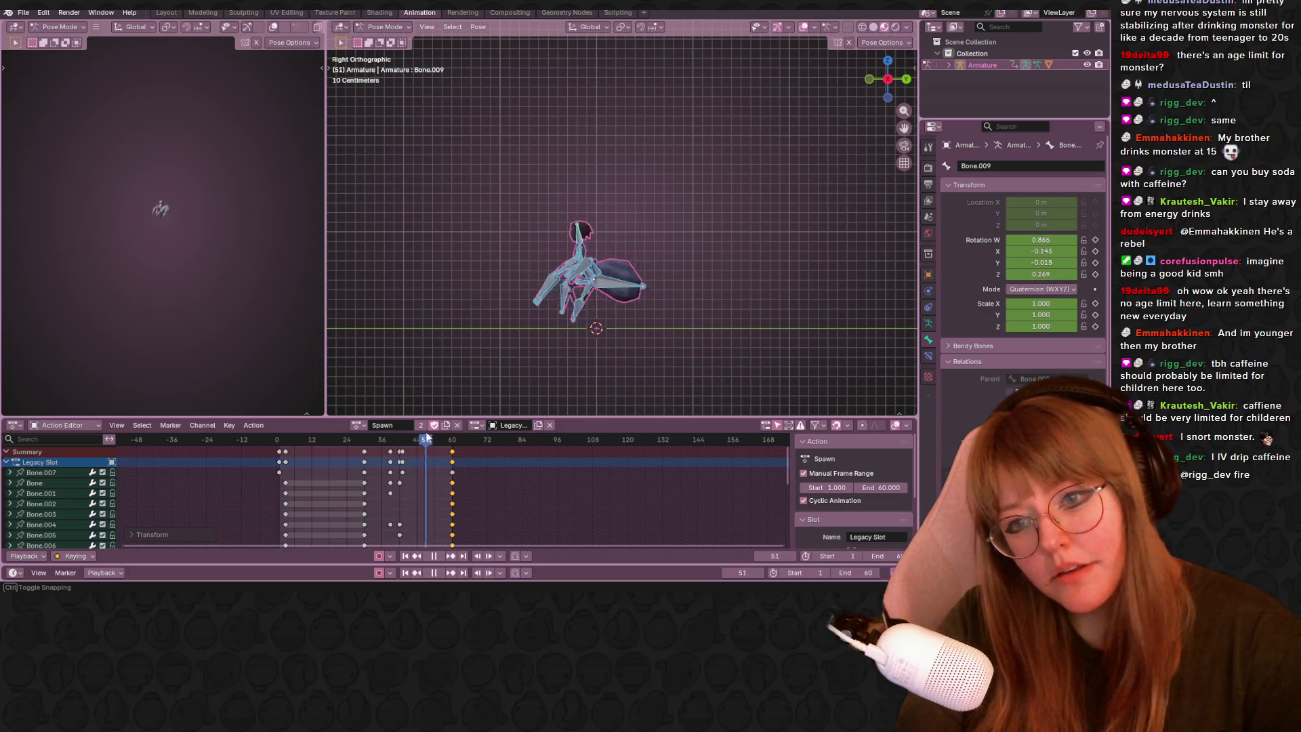
pyautogui.moveTo(442, 437); pyautogui.dragTo(381, 450)
pyautogui.scroll(3, 498, 346)
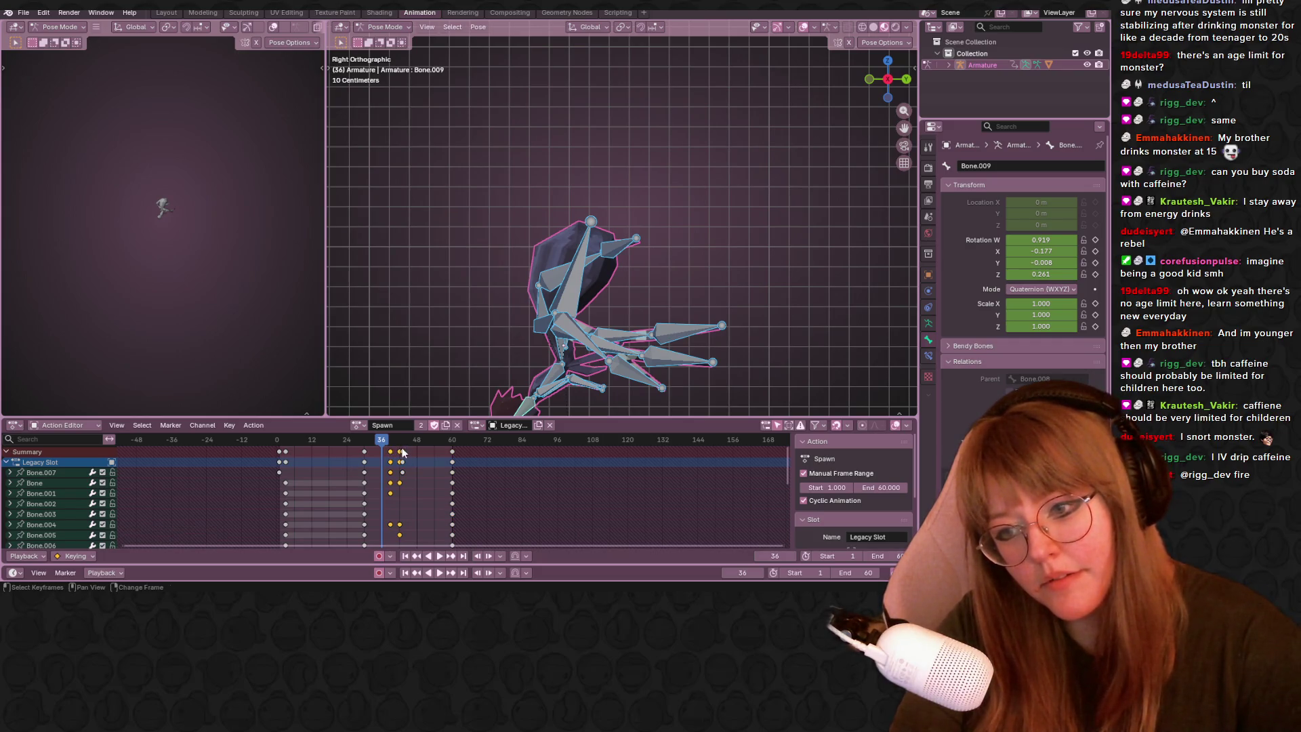
pyautogui.press('Delete')
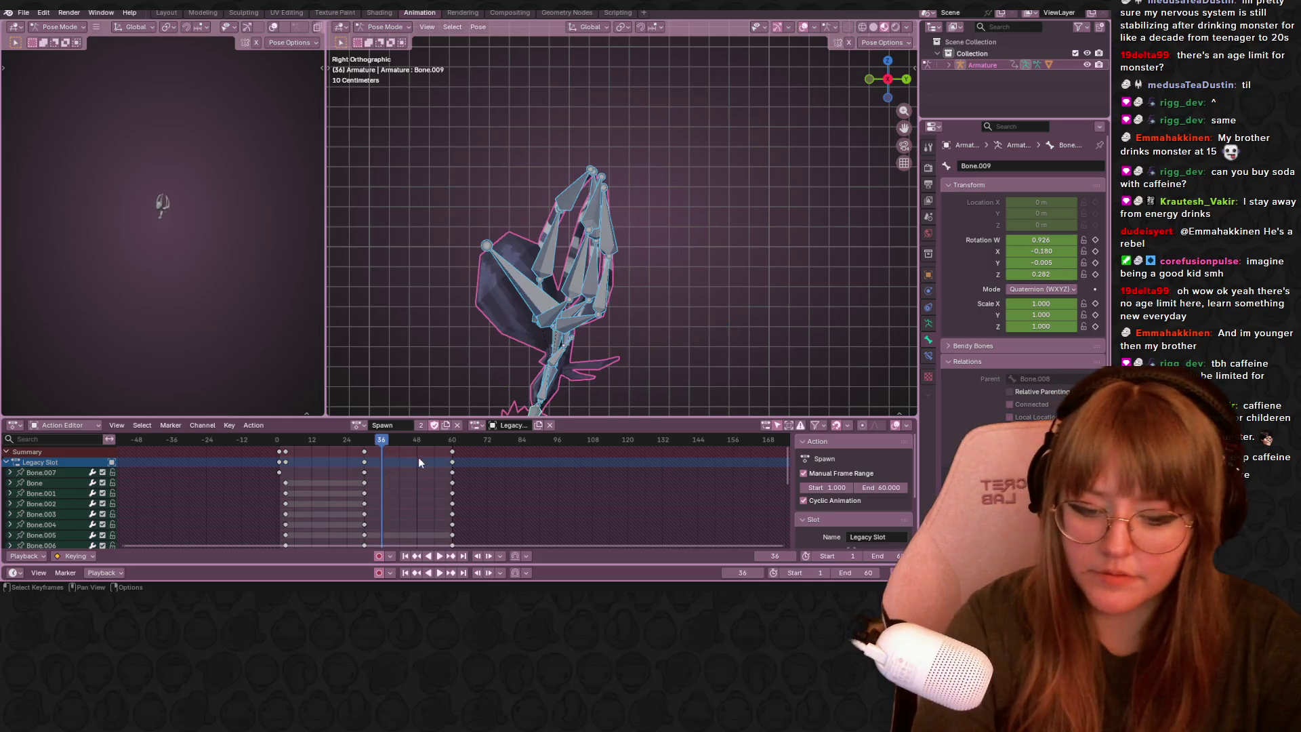
# Scrub to frame 57 and orbit into a perspective view of the crouched spider.
pyautogui.moveTo(377, 441); pyautogui.dragTo(454, 441)
pyautogui.moveTo(529, 366)
pyautogui.mouseDown(button='middle')
pyautogui.moveTo(611, 335)
pyautogui.moveTo(664, 339)
pyautogui.mouseUp(button='middle')
pyautogui.moveTo(454, 439); pyautogui.dragTo(442, 440)
pyautogui.moveTo(563, 357)
pyautogui.mouseDown(button='middle')
pyautogui.moveTo(399, 352)
pyautogui.moveTo(869, 349)
pyautogui.mouseUp(button='middle')
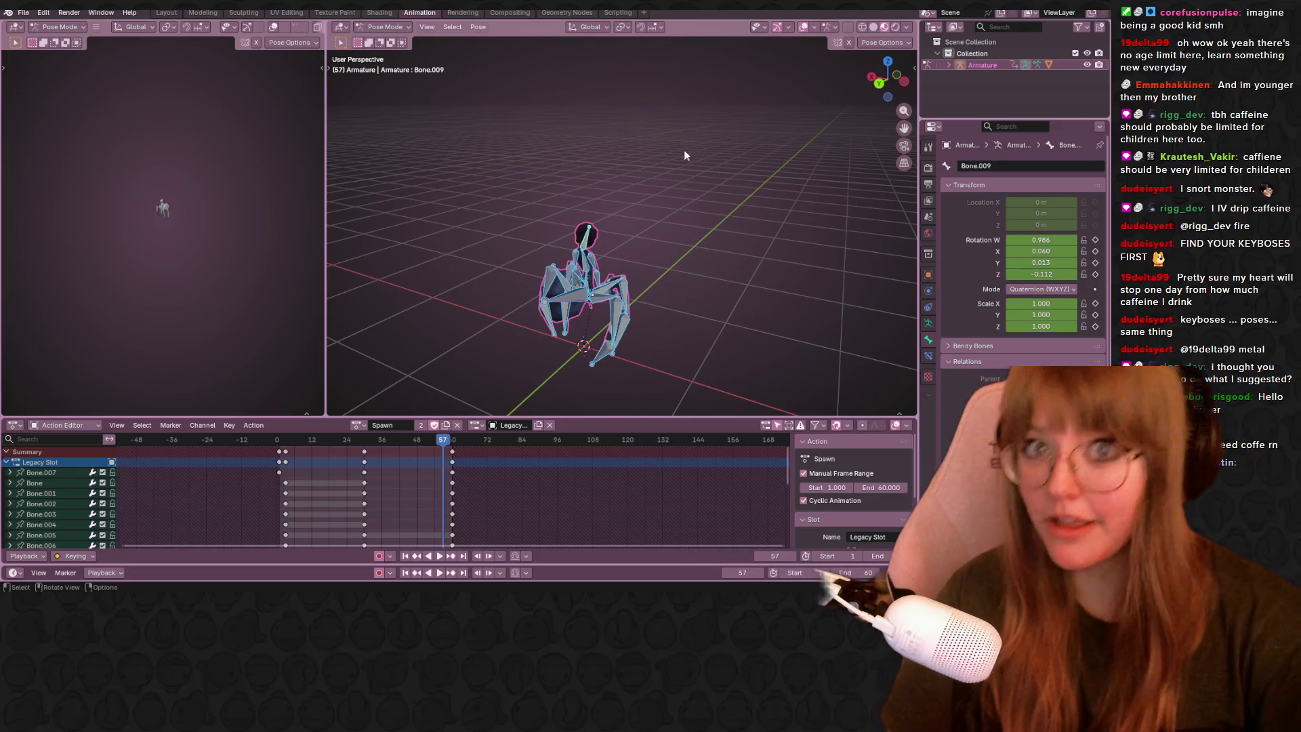
pyautogui.moveTo(428, 391); pyautogui.dragTo(432, 411, button='middle')
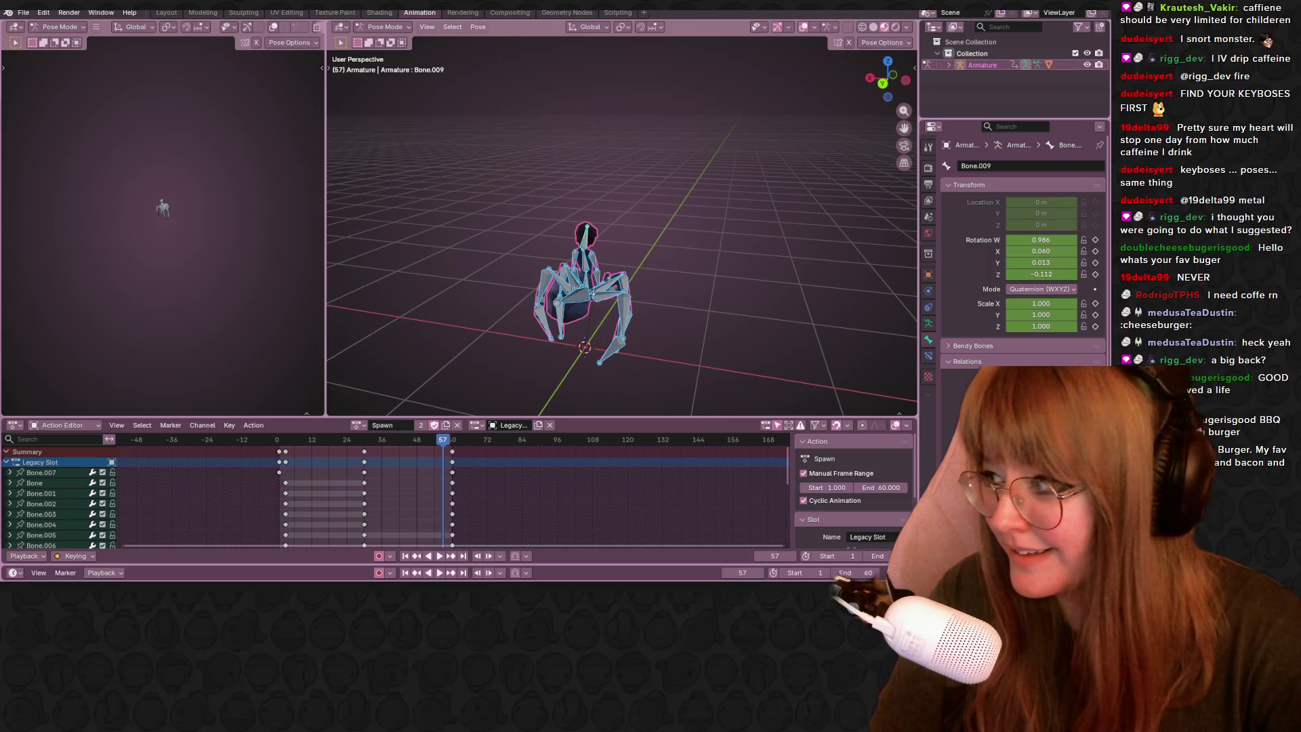
# Switch to the Twitch community roles browser window.
pyautogui.hotkey('alt', 'Tab')
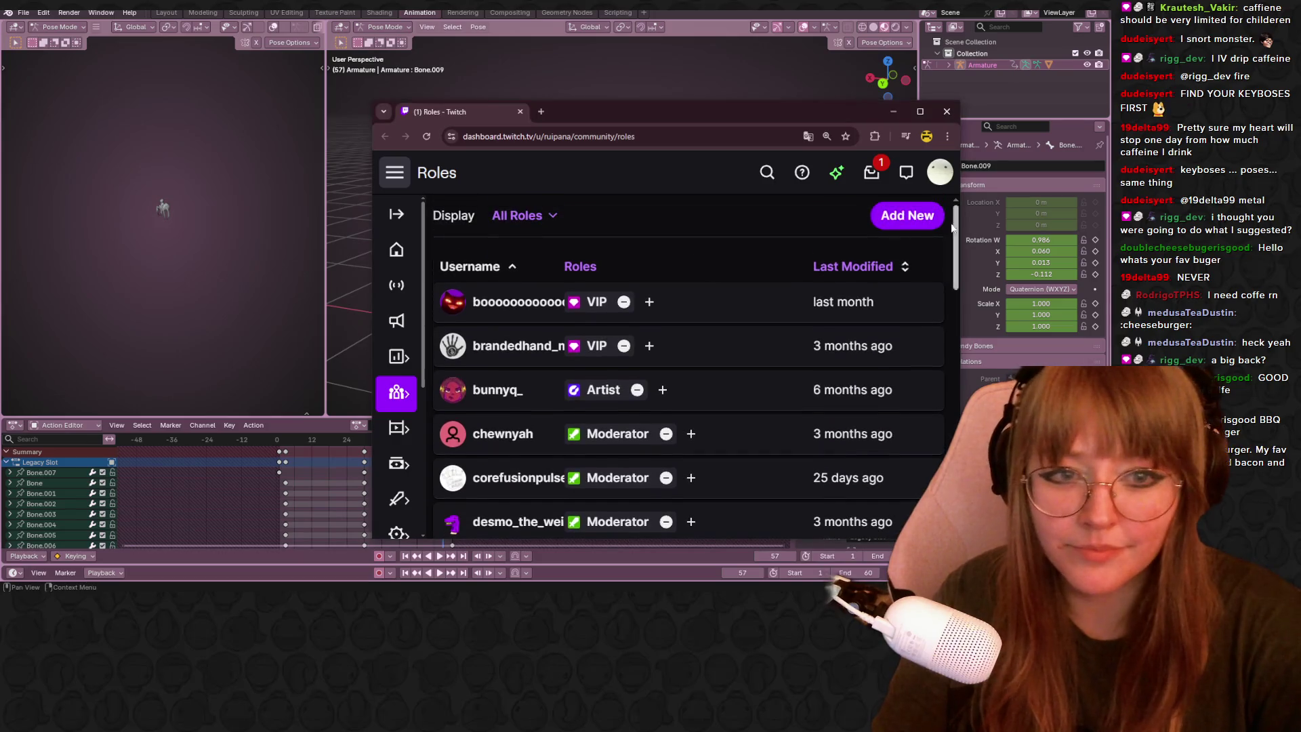
# Add a viewer from the search suggestions, give them the VIP role and save.
pyautogui.click(914, 216)
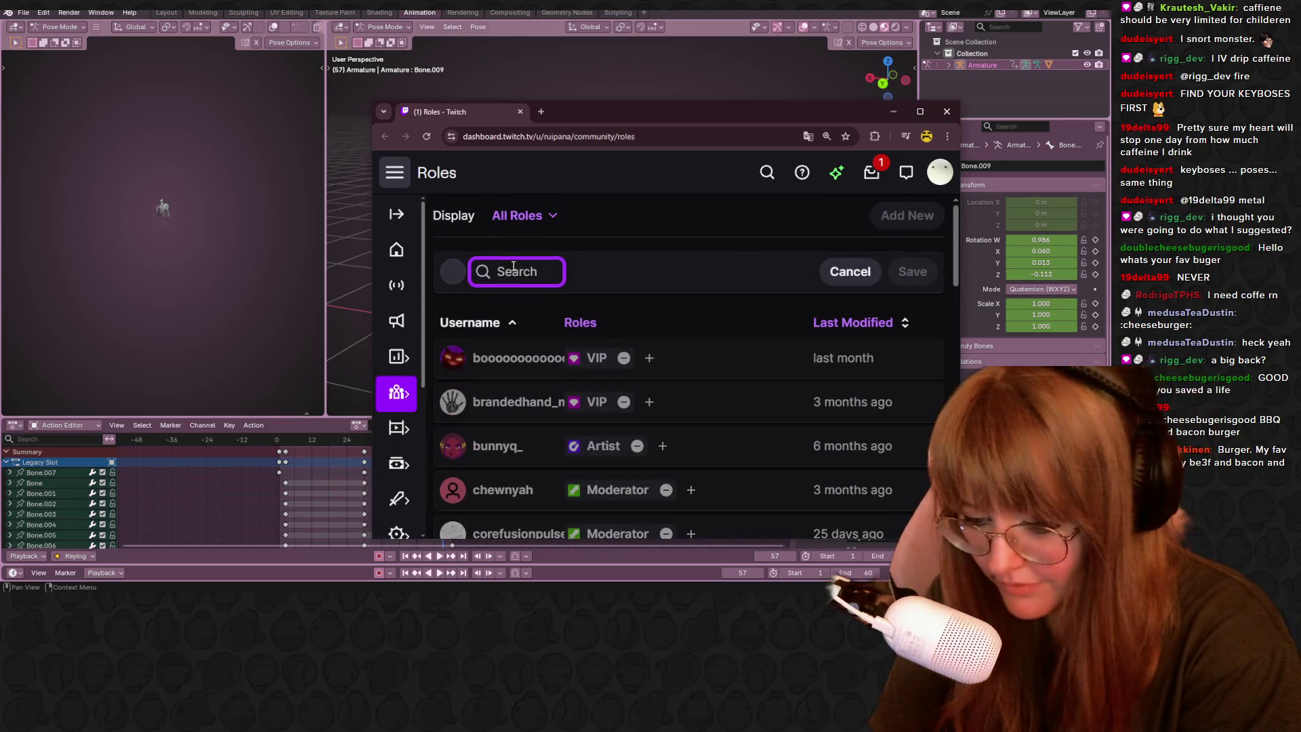
pyautogui.write('doublecheese')
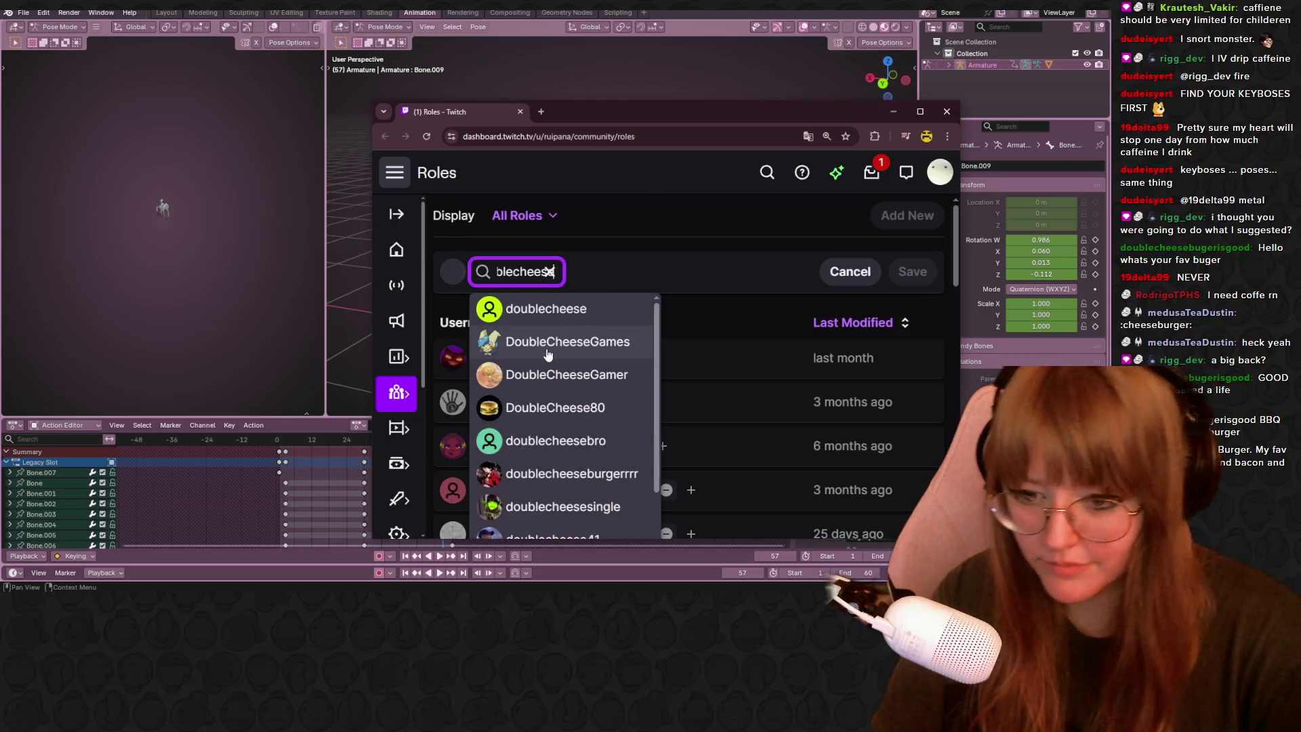
pyautogui.write('burg')
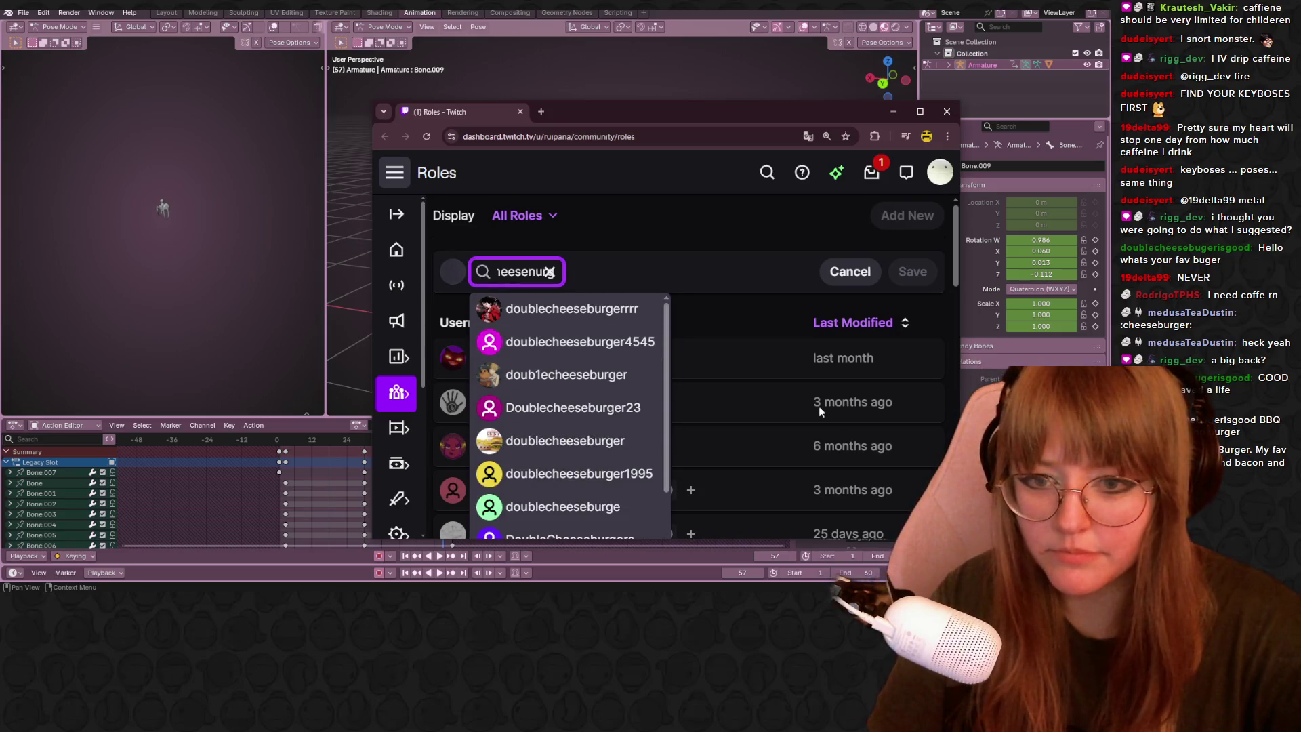
pyautogui.write('e')
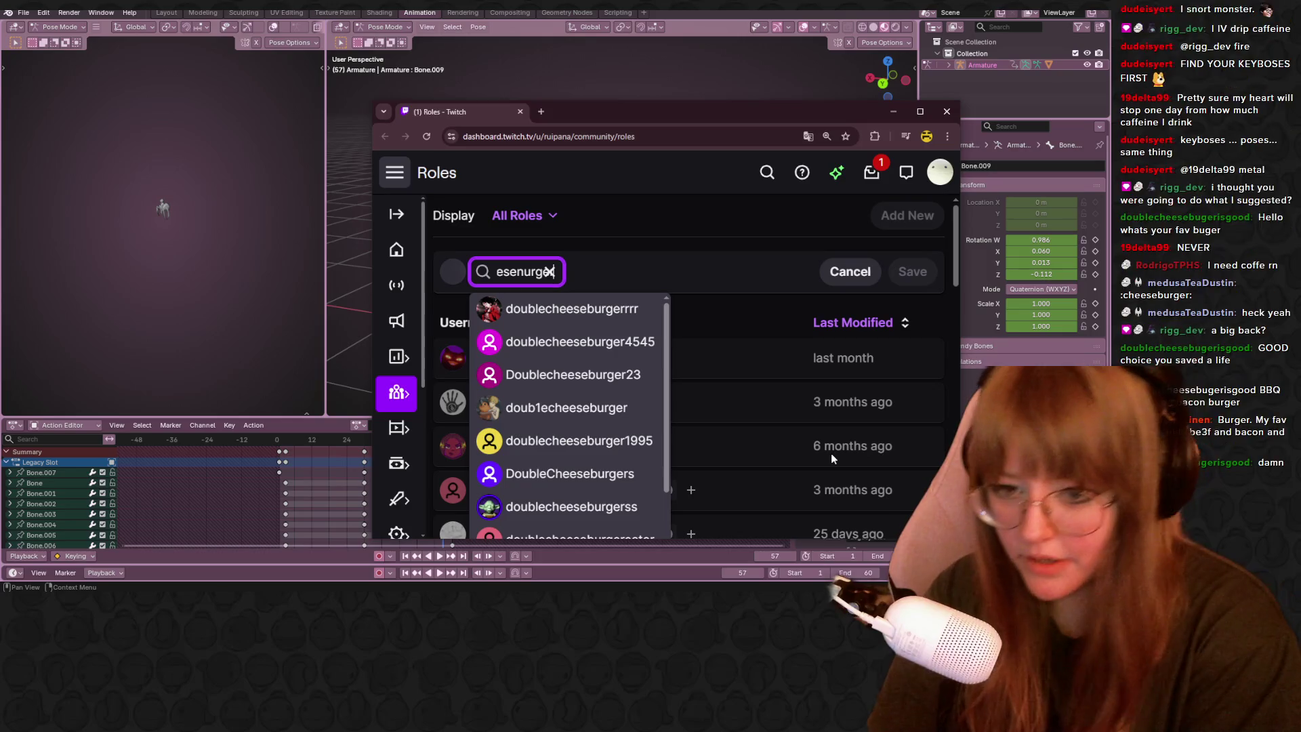
pyautogui.write('r')
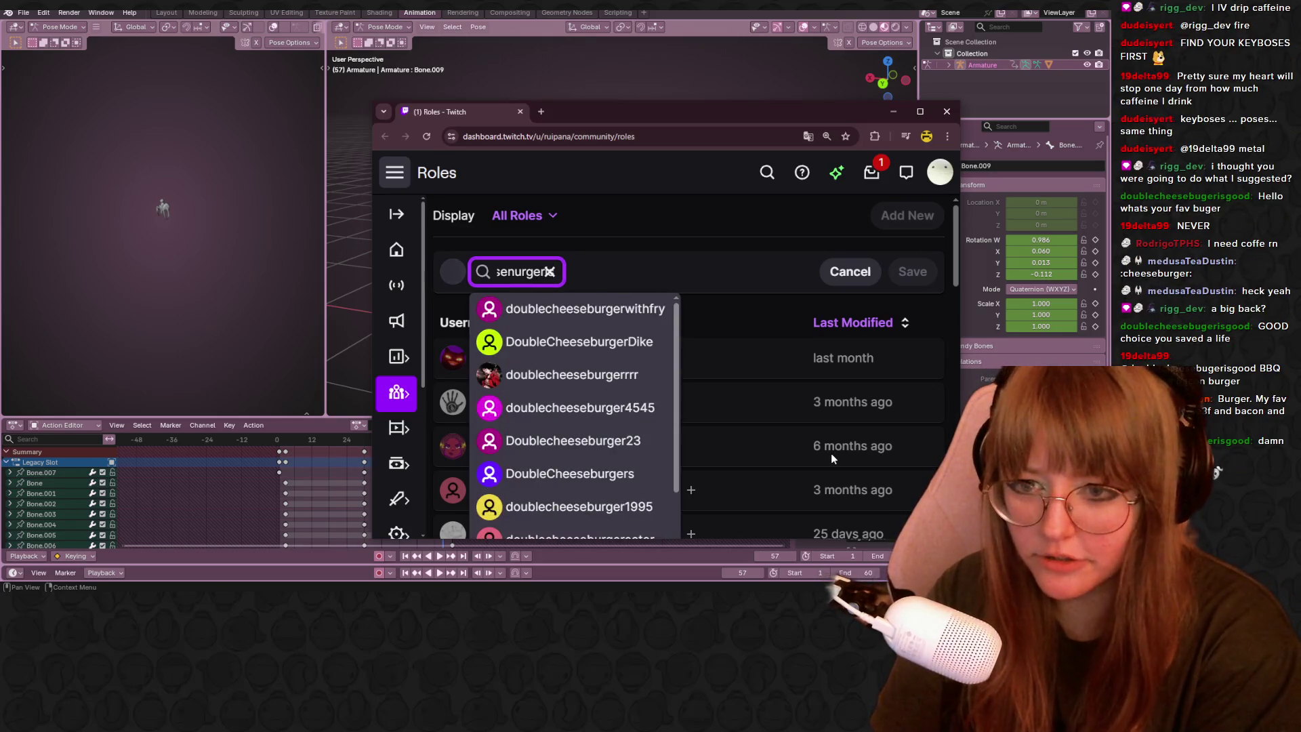
pyautogui.write('isgo')
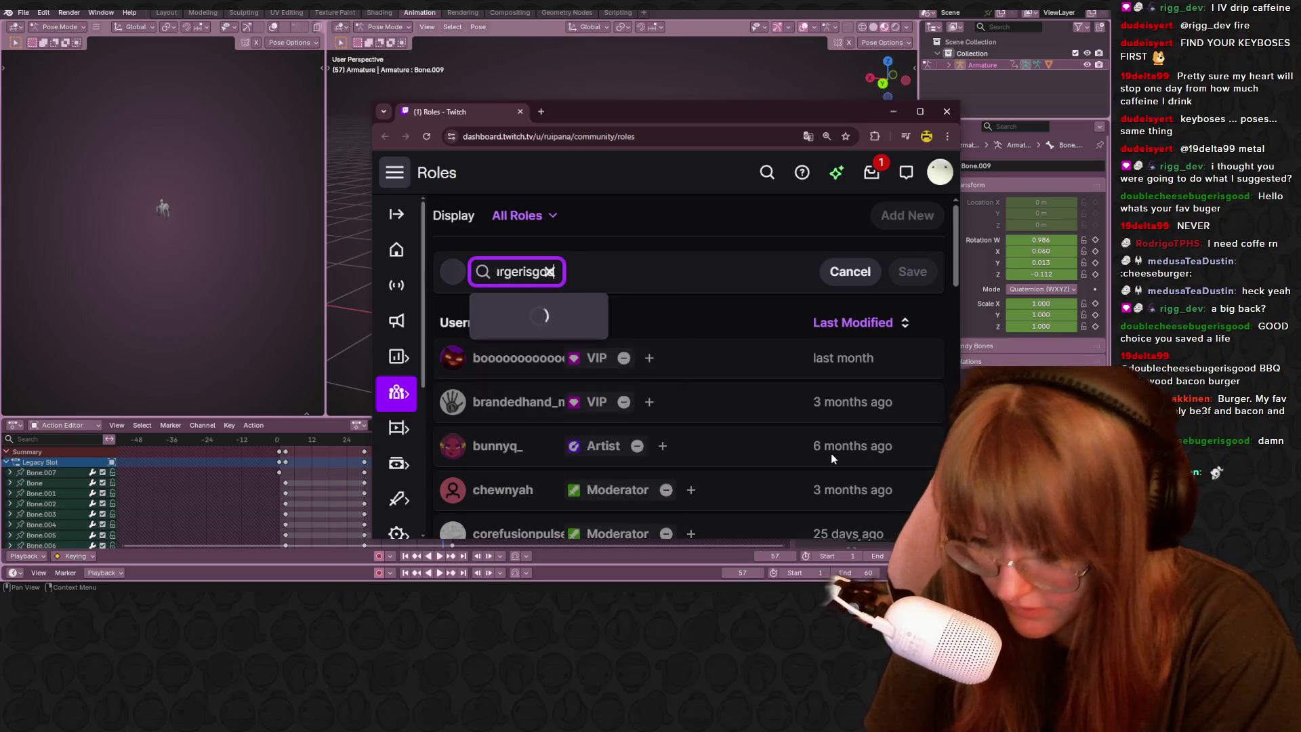
pyautogui.write('od')
pyautogui.click(630, 297)
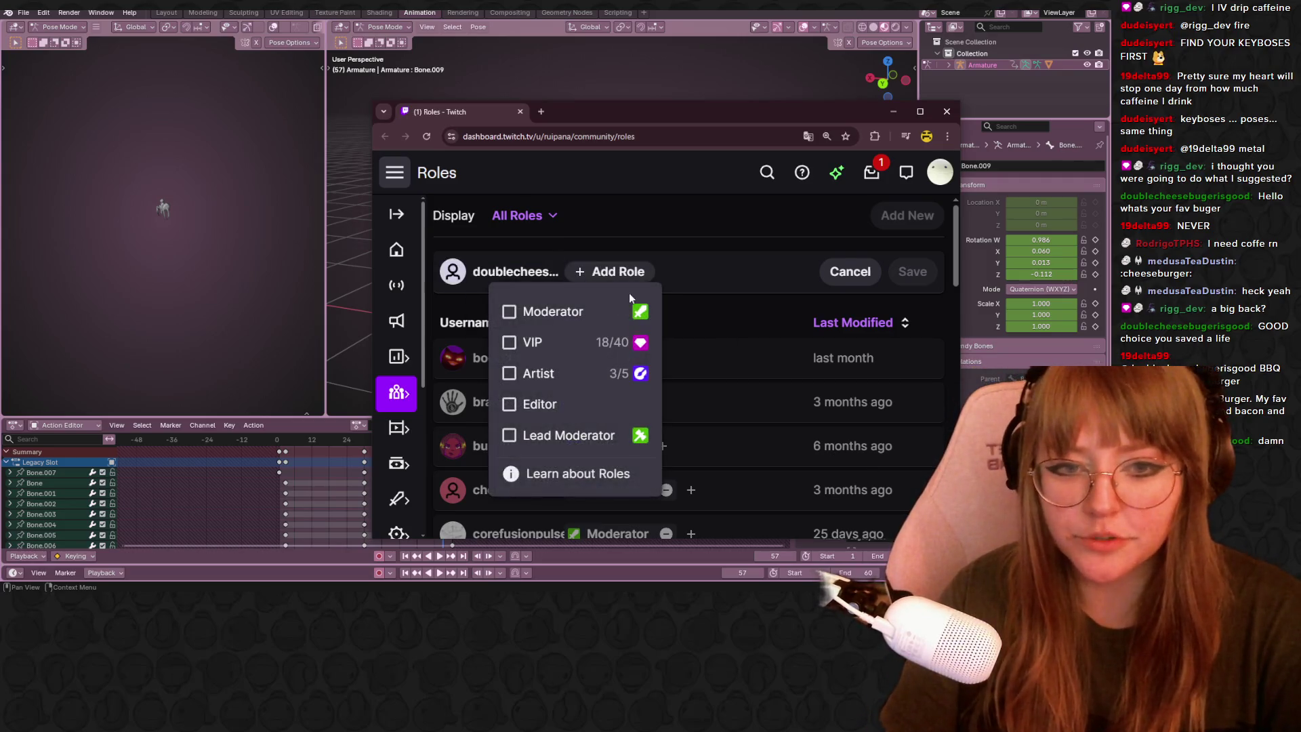
pyautogui.click(509, 342)
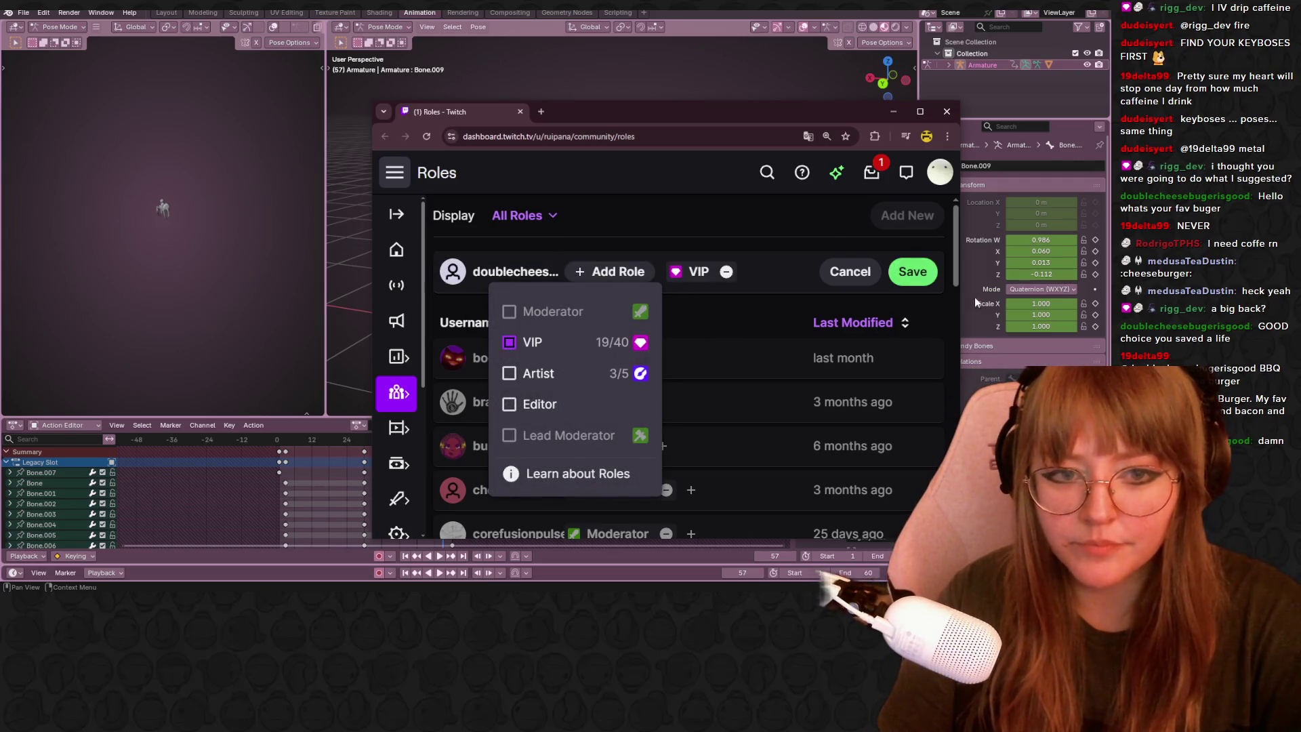
pyautogui.click(913, 271)
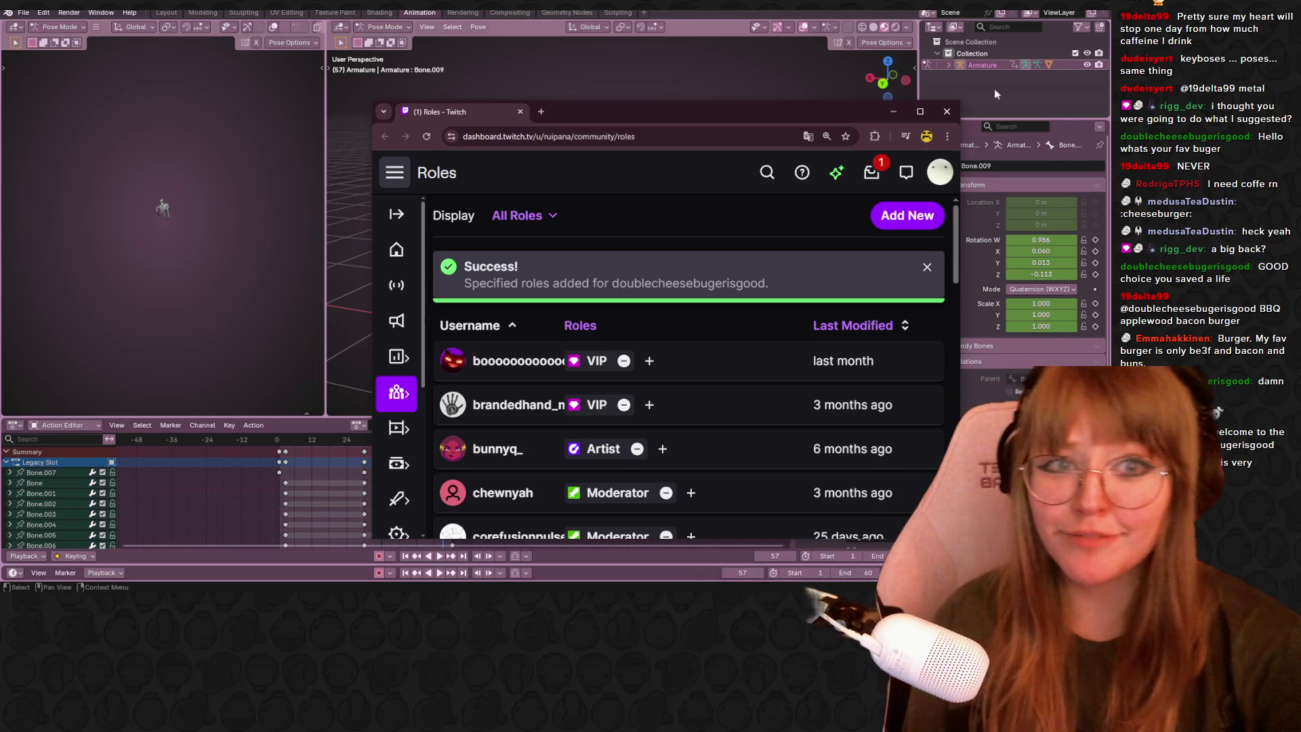
# Dismiss the Twitch window and orbit to view the crouched spider from a high angle.
pyautogui.click(948, 111)
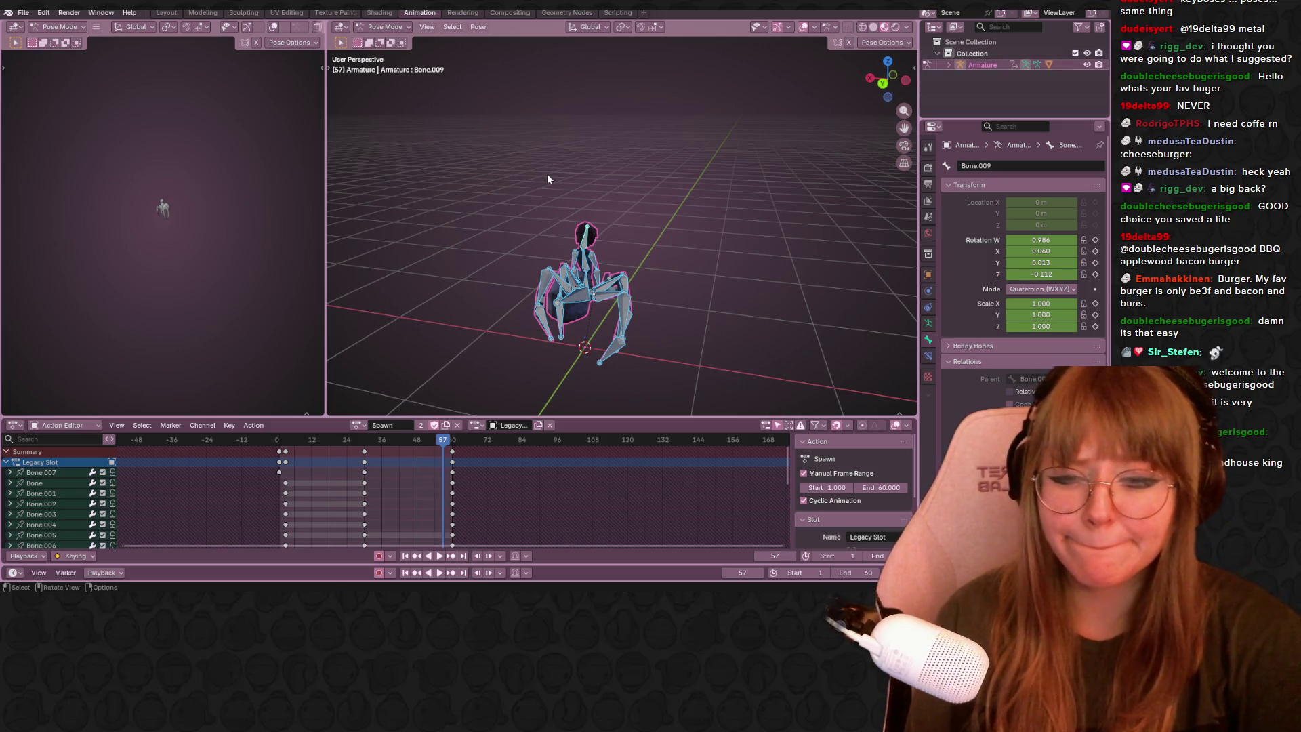
pyautogui.moveTo(611, 280)
pyautogui.mouseDown(button='middle')
pyautogui.moveTo(372, 148)
pyautogui.moveTo(773, 210)
pyautogui.mouseUp(button='middle')
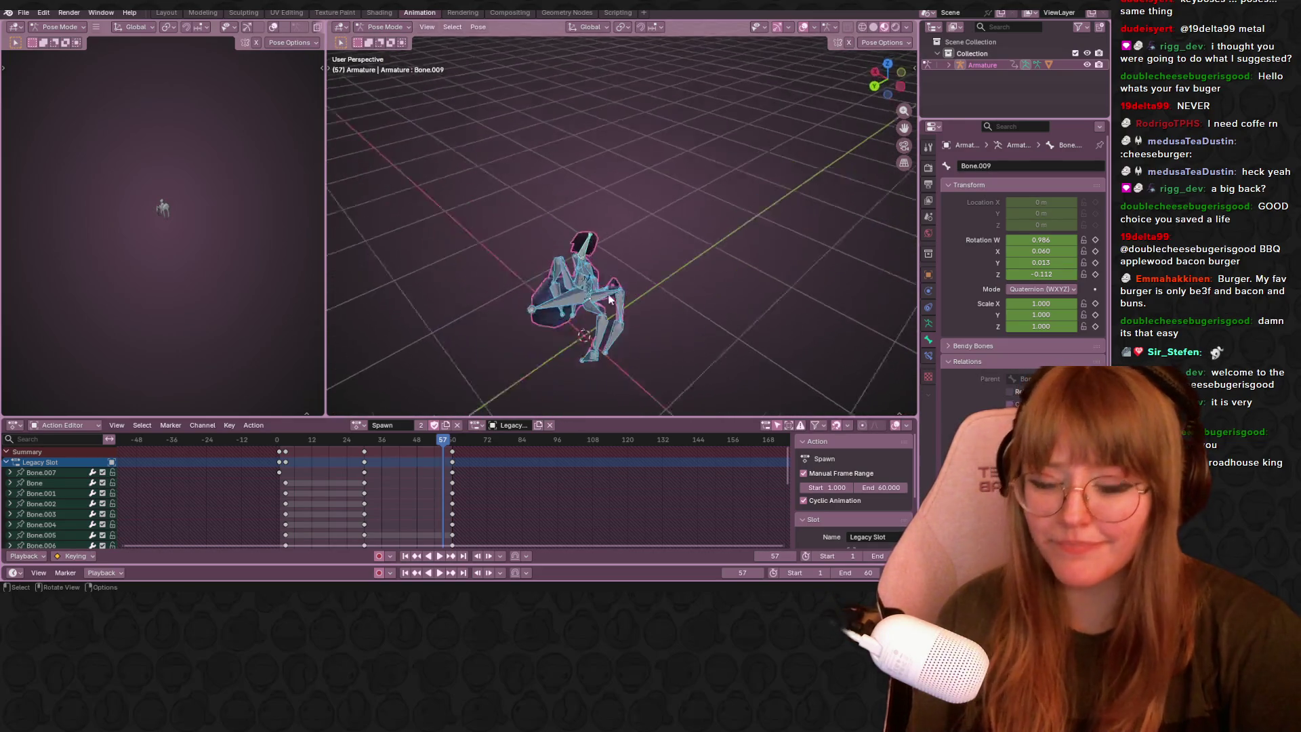
pyautogui.moveTo(774, 210); pyautogui.dragTo(573, 376, button='middle')
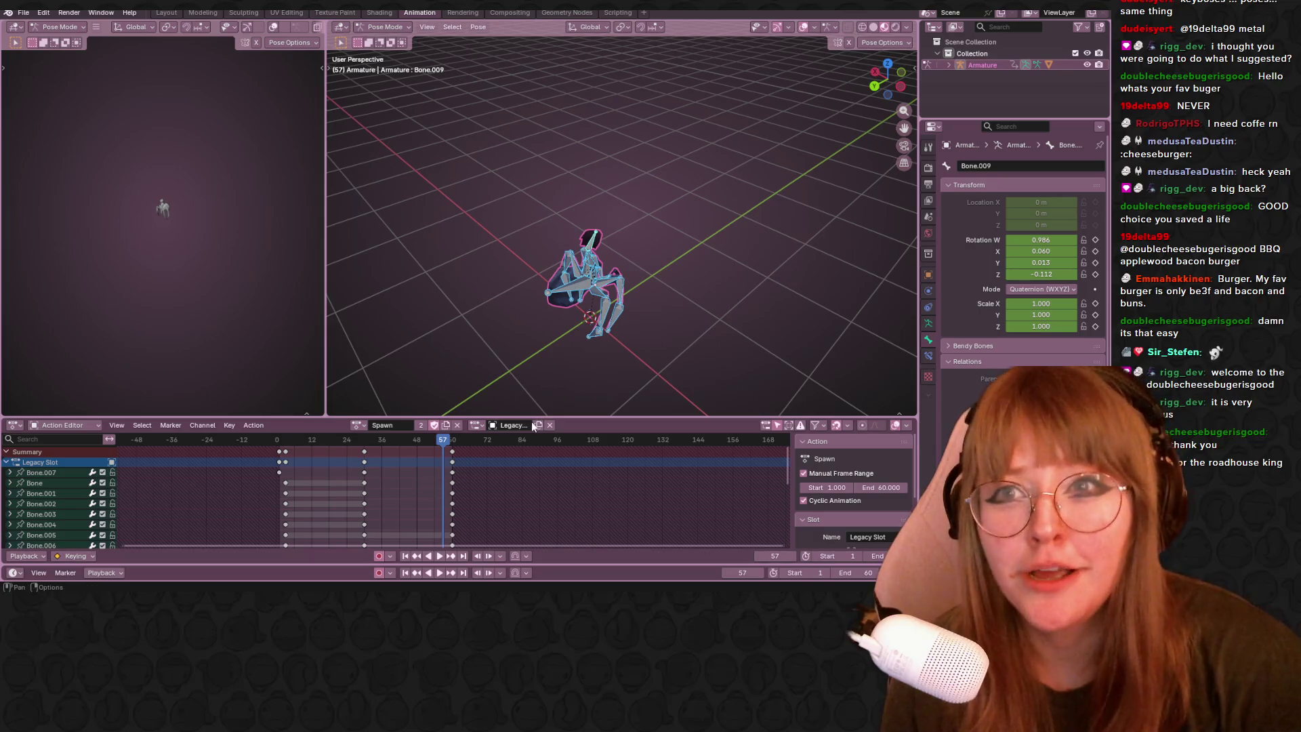
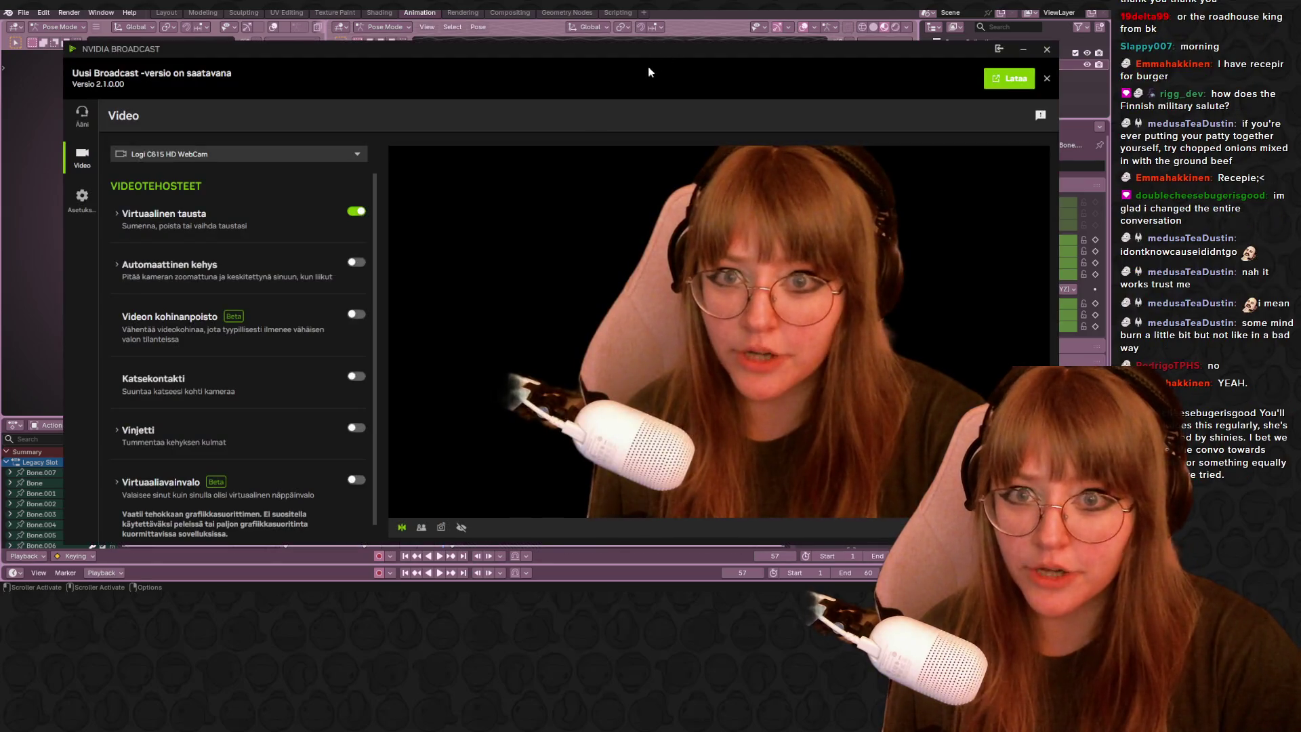
# Mirror the webcam preview in its effects settings, flip it back, and return to Blender.
pyautogui.doubleClick(644, 53)
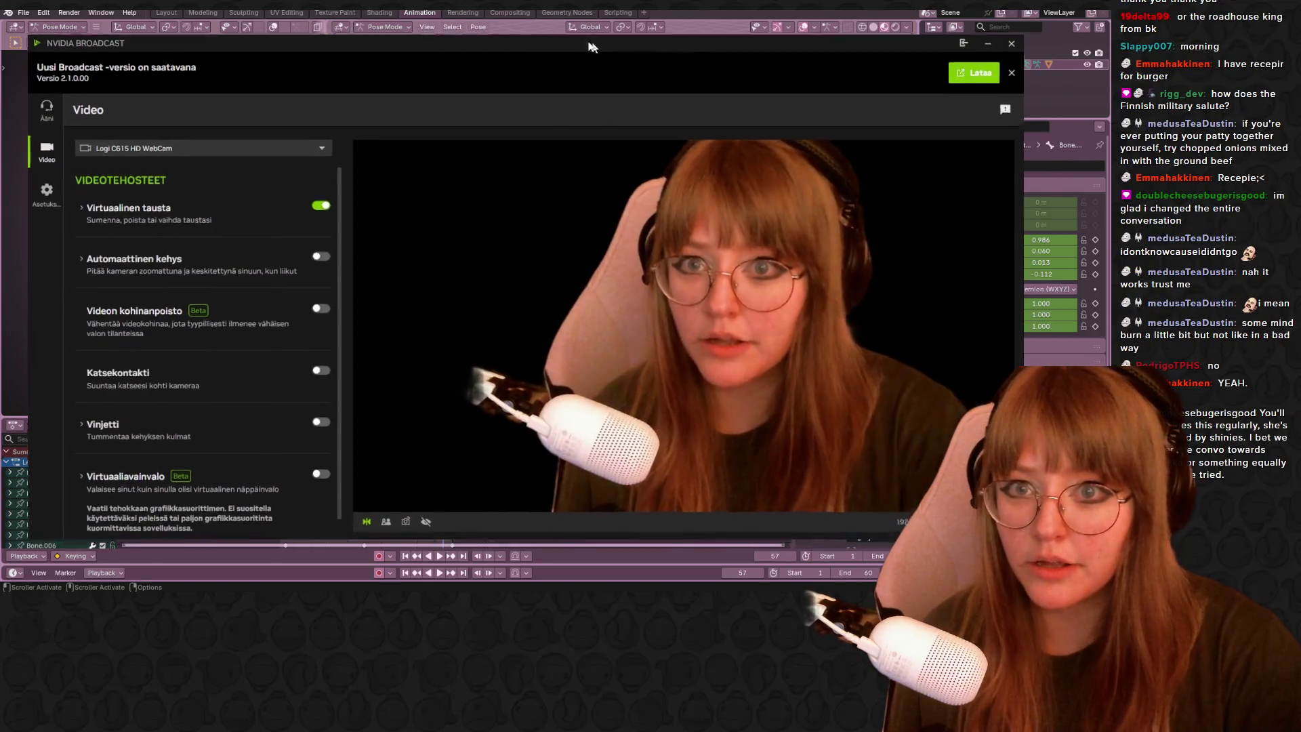
pyautogui.moveTo(452, 20); pyautogui.dragTo(542, 29)
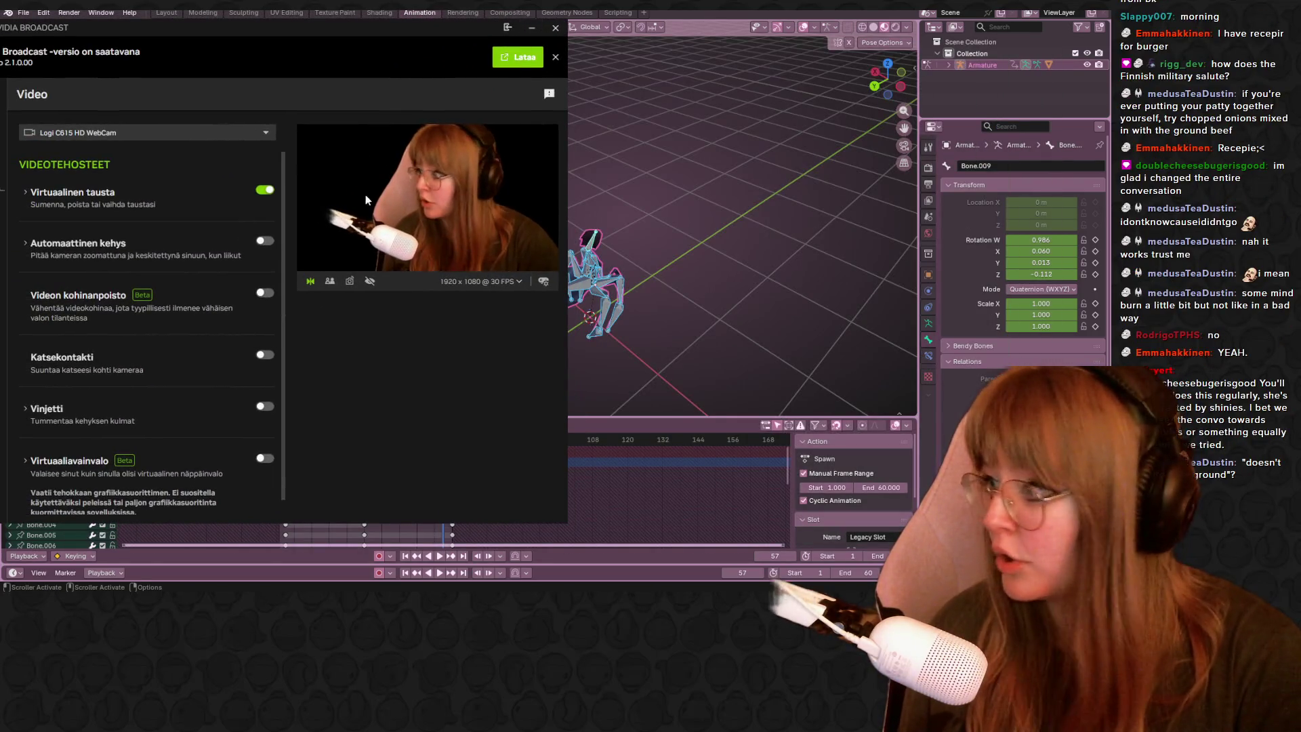
pyautogui.click(313, 281)
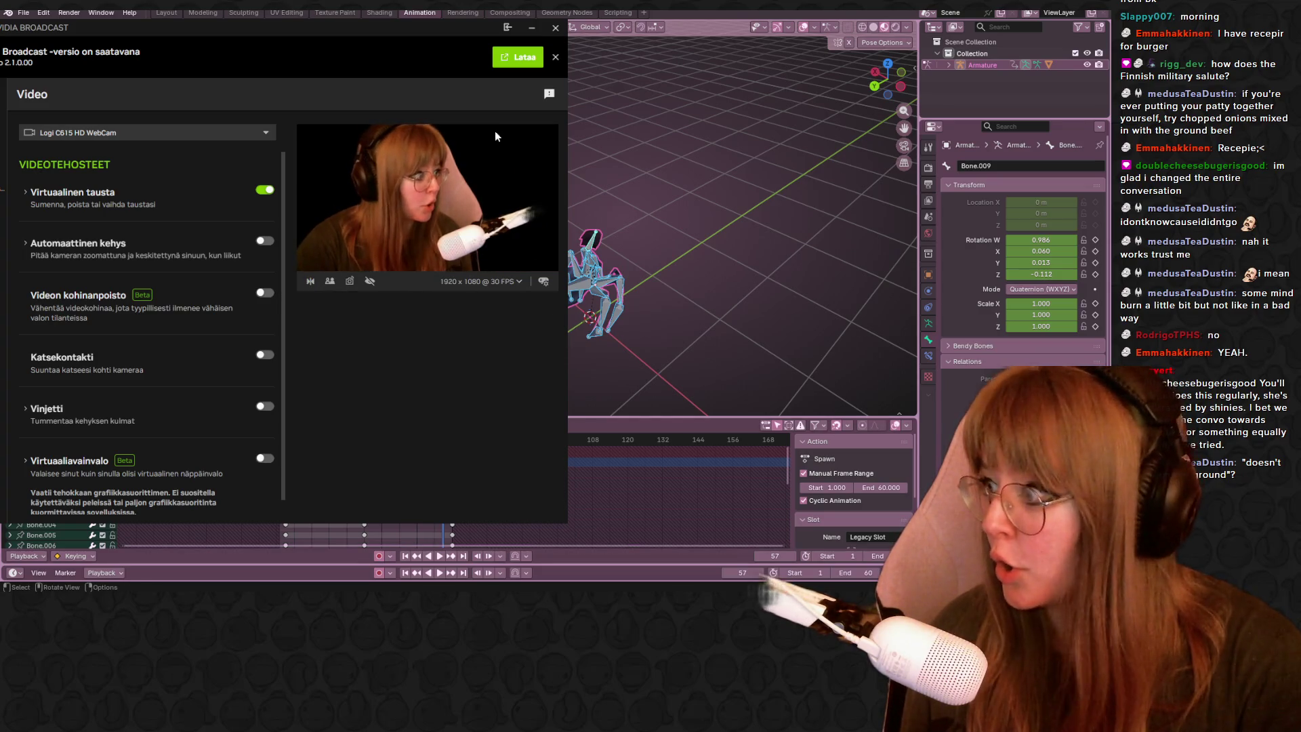
pyautogui.click(311, 280)
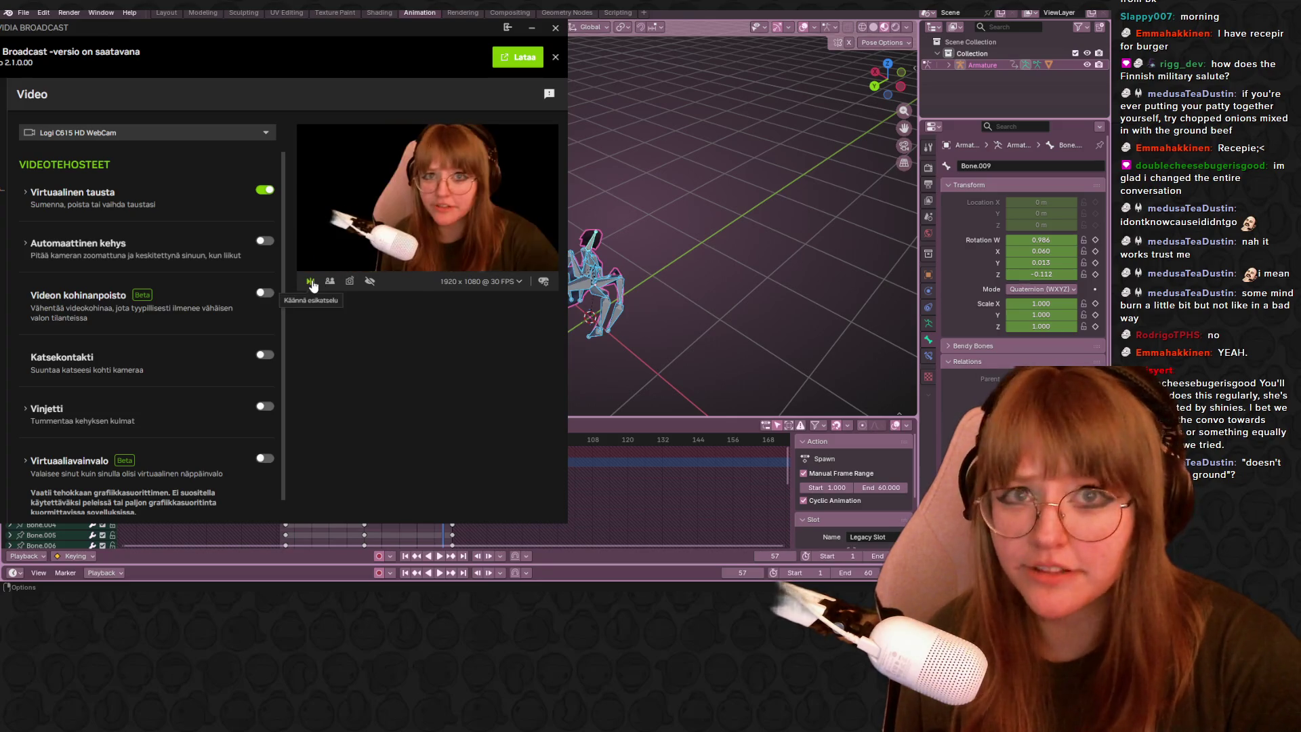
pyautogui.click(786, 363)
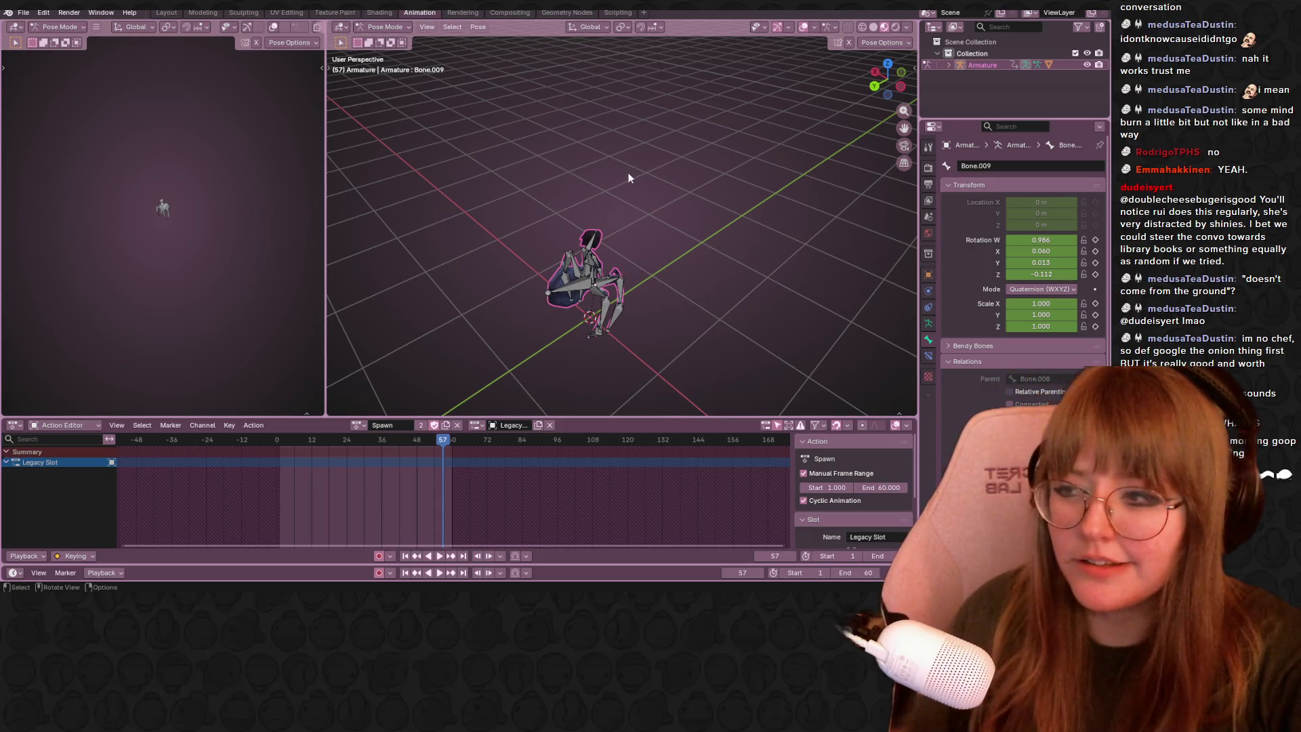
# Orbit the creature, then frame the whole armature large in Right Orthographic view.
pyautogui.moveTo(627, 164); pyautogui.dragTo(624, 223, button='middle')
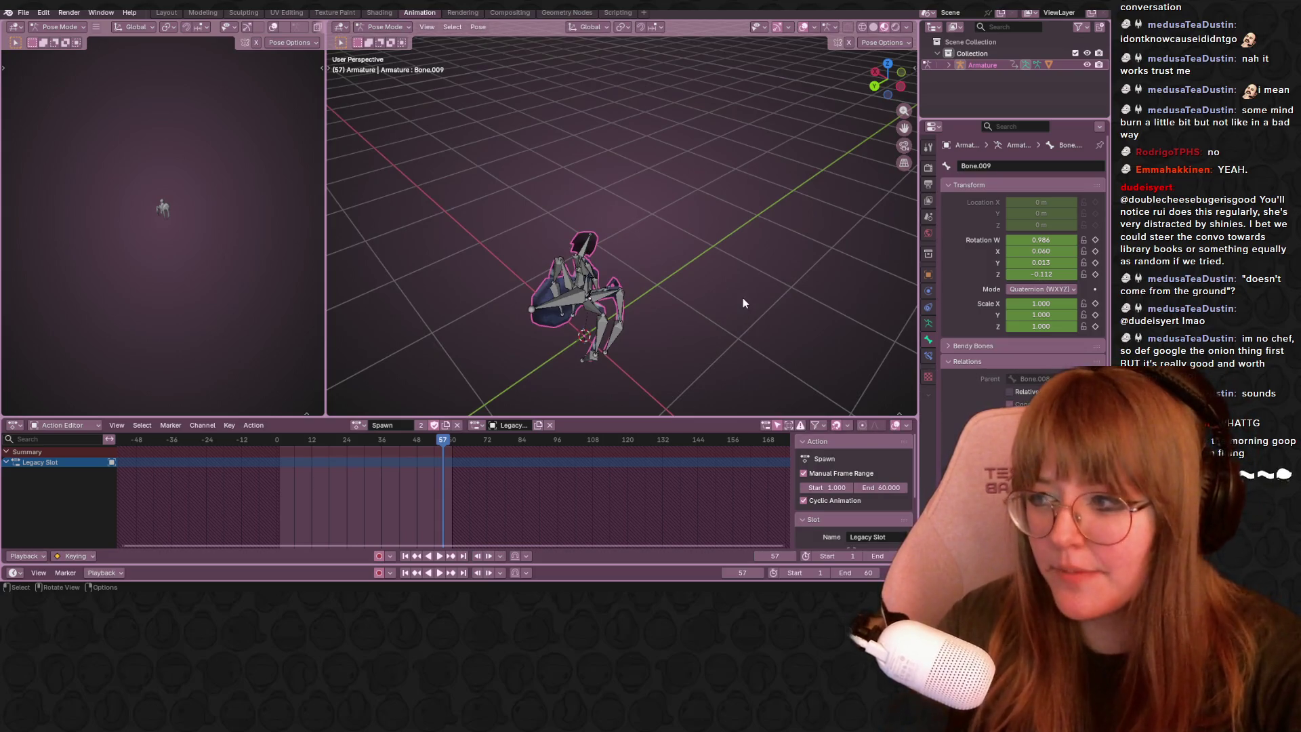
pyautogui.moveTo(776, 301)
pyautogui.keyDown('shift'); pyautogui.mouseDown(button='middle')
pyautogui.moveTo(766, 188)
pyautogui.moveTo(786, 192)
pyautogui.moveTo(746, 151)
pyautogui.mouseUp(button='middle'); pyautogui.keyUp('shift')
pyautogui.moveTo(698, 41)
pyautogui.mouseDown(button='middle')
pyautogui.moveTo(836, 323)
pyautogui.moveTo(786, 264)
pyautogui.moveTo(518, 86)
pyautogui.moveTo(428, 132)
pyautogui.moveTo(370, 207)
pyautogui.moveTo(538, 247)
pyautogui.moveTo(792, 253)
pyautogui.moveTo(601, 155)
pyautogui.moveTo(763, 107)
pyautogui.moveTo(423, 132)
pyautogui.moveTo(393, 189)
pyautogui.moveTo(582, 226)
pyautogui.moveTo(467, 239)
pyautogui.moveTo(722, 119)
pyautogui.moveTo(682, 180)
pyautogui.mouseUp(button='middle')
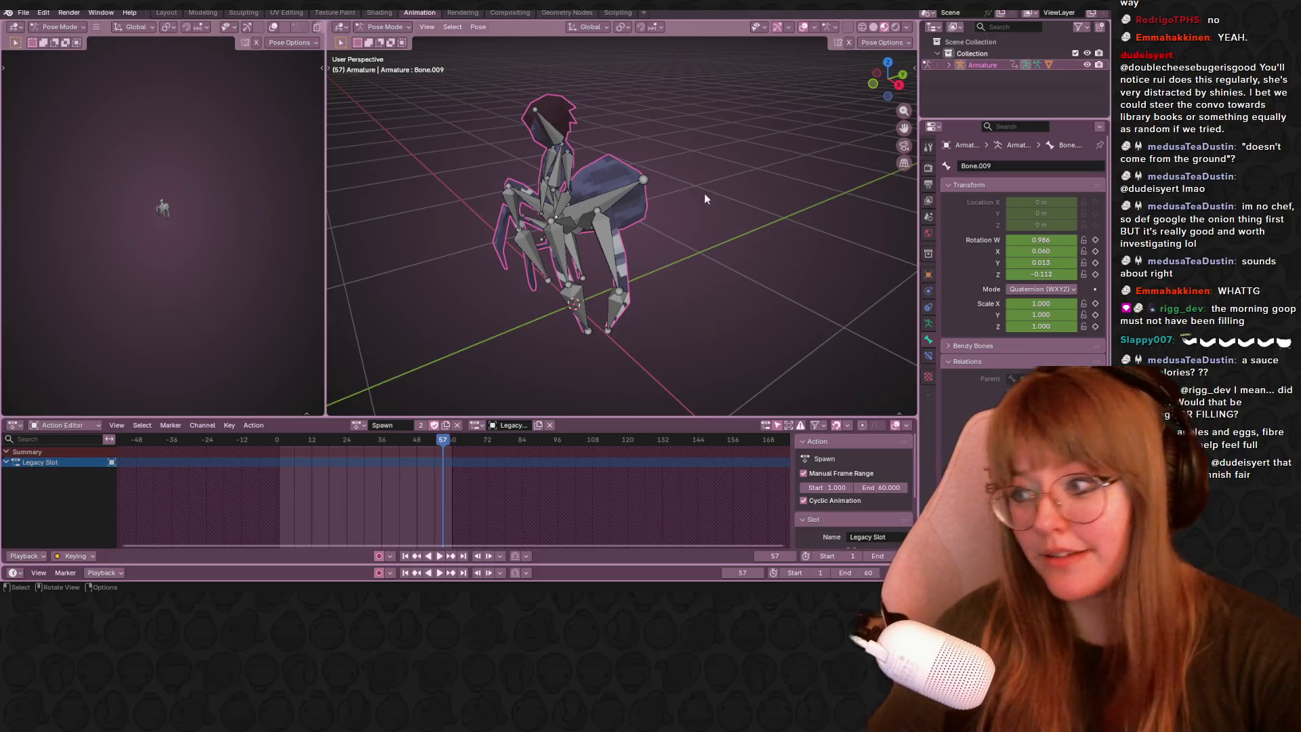
pyautogui.moveTo(828, 147)
pyautogui.mouseDown(button='middle')
pyautogui.moveTo(639, 128)
pyautogui.moveTo(931, 99)
pyautogui.mouseUp(button='middle')
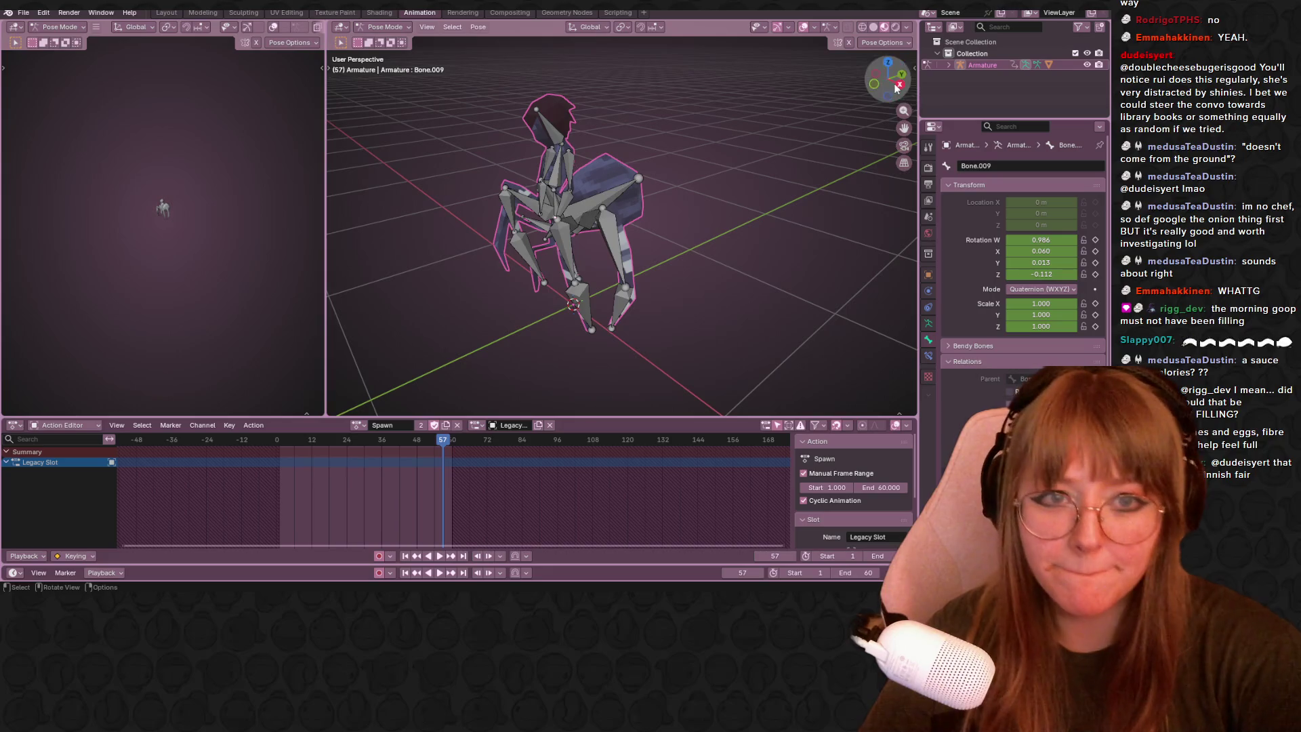
pyautogui.click(900, 84)
pyautogui.scroll(1, 673, 182)
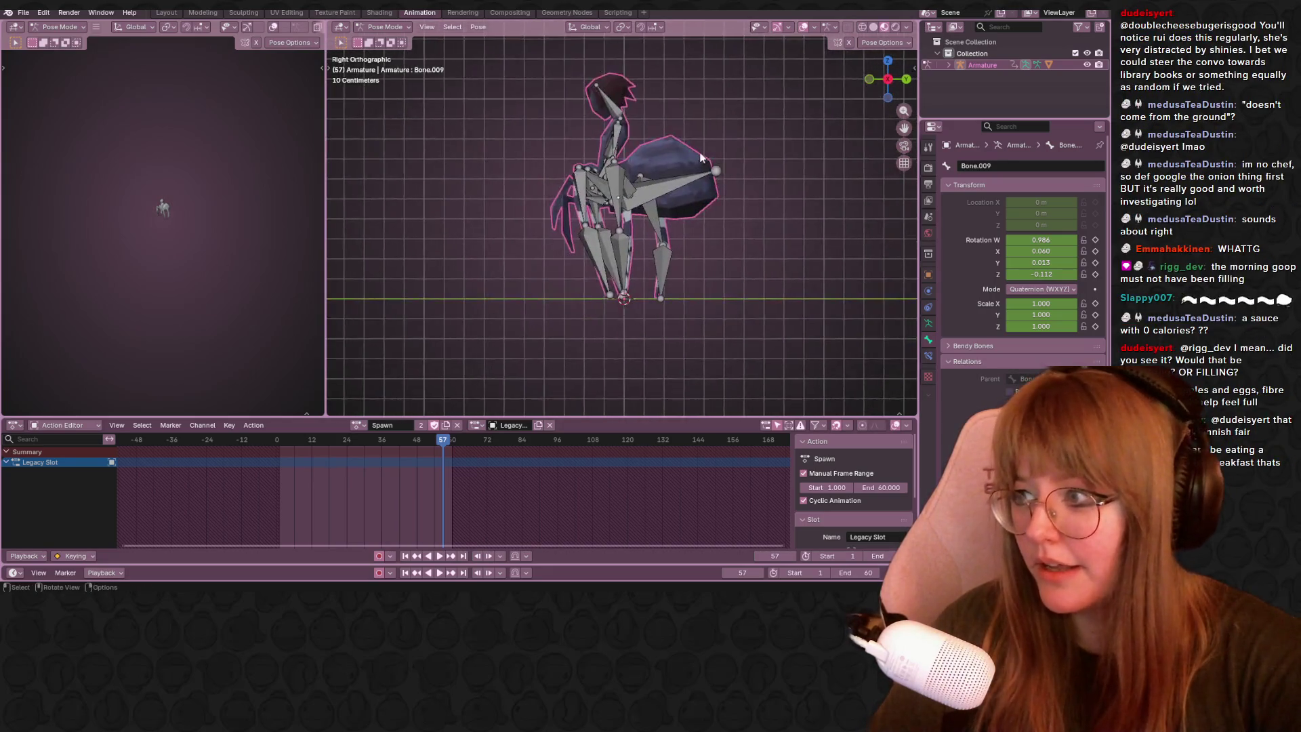
pyautogui.scroll(2, 676, 188)
pyautogui.moveTo(683, 197)
pyautogui.keyDown('shift'); pyautogui.mouseDown(button='middle')
pyautogui.moveTo(852, 158)
pyautogui.moveTo(827, 137)
pyautogui.mouseUp(button='middle'); pyautogui.keyUp('shift')
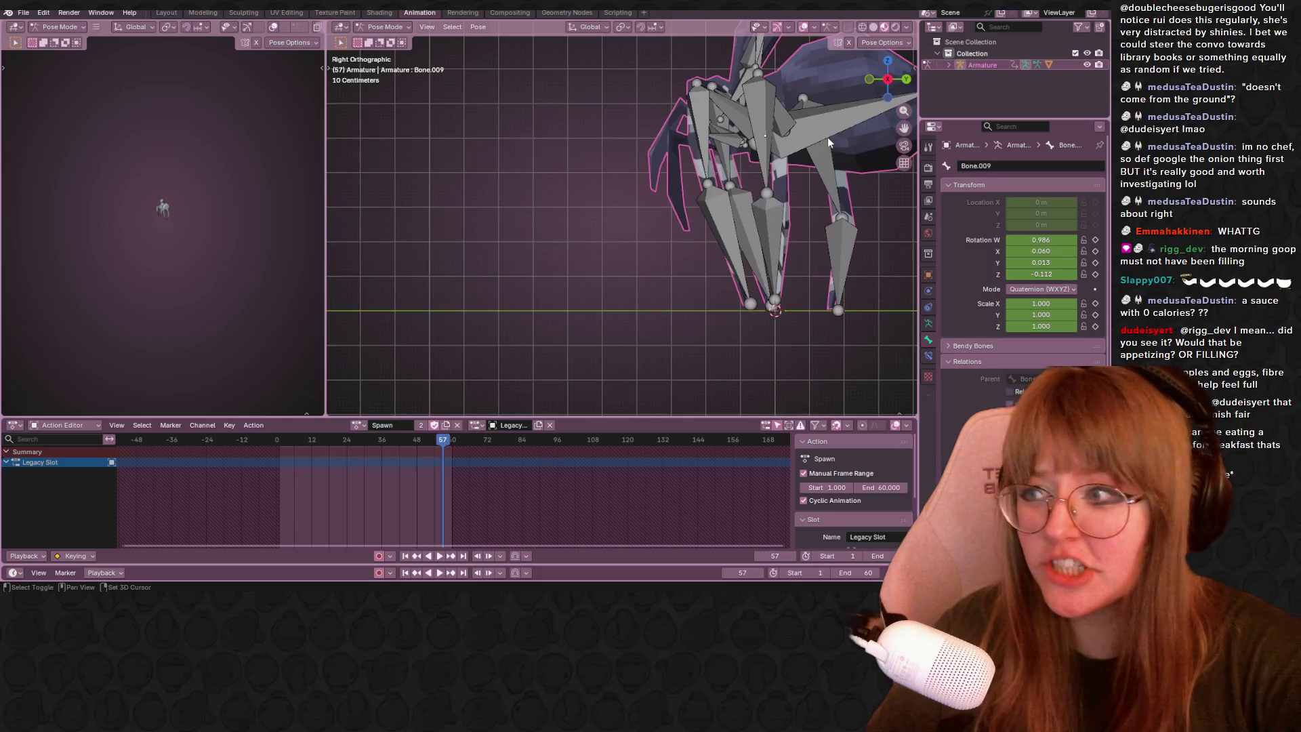
pyautogui.moveTo(765, 204)
pyautogui.keyDown('shift'); pyautogui.mouseDown(button='middle')
pyautogui.moveTo(489, 224)
pyautogui.moveTo(358, 213)
pyautogui.moveTo(727, 283)
pyautogui.moveTo(768, 346)
pyautogui.mouseUp(button='middle'); pyautogui.keyUp('shift')
pyautogui.scroll(1, 734, 274)
pyautogui.scroll(-2, 814, 269)
pyautogui.moveTo(813, 268)
pyautogui.keyDown('shift'); pyautogui.mouseDown(button='middle')
pyautogui.moveTo(855, 258)
pyautogui.moveTo(542, 260)
pyautogui.moveTo(697, 235)
pyautogui.moveTo(497, 200)
pyautogui.moveTo(824, 204)
pyautogui.moveTo(852, 160)
pyautogui.moveTo(557, 324)
pyautogui.moveTo(795, 217)
pyautogui.mouseUp(button='middle'); pyautogui.keyUp('shift')
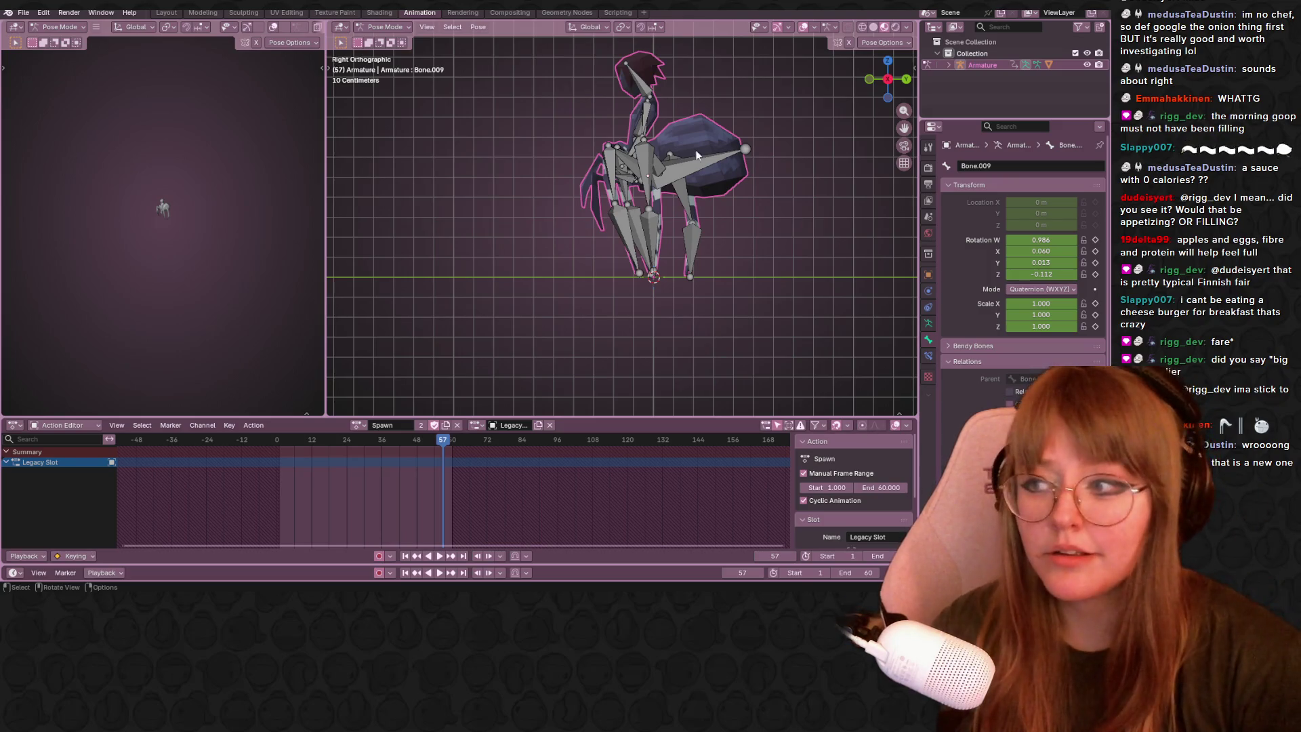
# Select all bones, play and scrub the Spawn action, stop at frame 46 and pick Bone.020.
pyautogui.keyDown('shift'); pyautogui.moveTo(800, 219); pyautogui.dragTo(798, 269, button='middle'); pyautogui.keyUp('shift')
pyautogui.press('a')
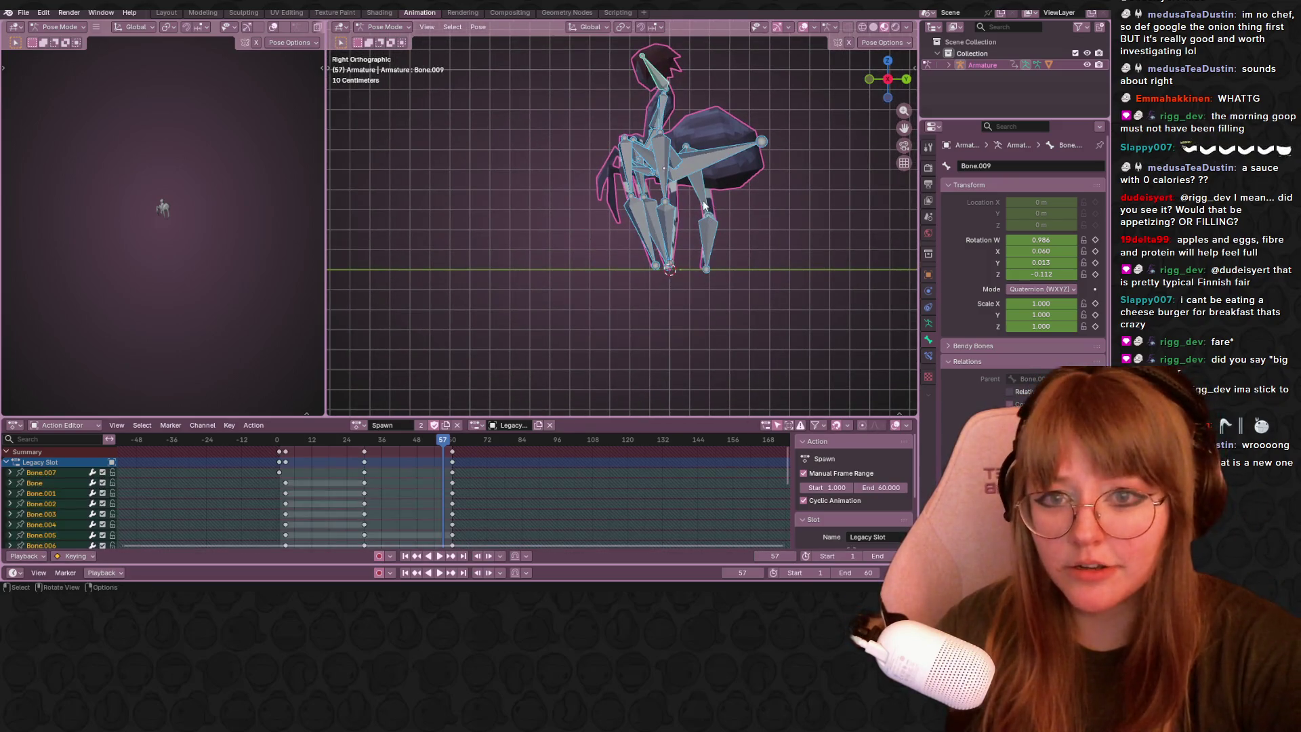
pyautogui.press('space')
pyautogui.moveTo(310, 452); pyautogui.dragTo(369, 438)
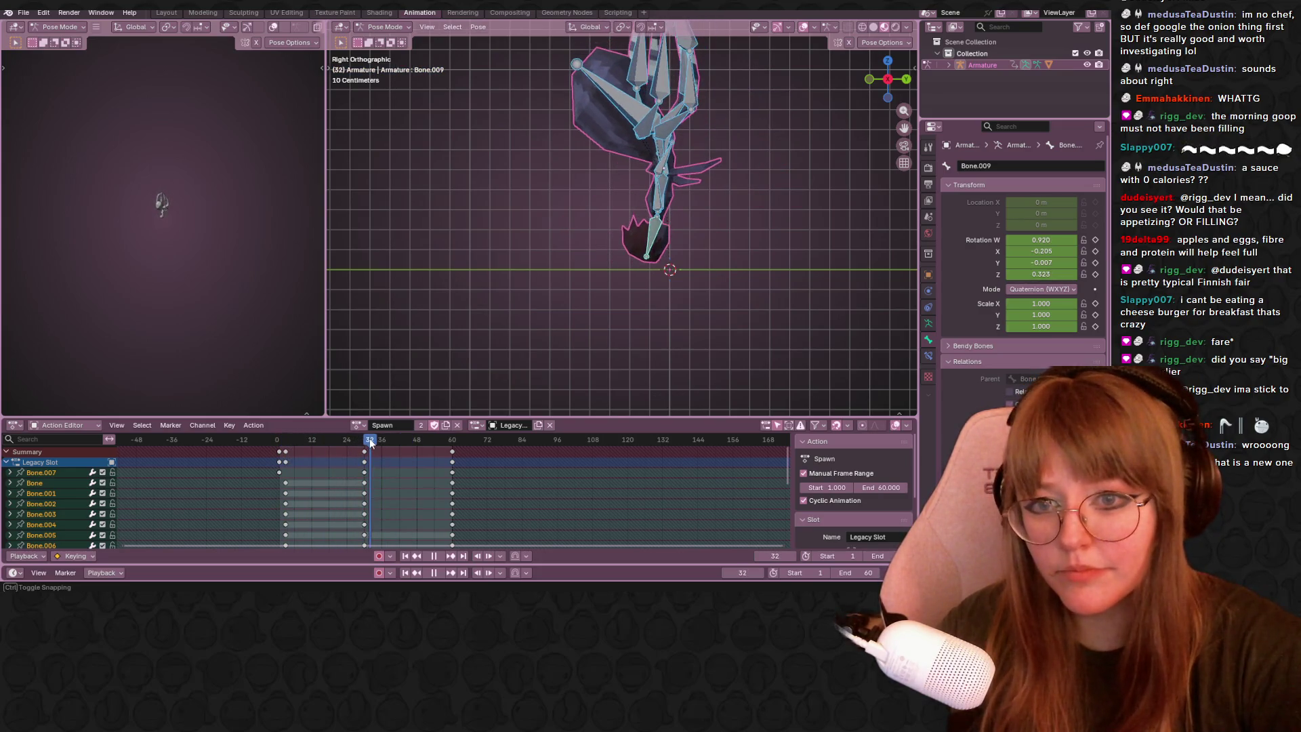
pyautogui.moveTo(368, 438)
pyautogui.mouseDown()
pyautogui.moveTo(416, 436)
pyautogui.moveTo(362, 438)
pyautogui.moveTo(417, 450)
pyautogui.mouseUp()
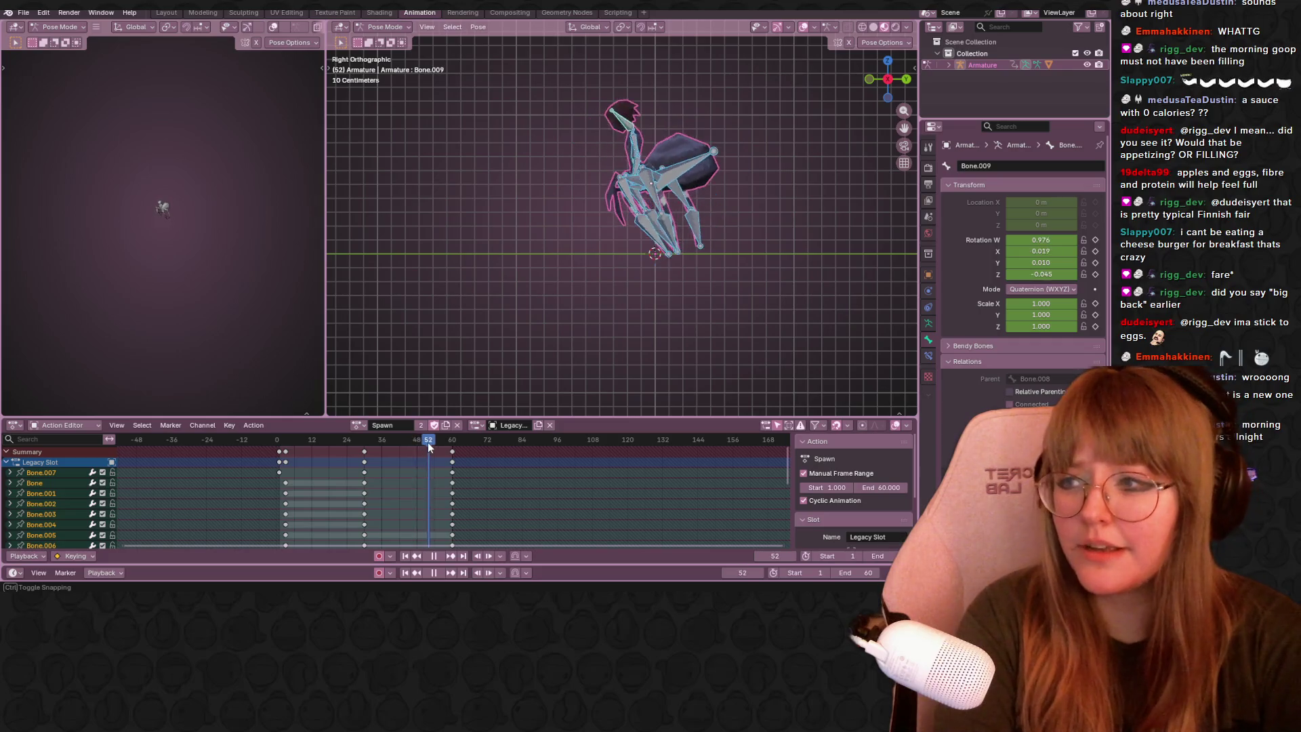
pyautogui.moveTo(417, 450); pyautogui.dragTo(411, 432)
pyautogui.press('space')
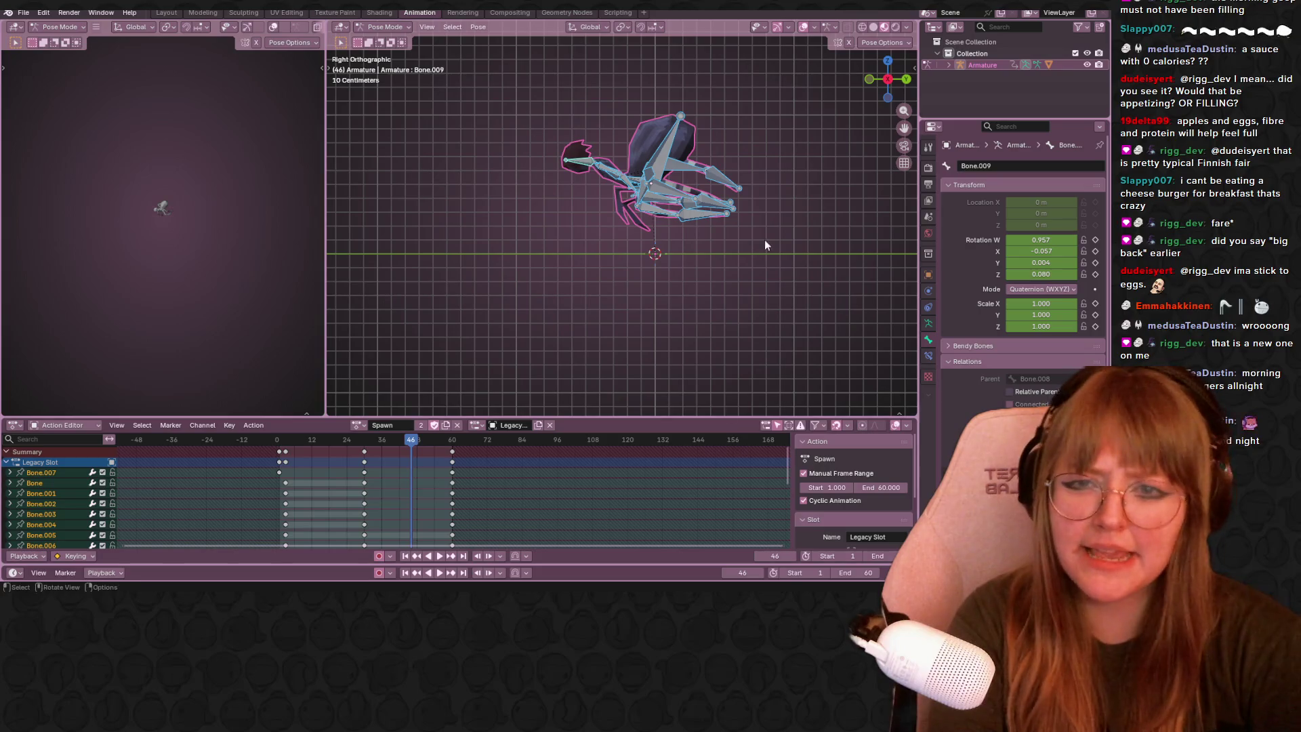
pyautogui.click(608, 170)
# Rotate leg bones Bone.008 and Bone.009 into new poses in the right-side view.
pyautogui.moveTo(609, 170)
pyautogui.mouseDown(button='middle')
pyautogui.moveTo(647, 190)
pyautogui.moveTo(620, 168)
pyautogui.mouseUp(button='middle')
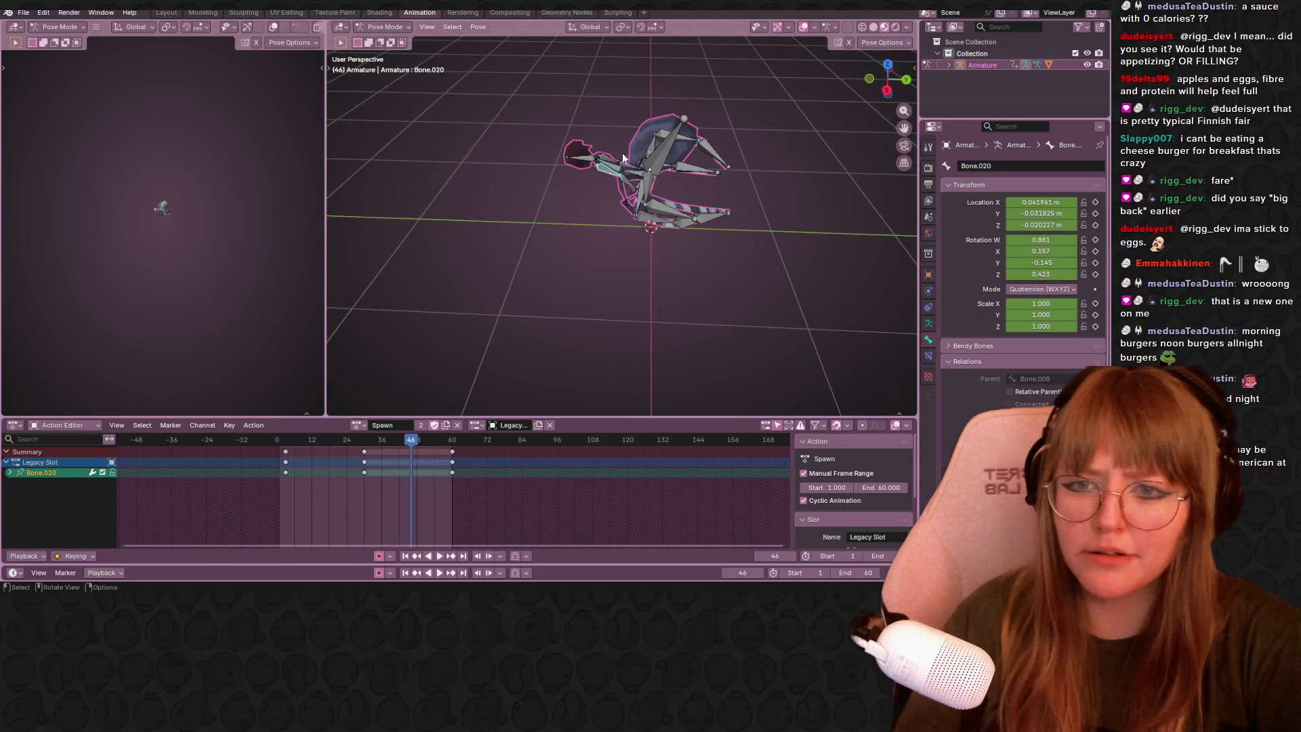
pyautogui.click(610, 166)
pyautogui.click(887, 91)
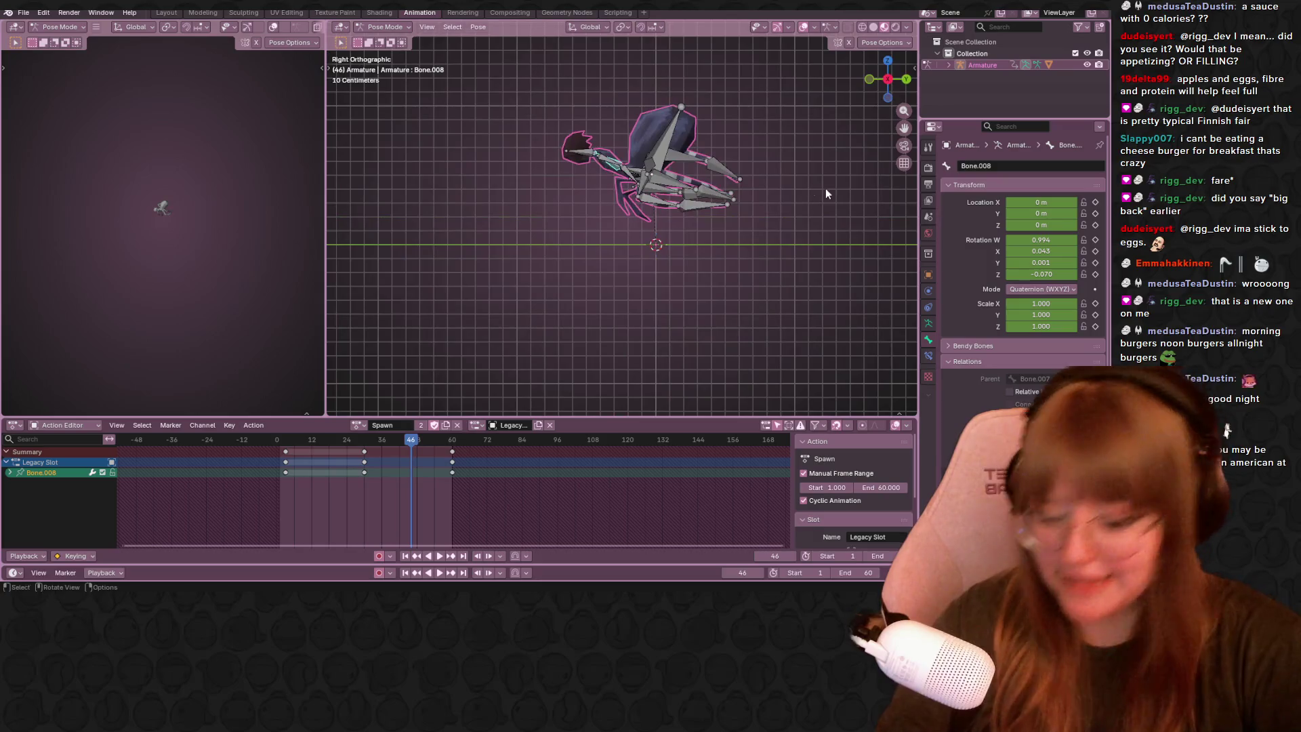
pyautogui.keyDown('shift'); pyautogui.moveTo(612, 117); pyautogui.dragTo(610, 188, button='middle'); pyautogui.keyUp('shift')
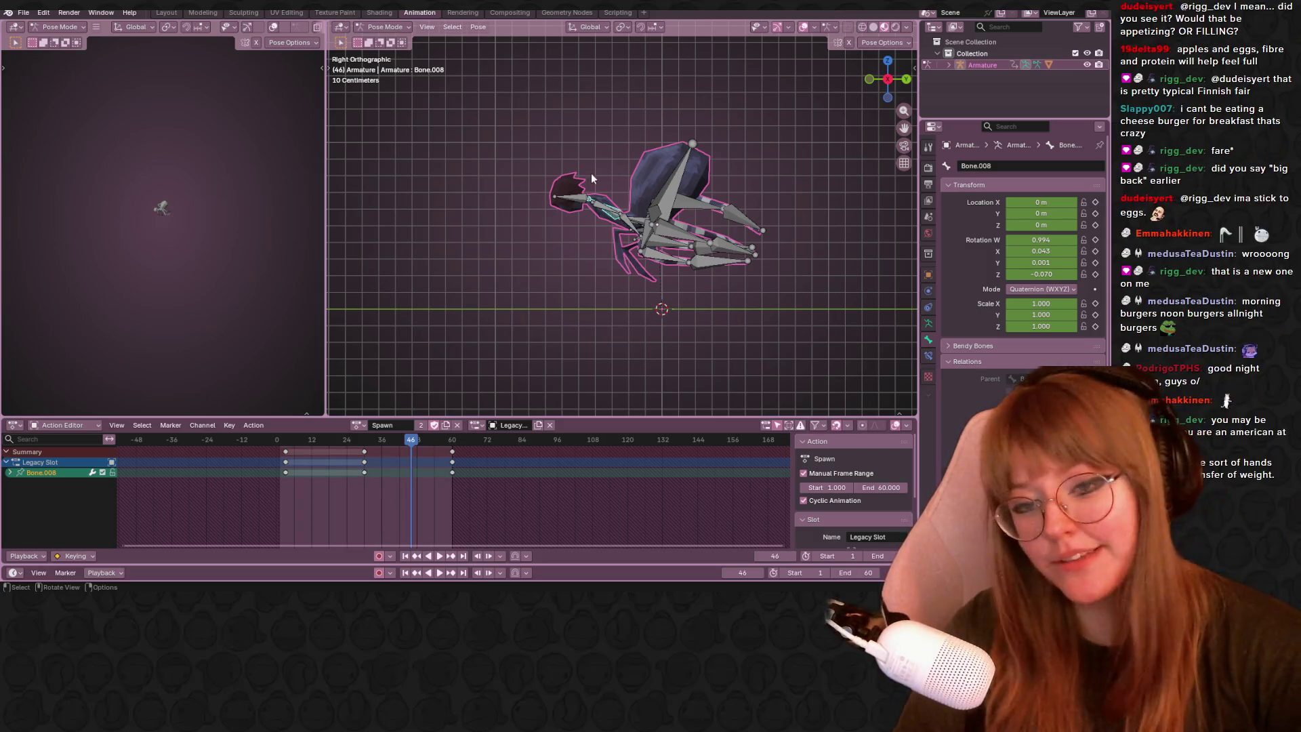
pyautogui.press('r')
pyautogui.click(630, 151)
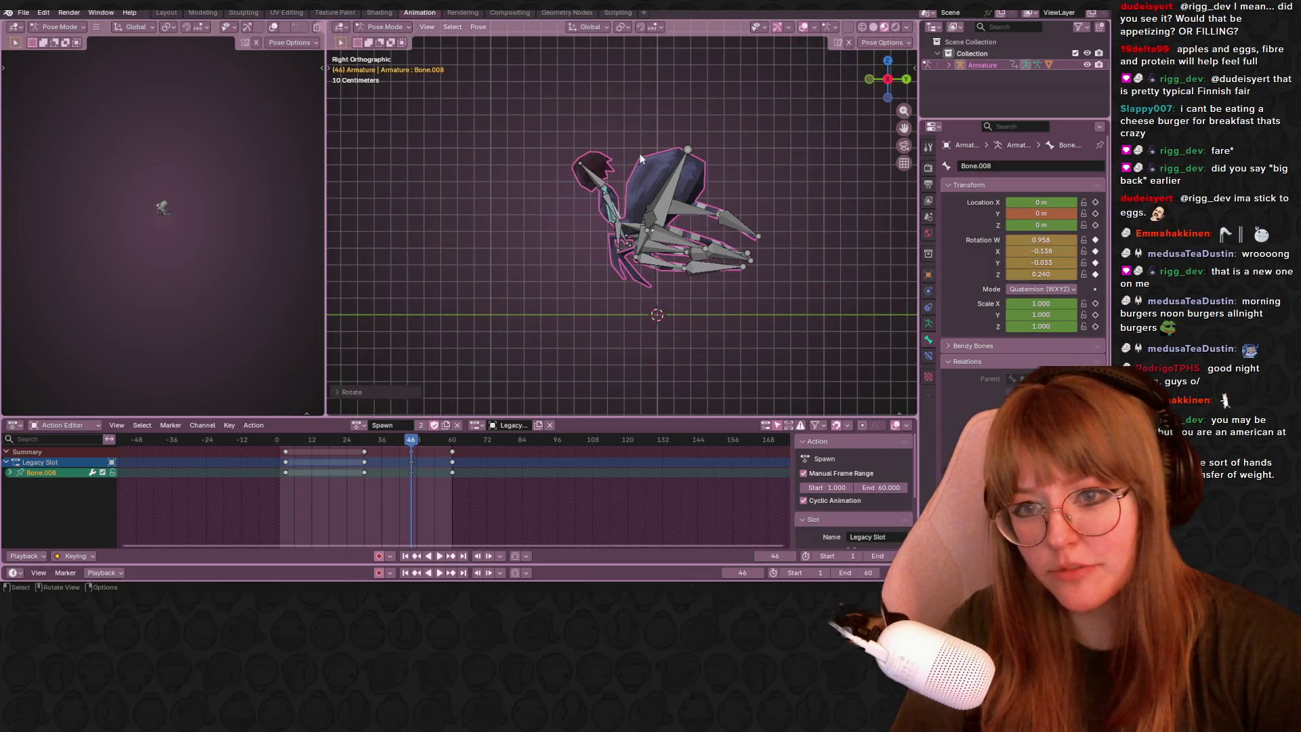
pyautogui.click(597, 170)
pyautogui.press('r')
pyautogui.click(622, 221)
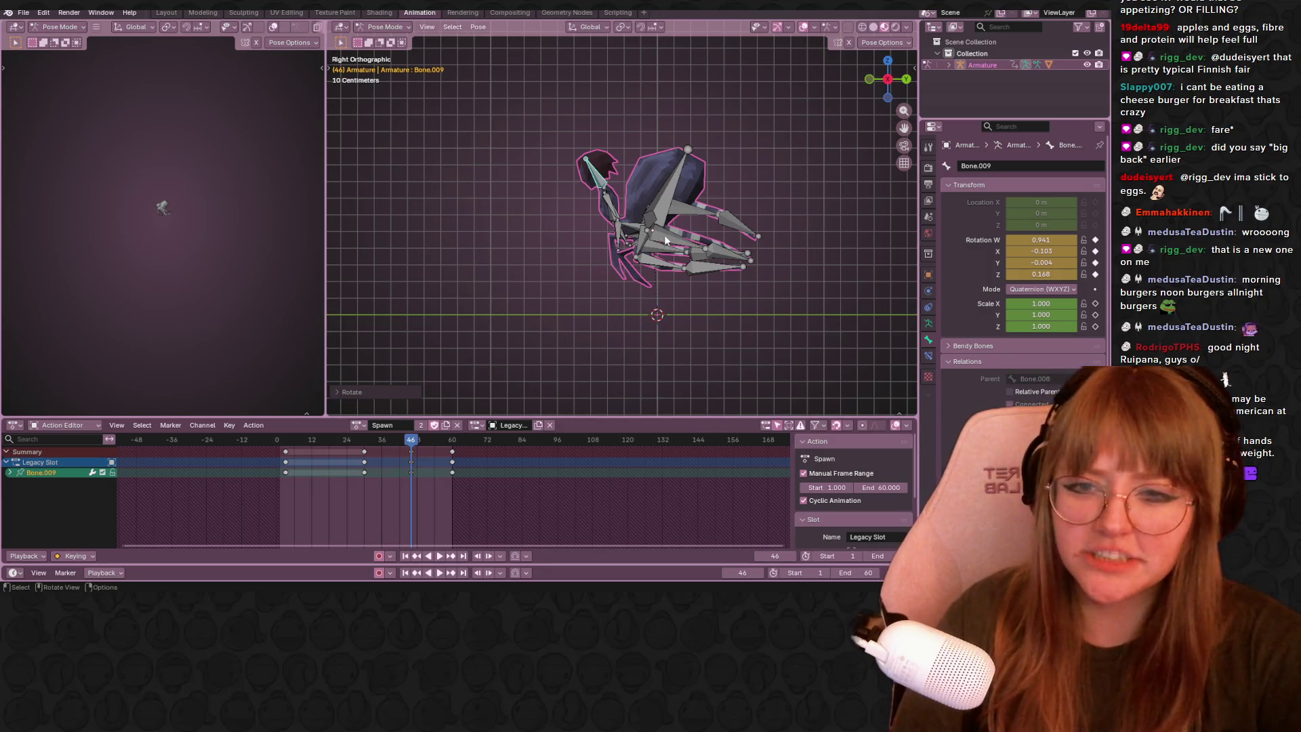
# Settle on Bone.011 among the leg bones and rotate it to a new angle.
pyautogui.click(610, 216)
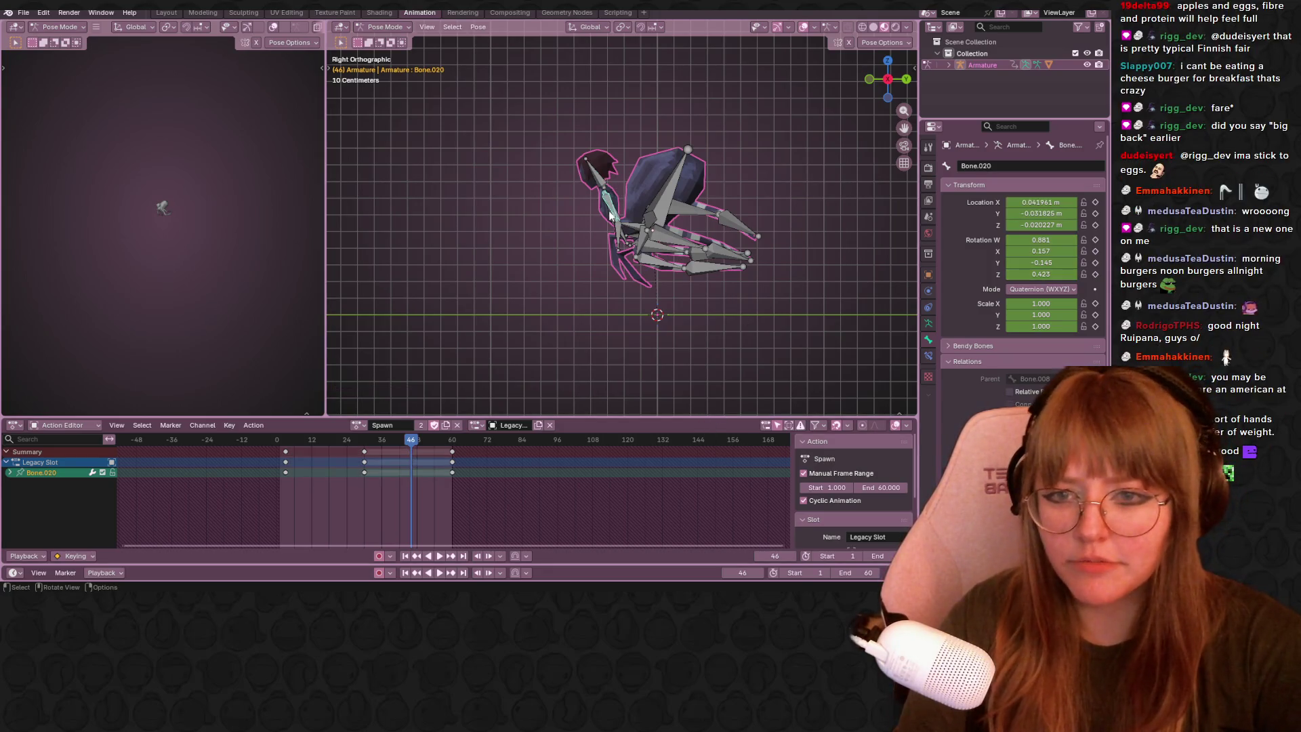
pyautogui.click(634, 242)
pyautogui.keyDown('shift'); pyautogui.click(631, 238); pyautogui.keyUp('shift')
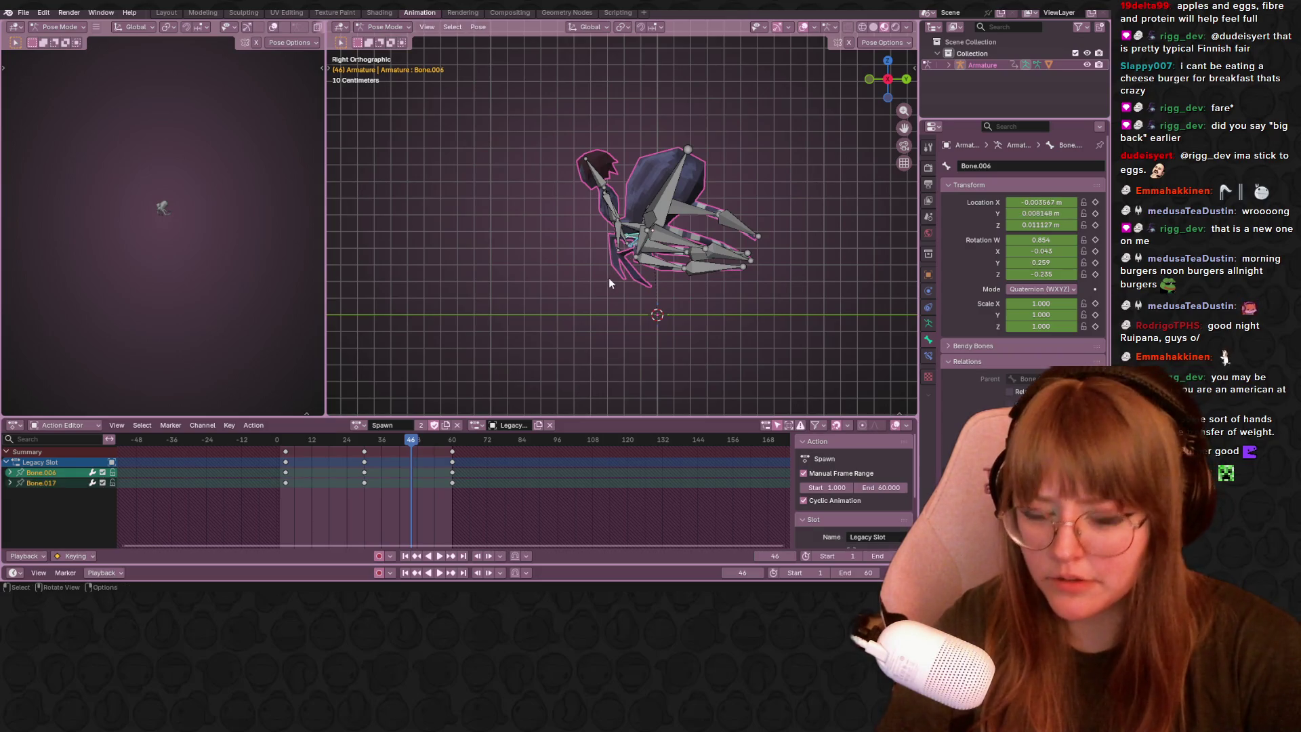
pyautogui.click(594, 251)
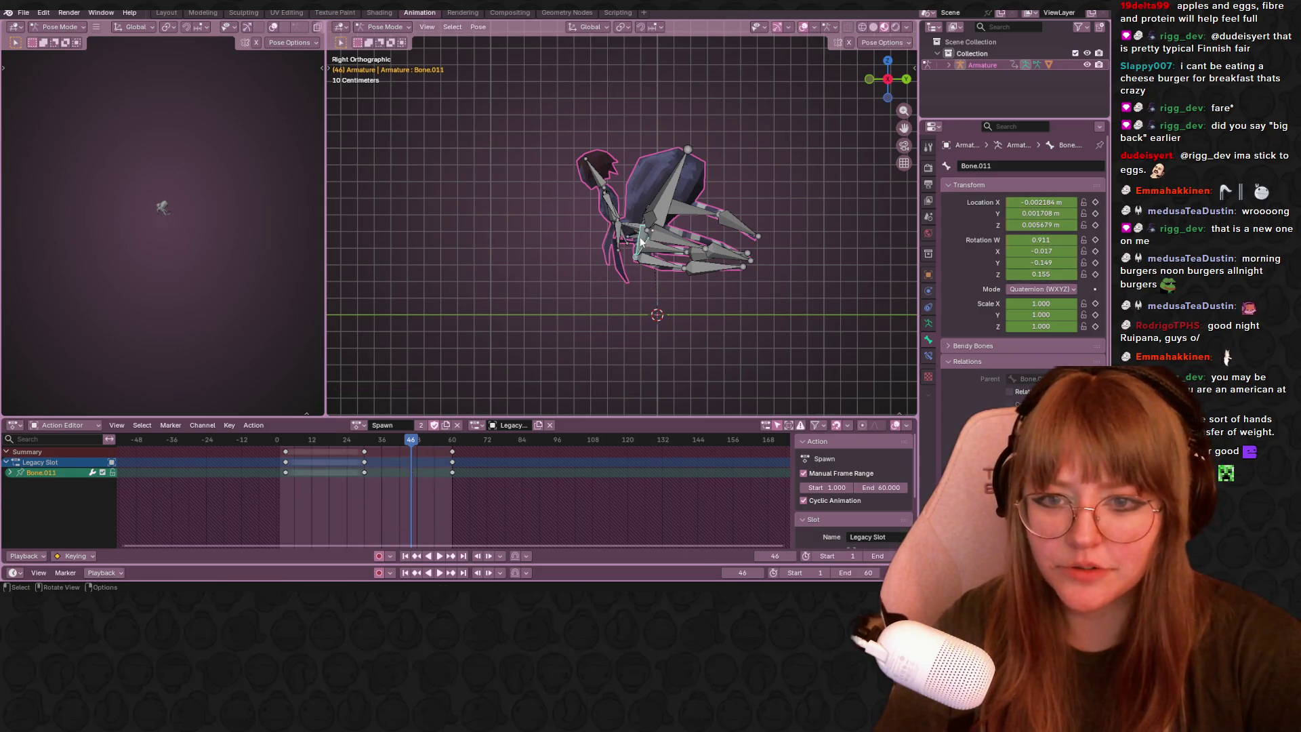
pyautogui.press('r')
pyautogui.click(554, 199)
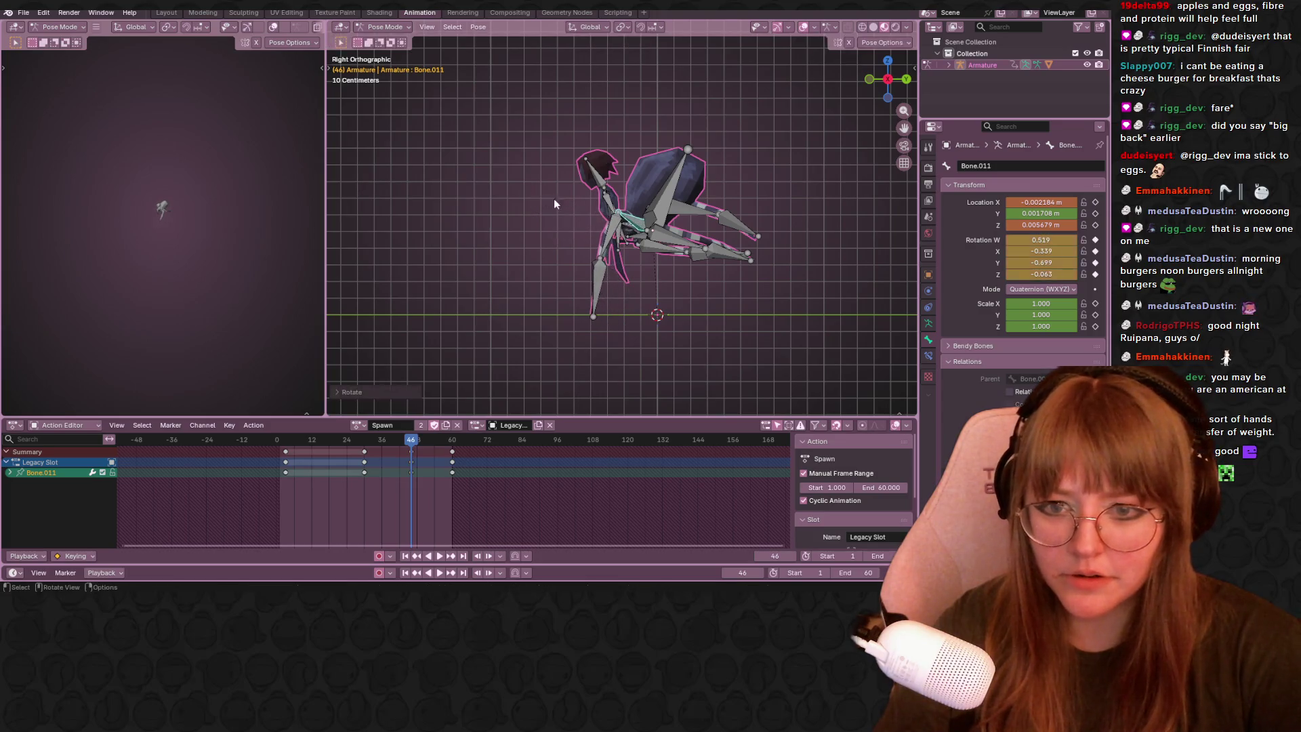
# Select the leg bone named Bone and rotate it in the right-side view.
pyautogui.click(659, 254)
pyautogui.moveTo(651, 255); pyautogui.dragTo(711, 234, button='middle')
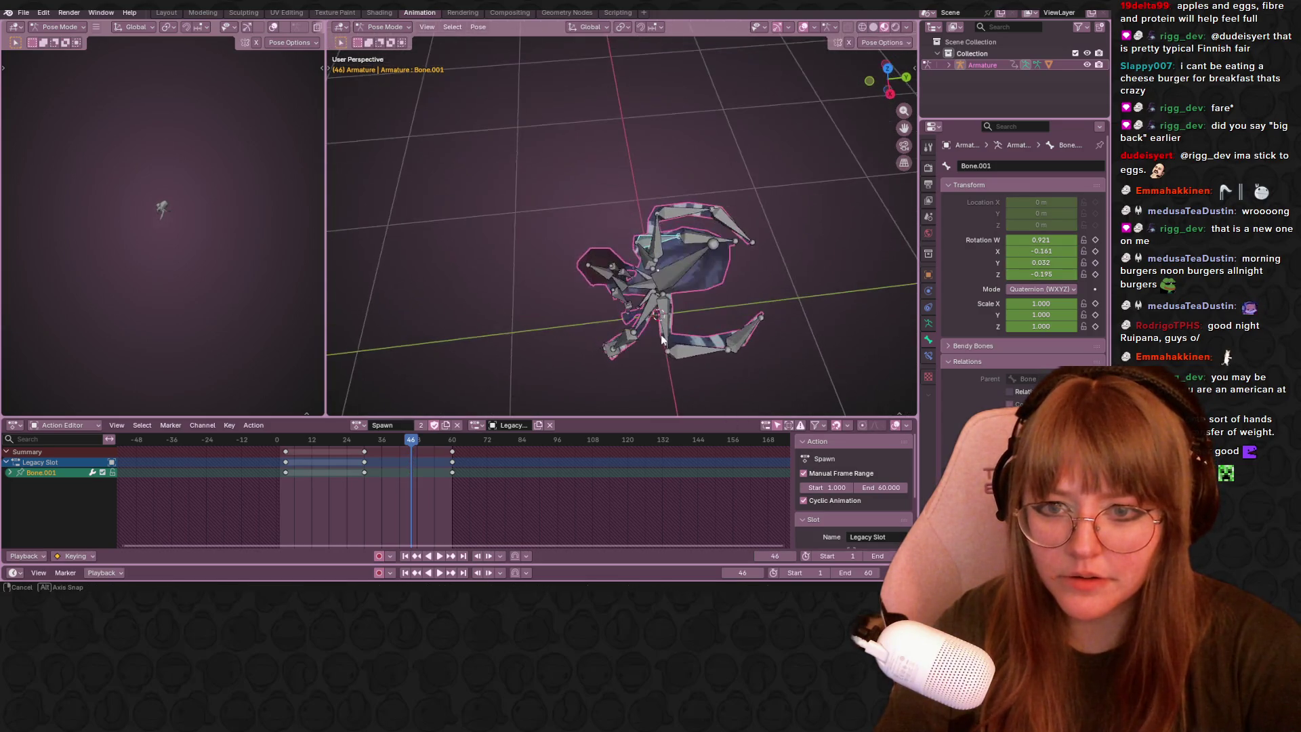
pyautogui.click(644, 254)
pyautogui.click(889, 93)
pyautogui.press('r')
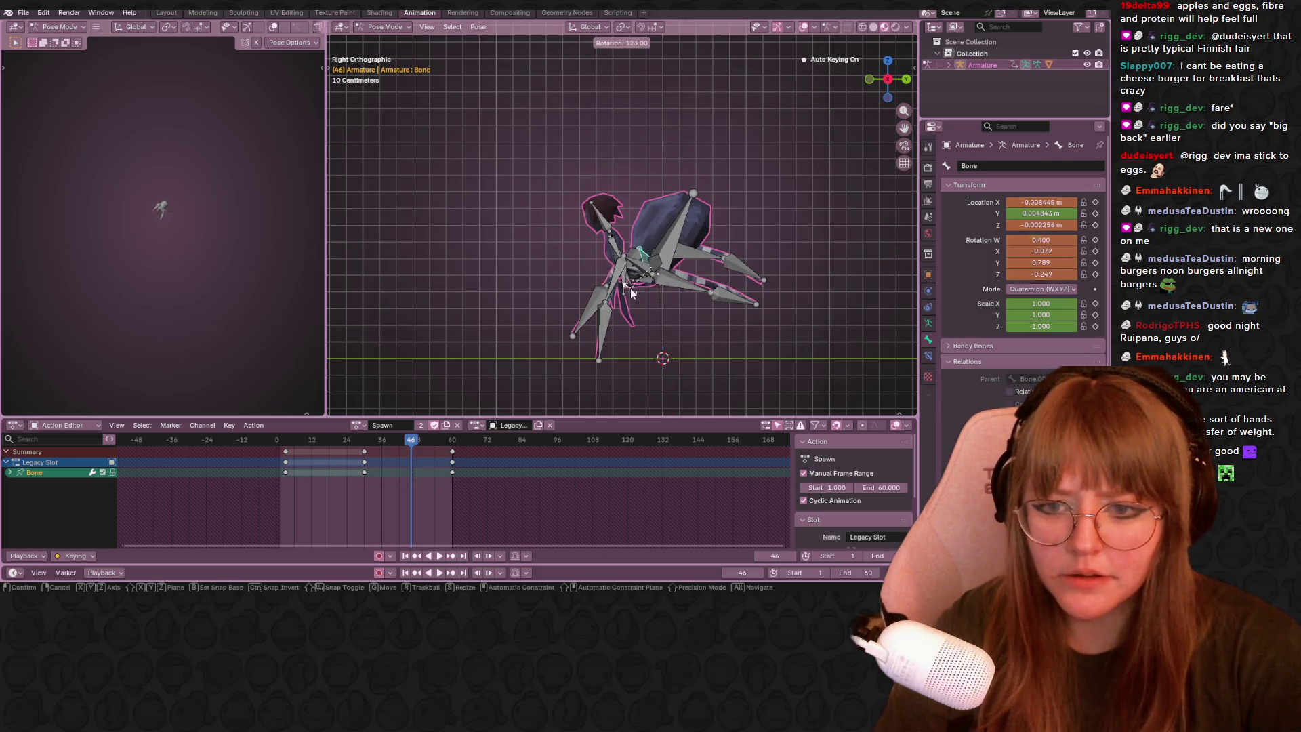
pyautogui.click(653, 276)
# Rotate the neighbouring leg bones further and swing the right leg downward.
pyautogui.press('r')
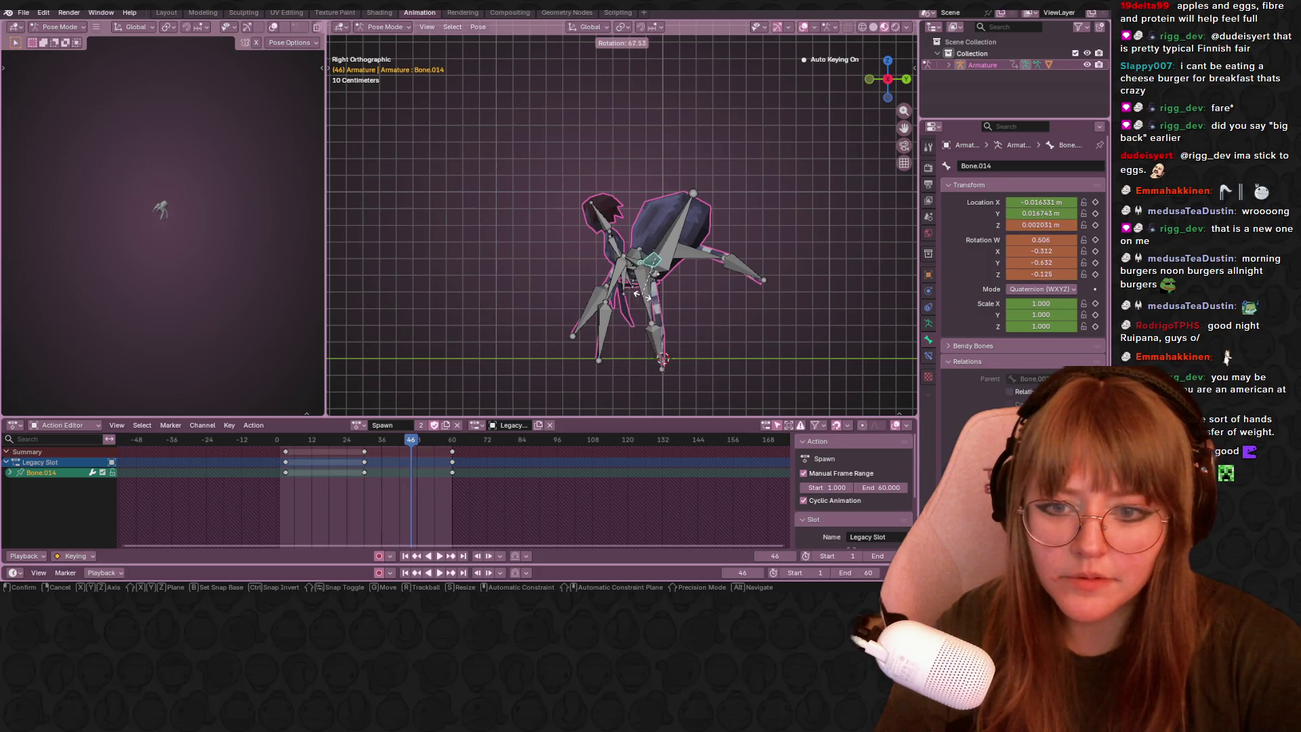
pyautogui.click(630, 280)
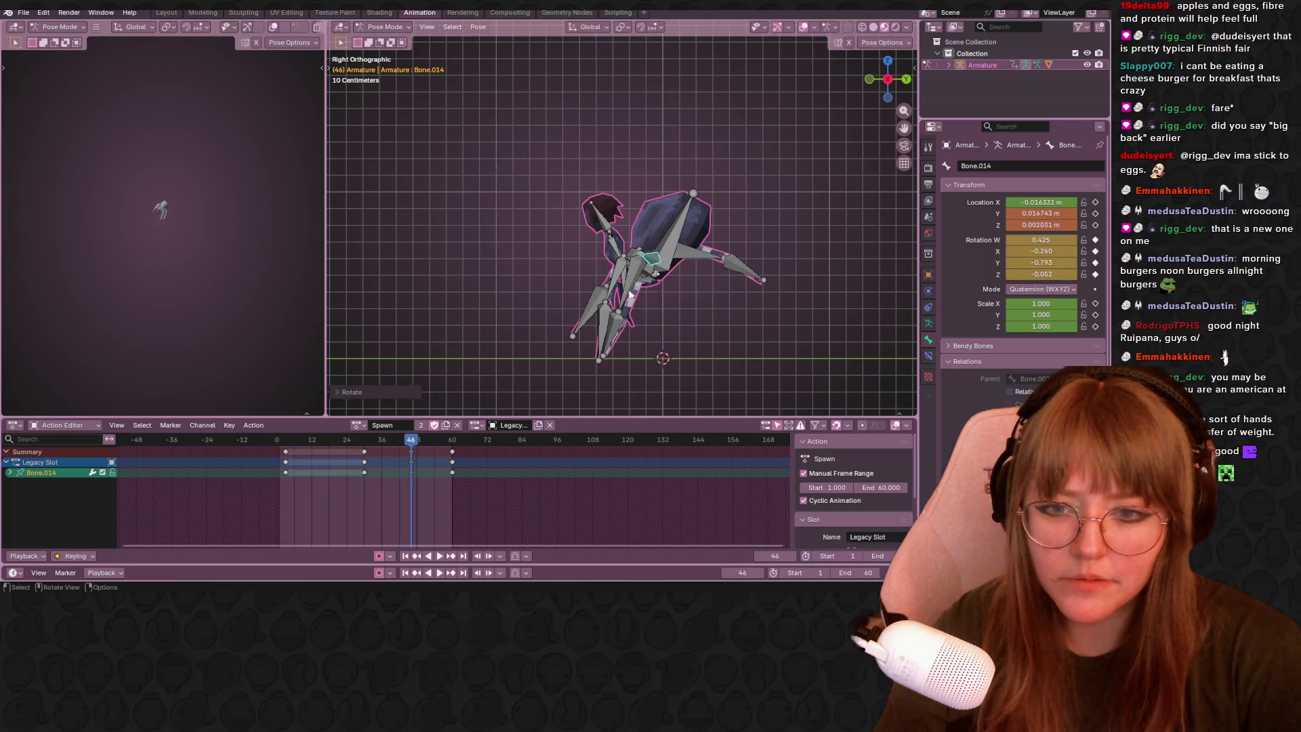
pyautogui.press('r')
pyautogui.click(637, 297)
pyautogui.press('r')
pyautogui.click(684, 306)
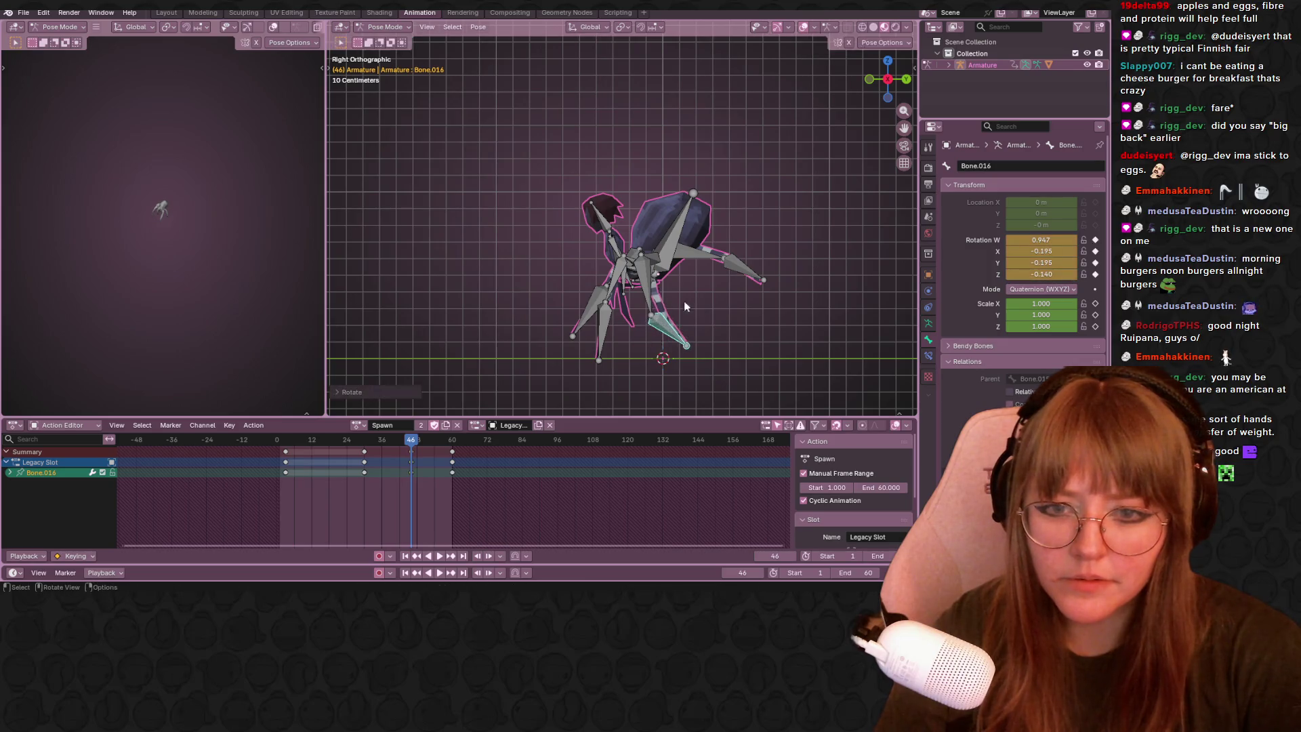
pyautogui.click(697, 266)
pyautogui.press('r')
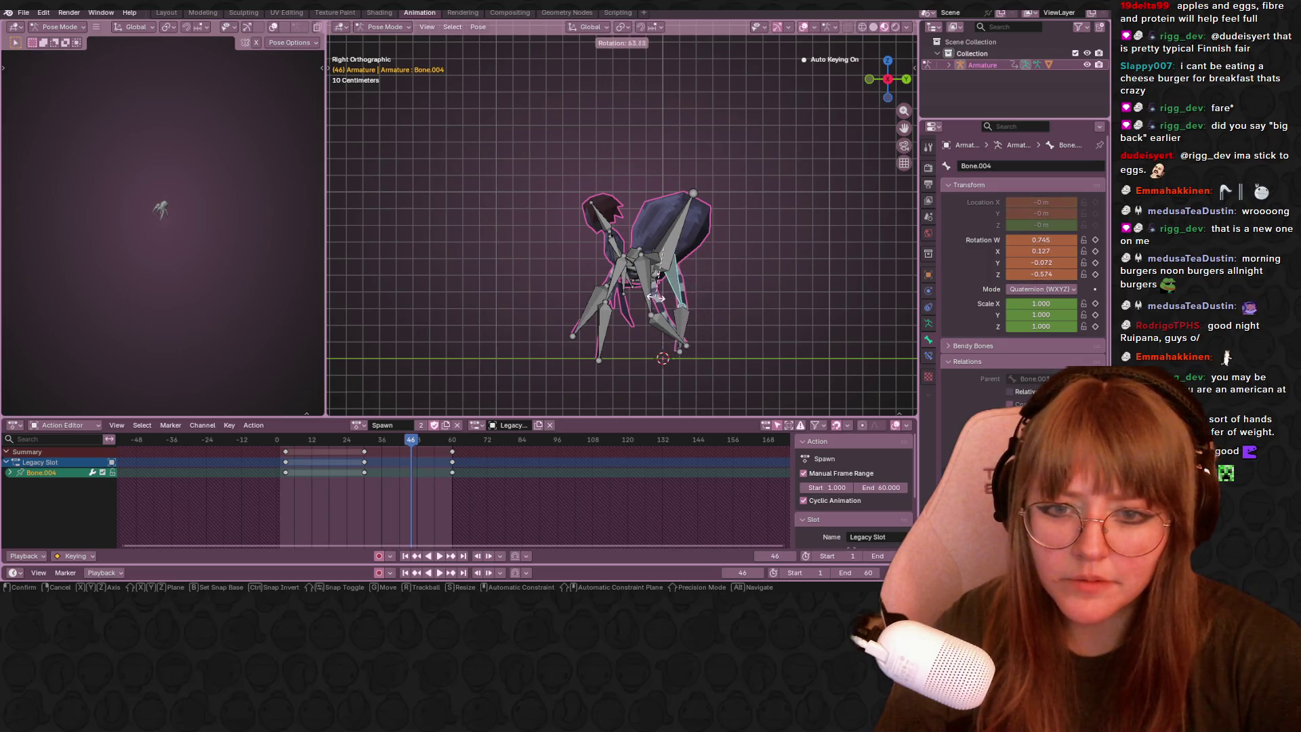
pyautogui.click(708, 282)
pyautogui.scroll(-2, 692, 193)
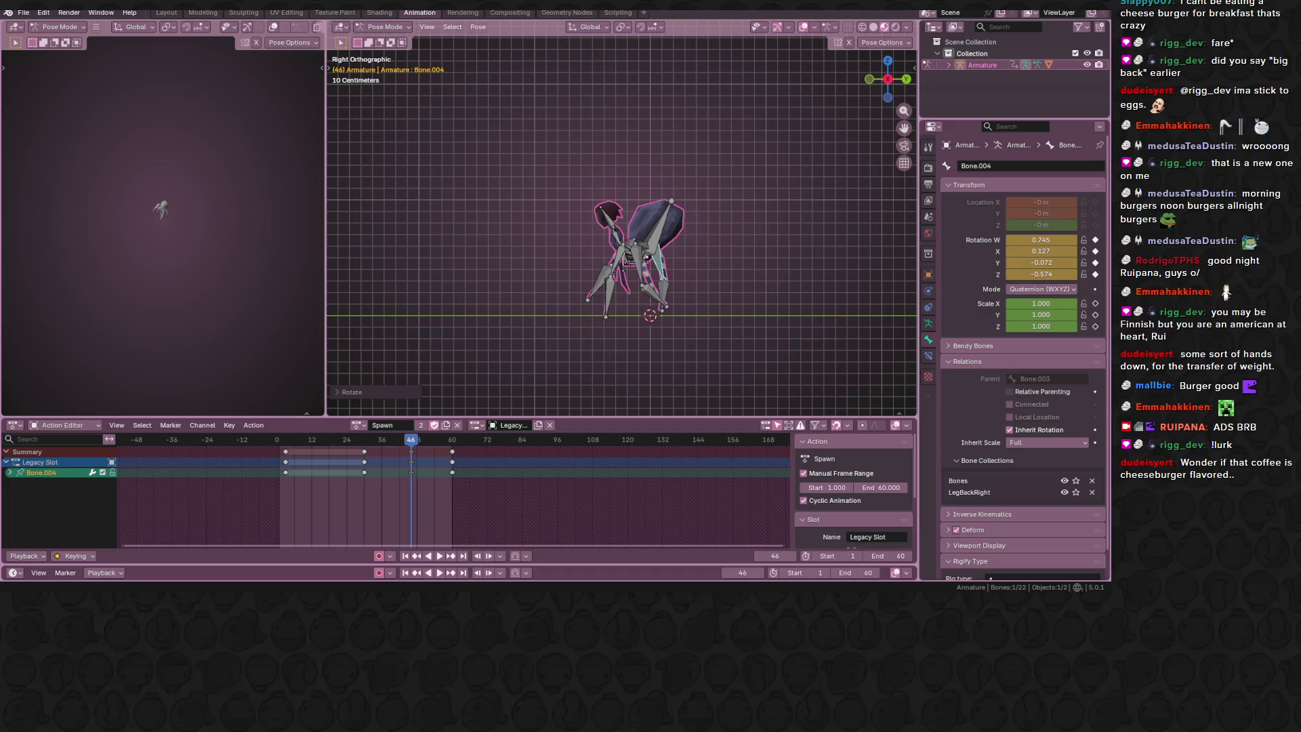
# Move the playhead back to frame 40 of the Spawn action.
pyautogui.click(393, 439)
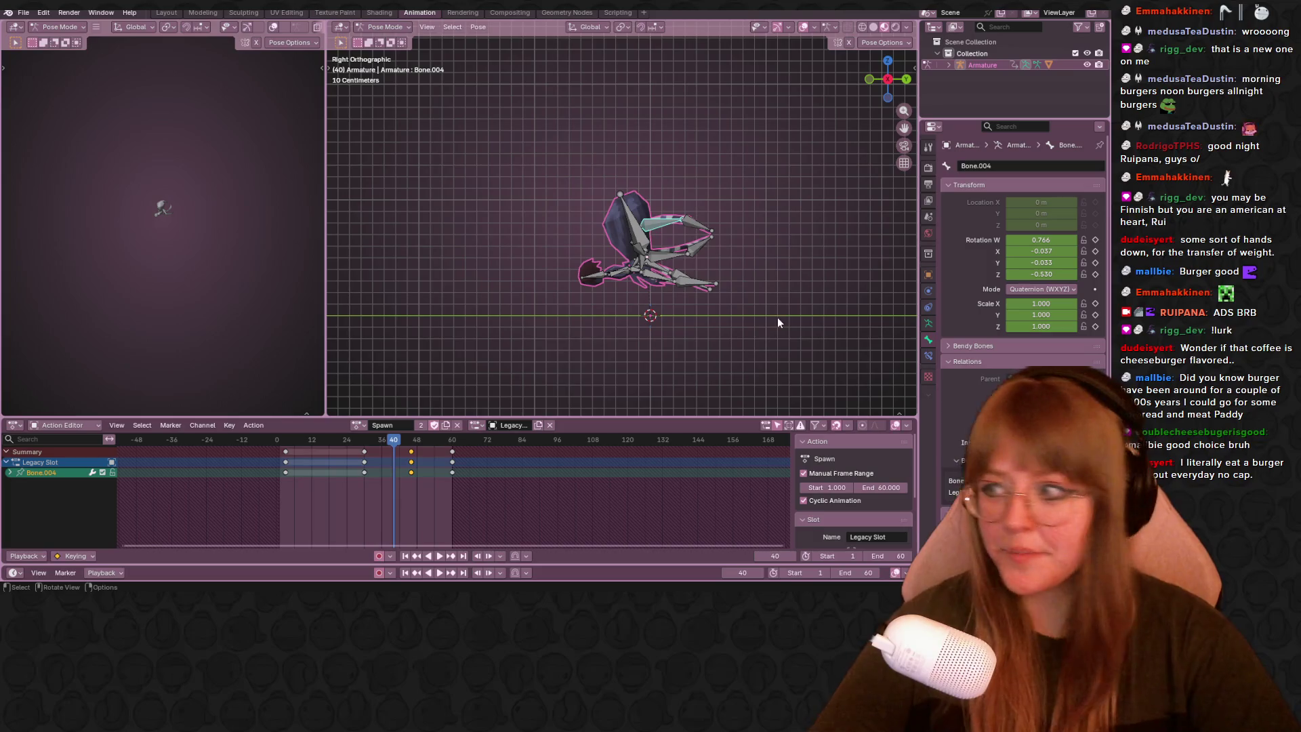
pyautogui.scroll(1, 752, 301)
pyautogui.scroll(2, 715, 285)
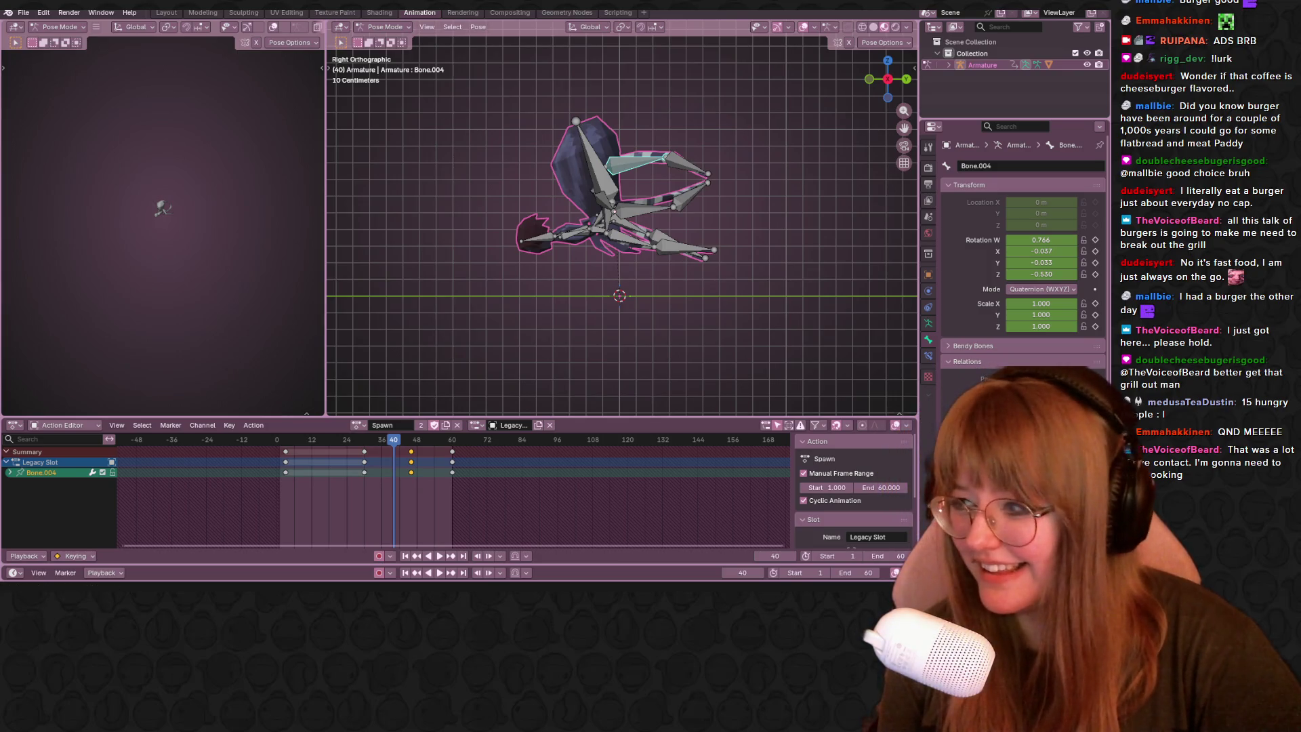
# Orbit from the side view into an angled perspective around the creature.
pyautogui.moveTo(905, 97); pyautogui.dragTo(908, 131, button='middle')
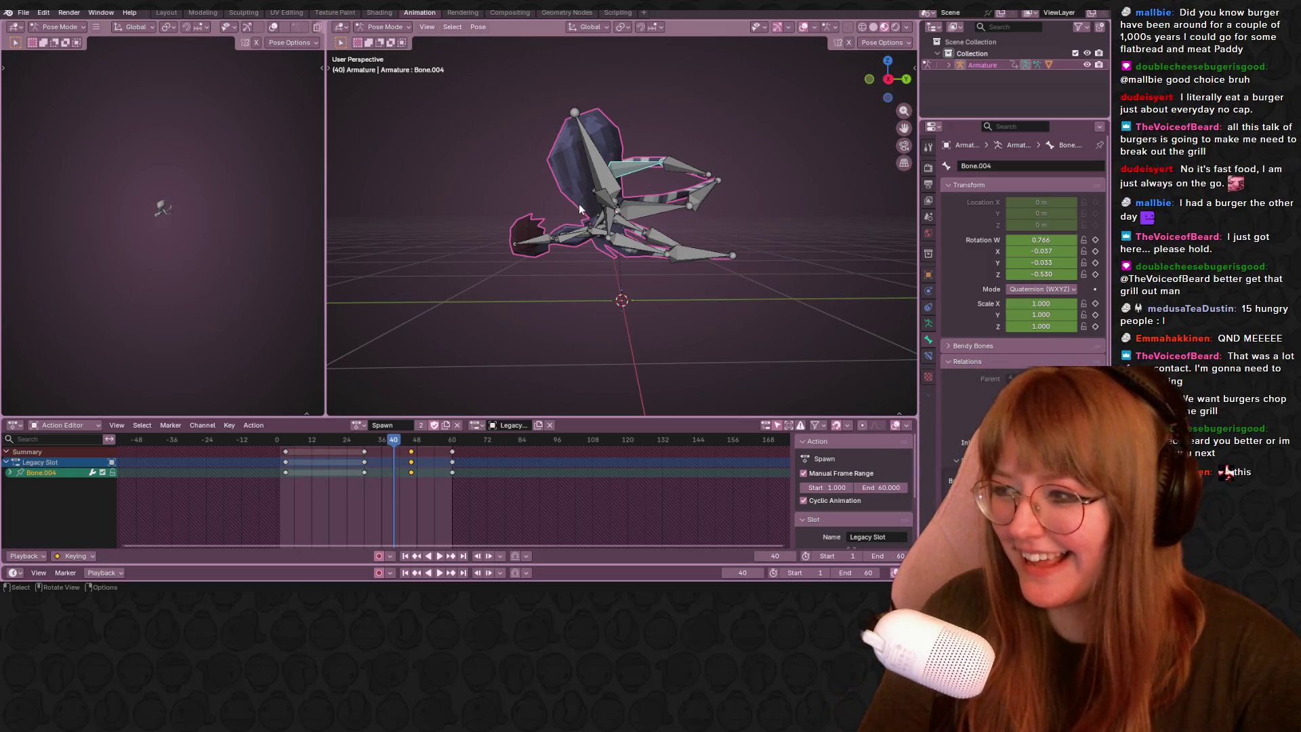
pyautogui.scroll(-1, 578, 203)
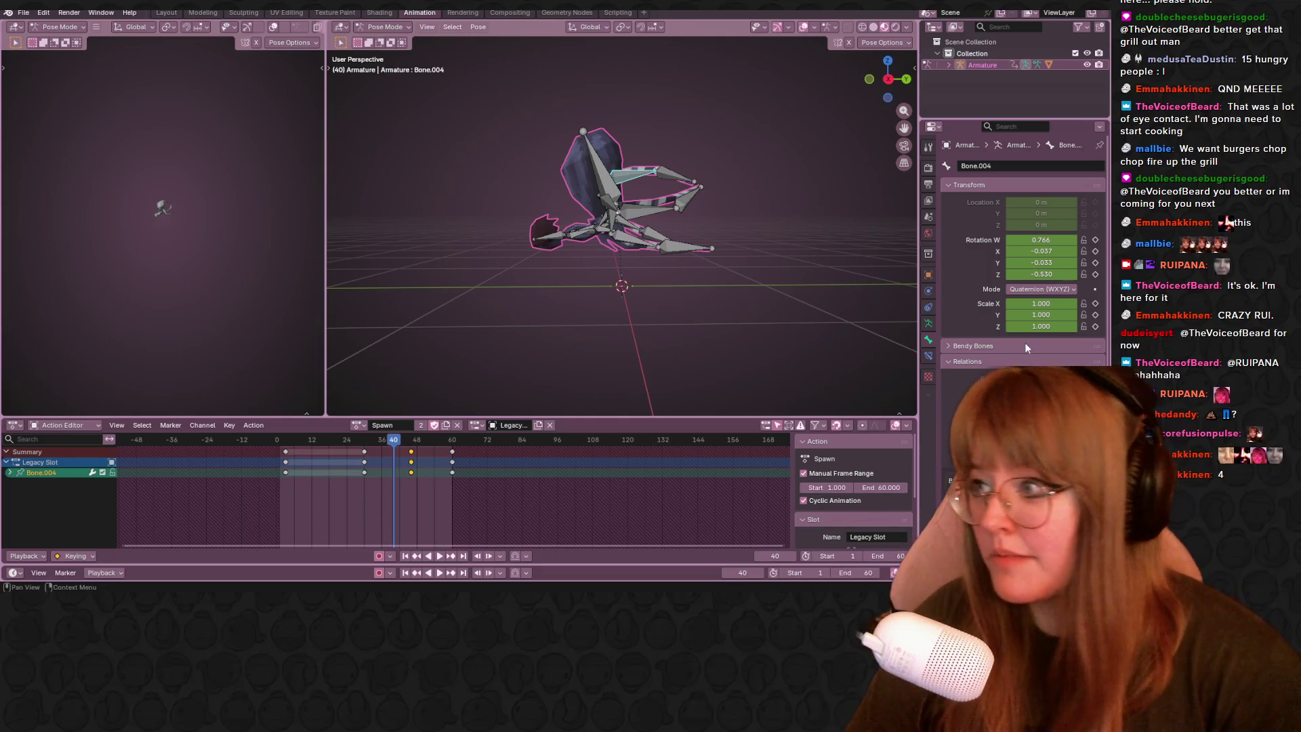
pyautogui.moveTo(732, 194)
pyautogui.mouseDown(button='middle')
pyautogui.moveTo(777, 192)
pyautogui.moveTo(736, 298)
pyautogui.moveTo(662, 195)
pyautogui.moveTo(749, 187)
pyautogui.mouseUp(button='middle')
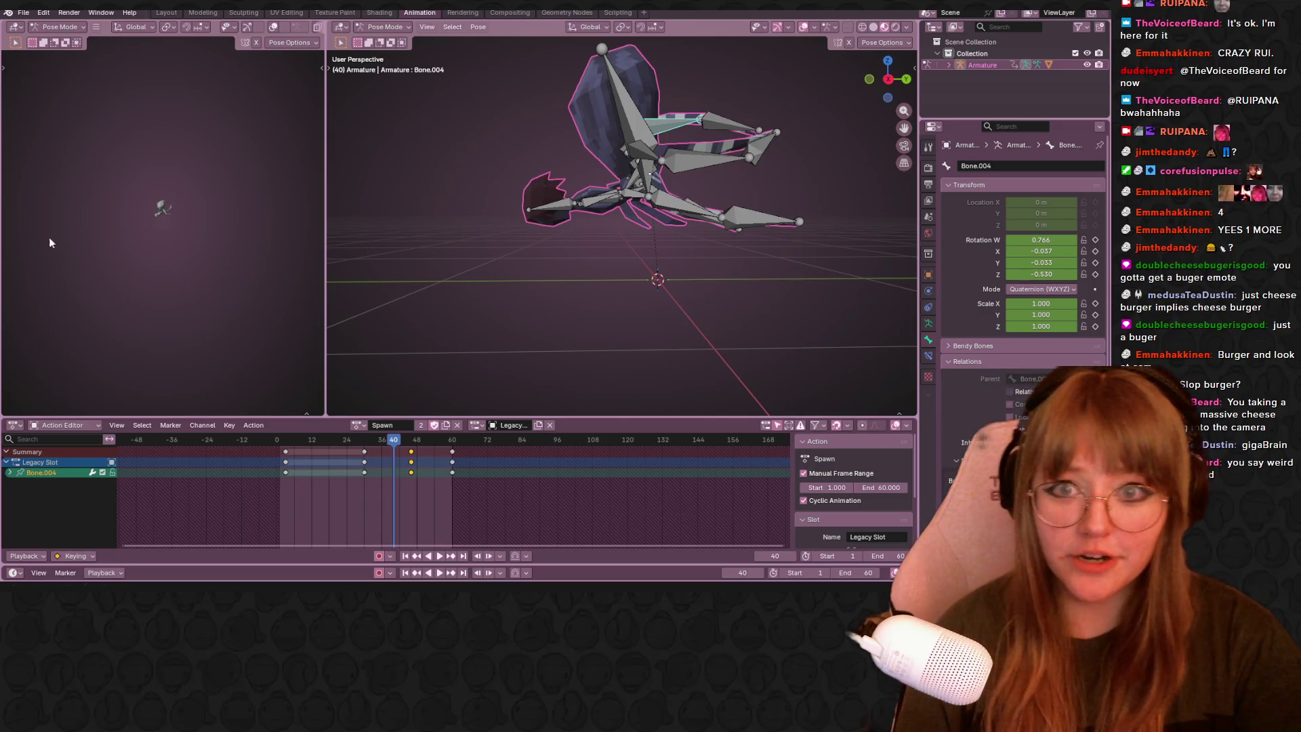
# Scrub the Spawn motion, play it in reverse from Right Orthographic, and settle near frame 46.
pyautogui.moveTo(397, 450)
pyautogui.mouseDown()
pyautogui.moveTo(369, 448)
pyautogui.moveTo(422, 448)
pyautogui.mouseUp()
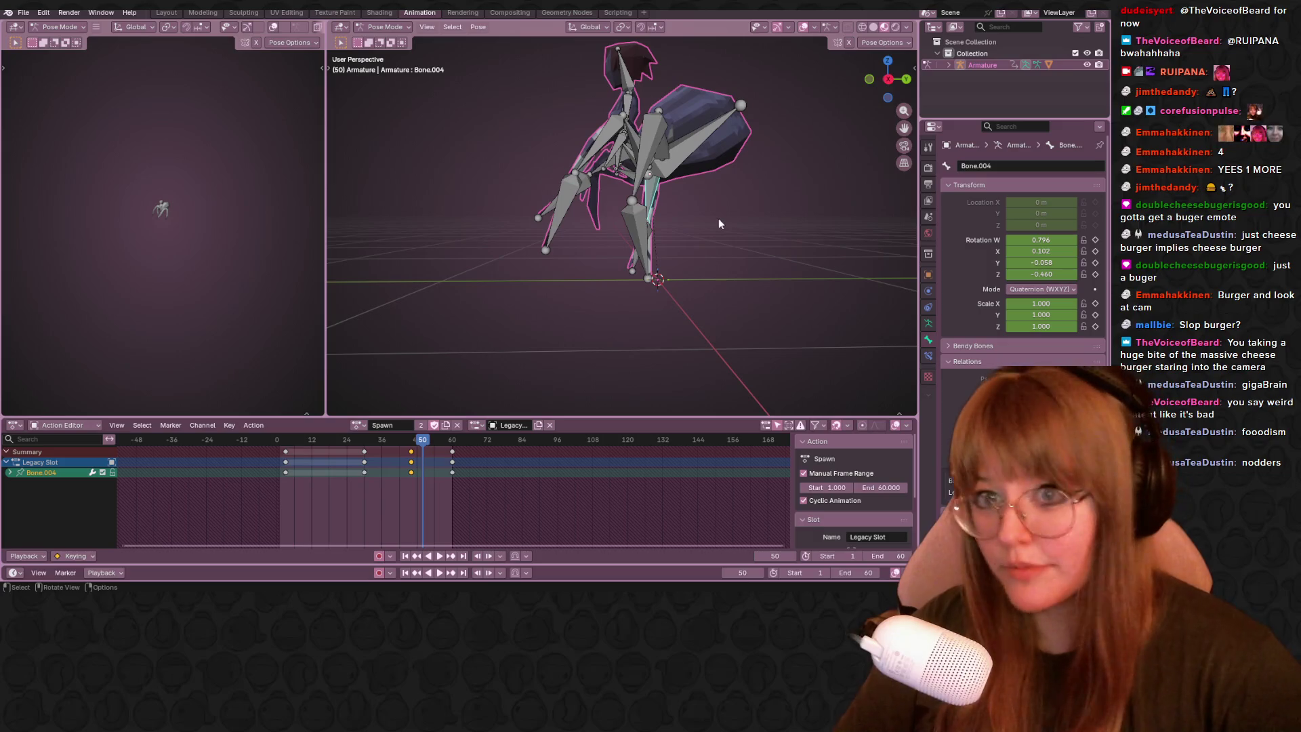
pyautogui.moveTo(723, 240)
pyautogui.mouseDown(button='middle')
pyautogui.moveTo(756, 270)
pyautogui.moveTo(739, 182)
pyautogui.mouseUp(button='middle')
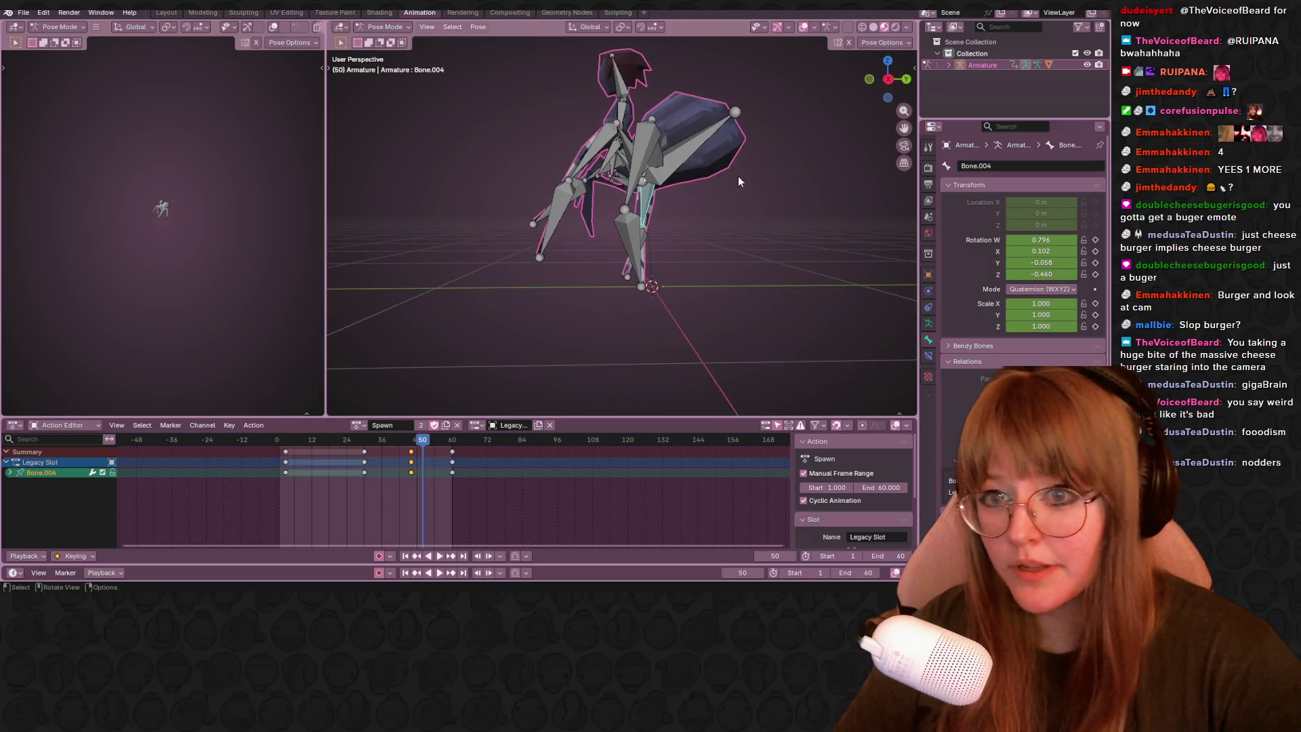
pyautogui.click(890, 81)
pyautogui.hotkey('ctrl', 'shift', 'space')
pyautogui.moveTo(360, 452)
pyautogui.mouseDown()
pyautogui.moveTo(443, 439)
pyautogui.moveTo(411, 431)
pyautogui.mouseUp()
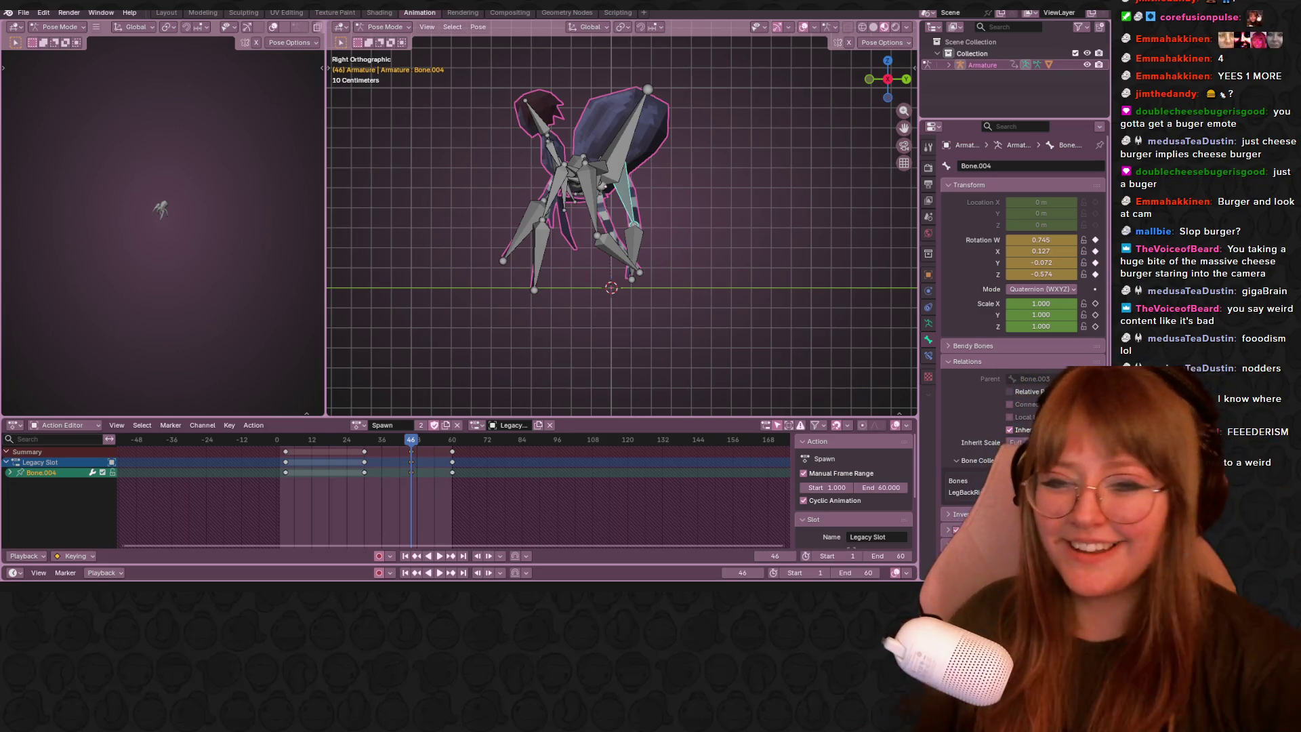
# Point the selected leg downward, then grab Bone.001 up-left and rotate it further.
pyautogui.keyDown('shift'); pyautogui.moveTo(512, 237); pyautogui.dragTo(502, 226, button='middle'); pyautogui.keyUp('shift')
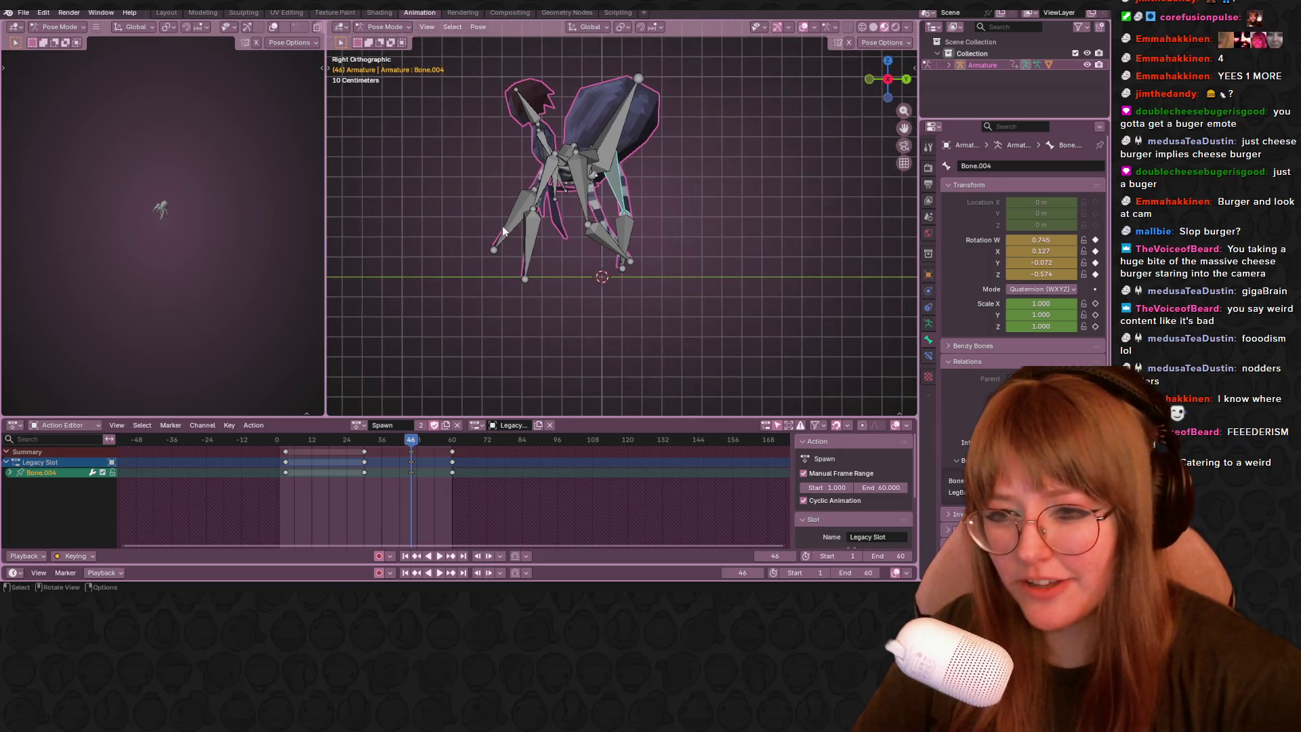
pyautogui.press('r')
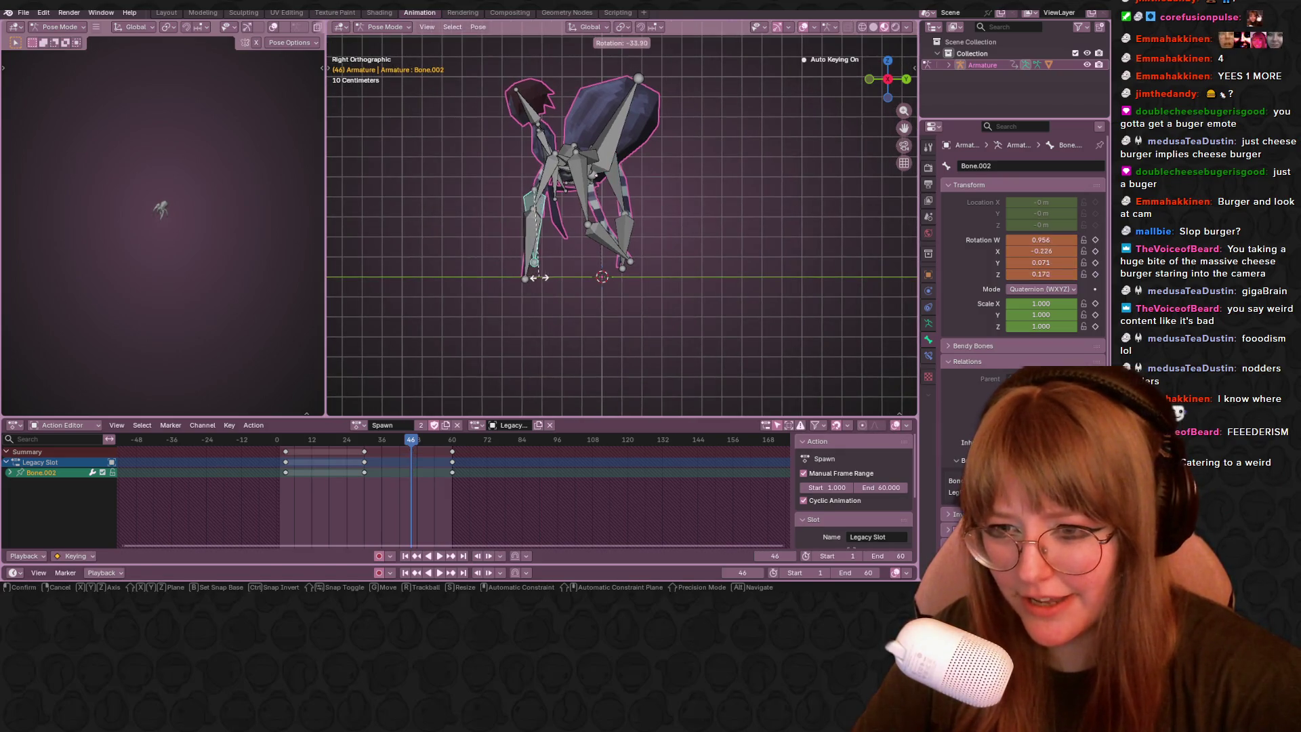
pyautogui.click(538, 283)
pyautogui.keyDown('shift'); pyautogui.moveTo(543, 198); pyautogui.dragTo(554, 196, button='middle'); pyautogui.keyUp('shift')
pyautogui.click(560, 194)
pyautogui.press('g')
pyautogui.click(596, 145)
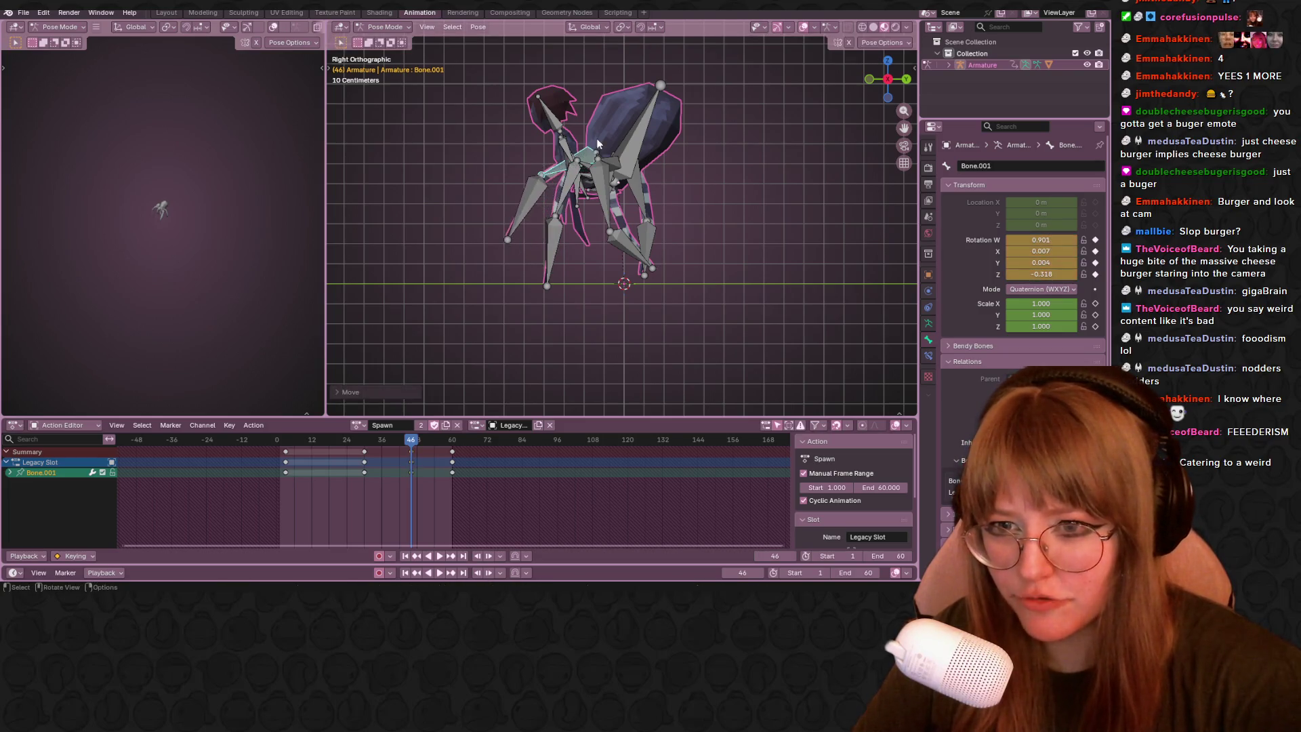
pyautogui.keyDown('shift'); pyautogui.moveTo(614, 165); pyautogui.dragTo(591, 164, button='middle'); pyautogui.keyUp('shift')
pyautogui.press('r')
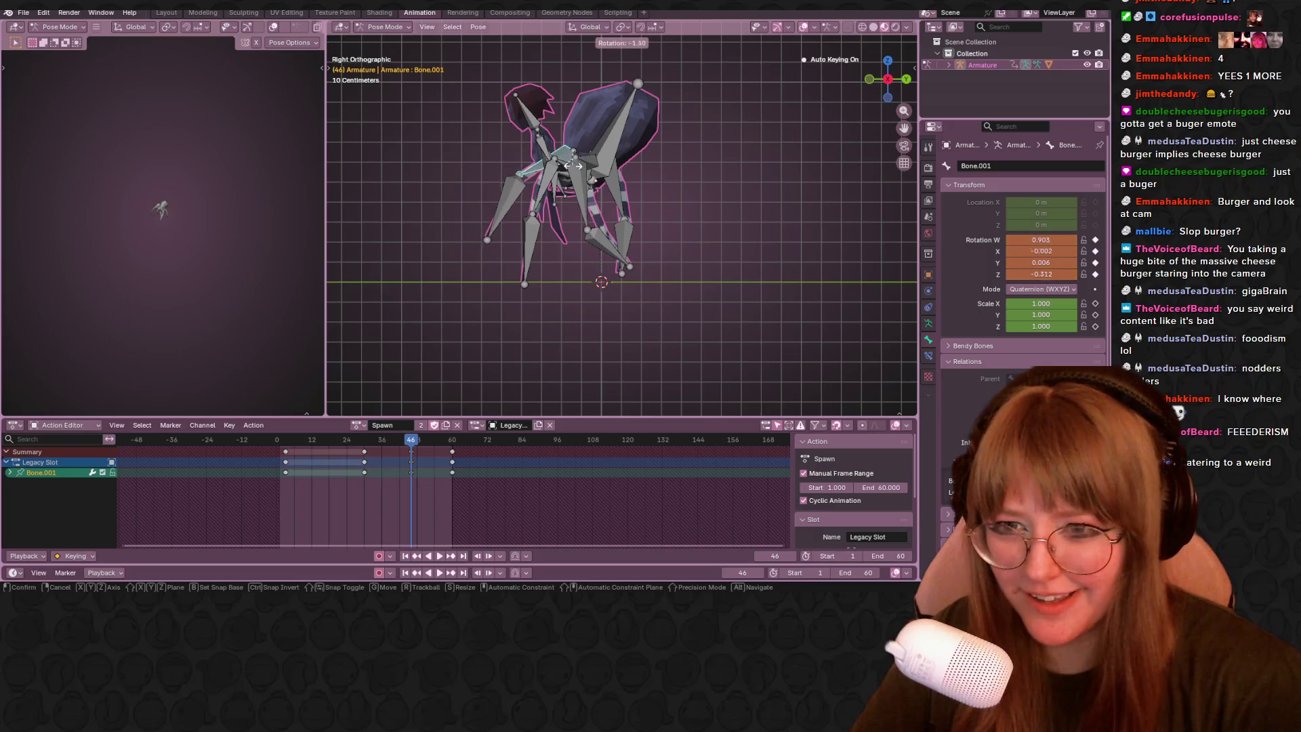
pyautogui.click(588, 181)
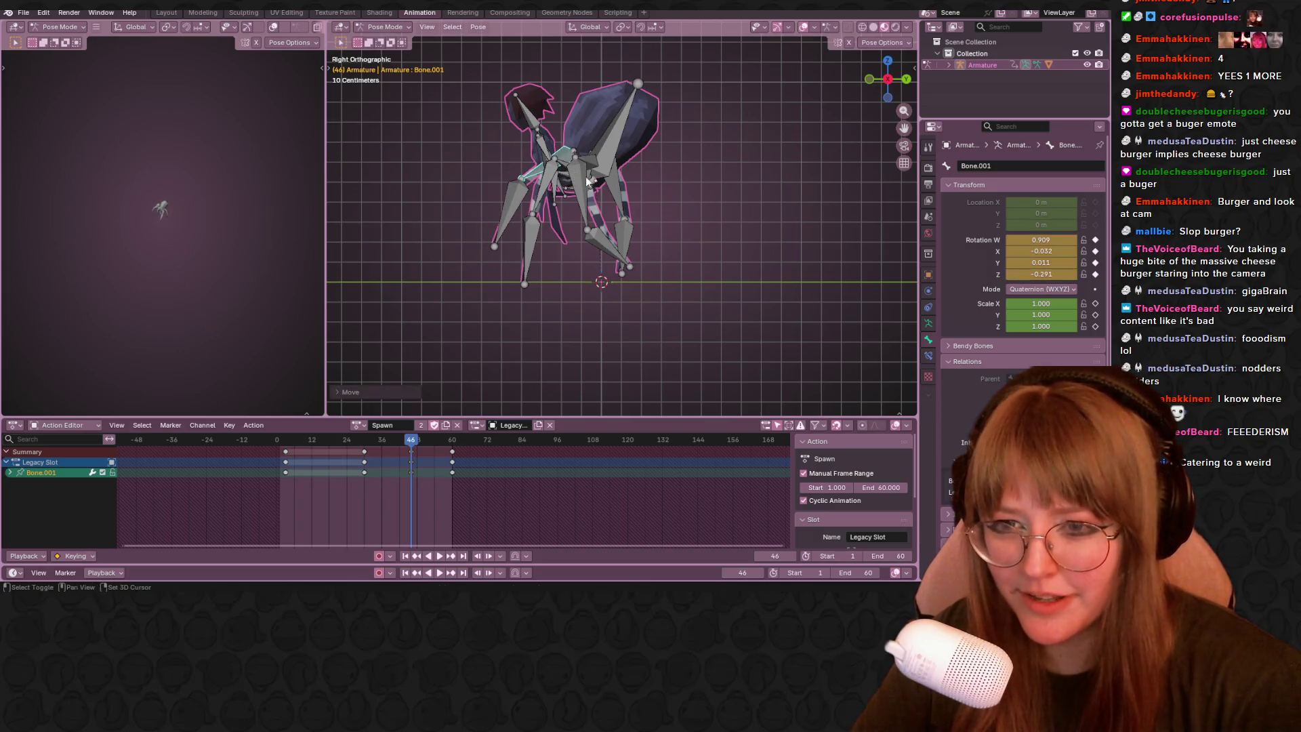
# Rotate the Bone.015 leg, then pick Bone.003 and return to the right-side view.
pyautogui.click(581, 199)
pyautogui.keyDown('shift'); pyautogui.moveTo(688, 235); pyautogui.dragTo(722, 271, button='middle'); pyautogui.keyUp('shift')
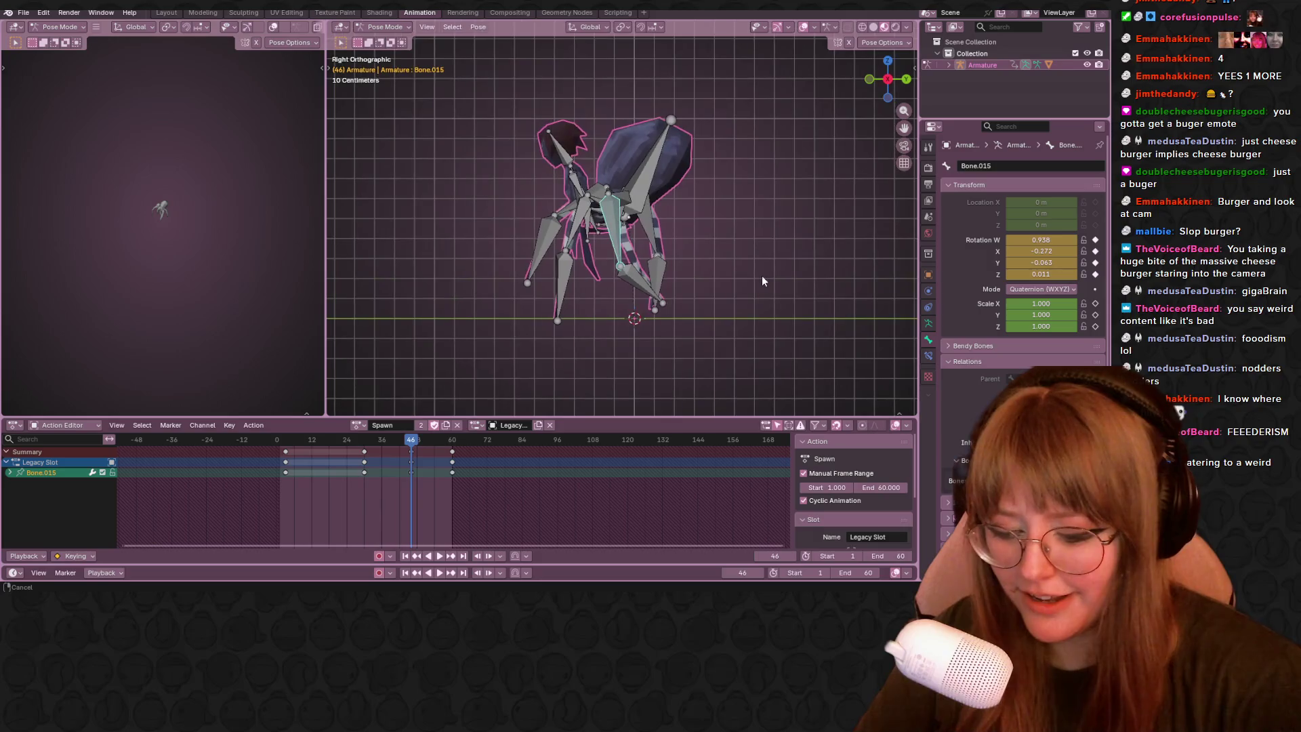
pyautogui.press('r')
pyautogui.click(648, 216)
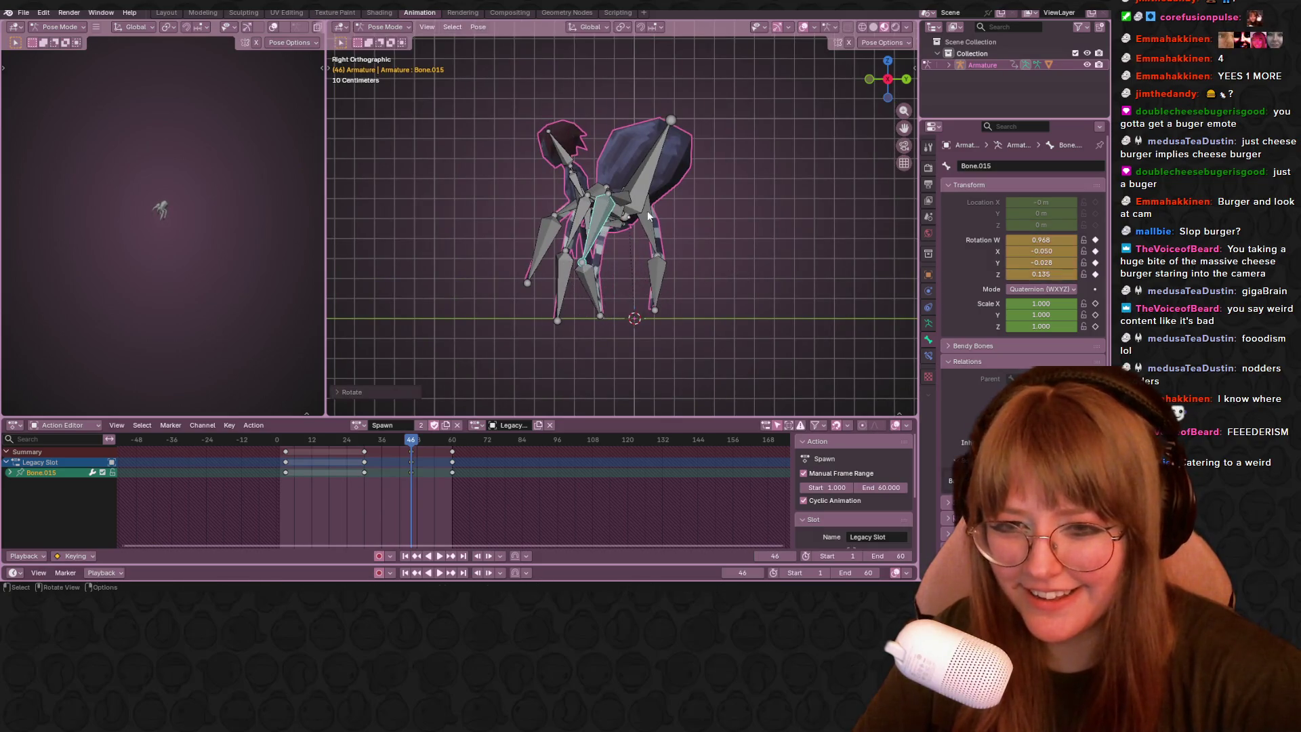
pyautogui.moveTo(672, 180); pyautogui.dragTo(683, 245, button='middle')
pyautogui.click(615, 102)
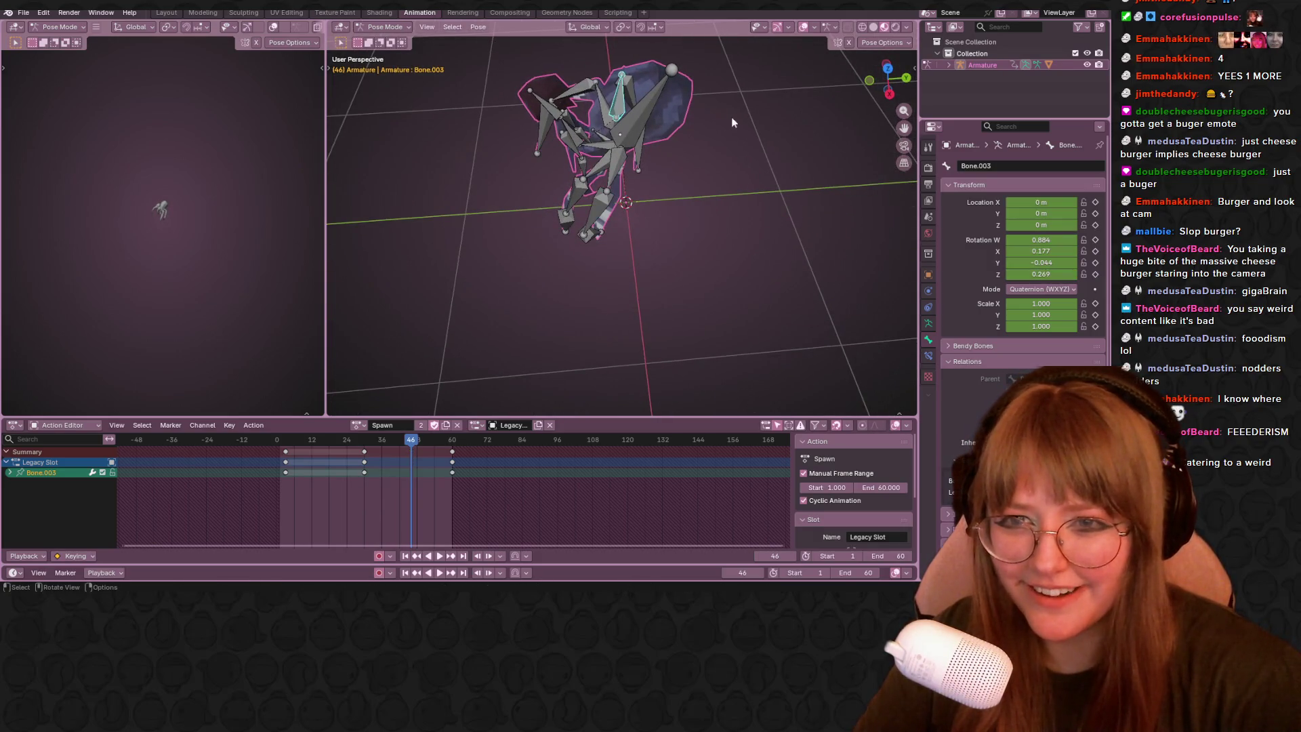
pyautogui.scroll(-3, 788, 103)
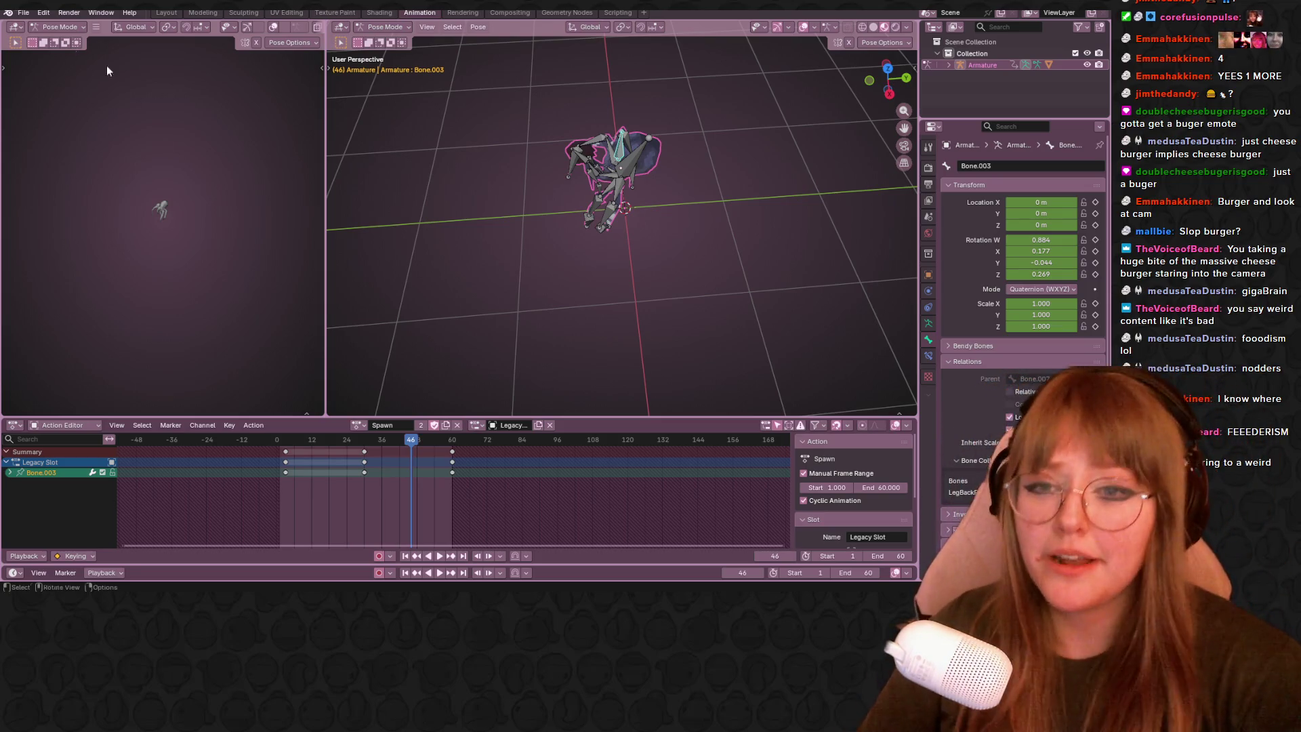
pyautogui.click(889, 93)
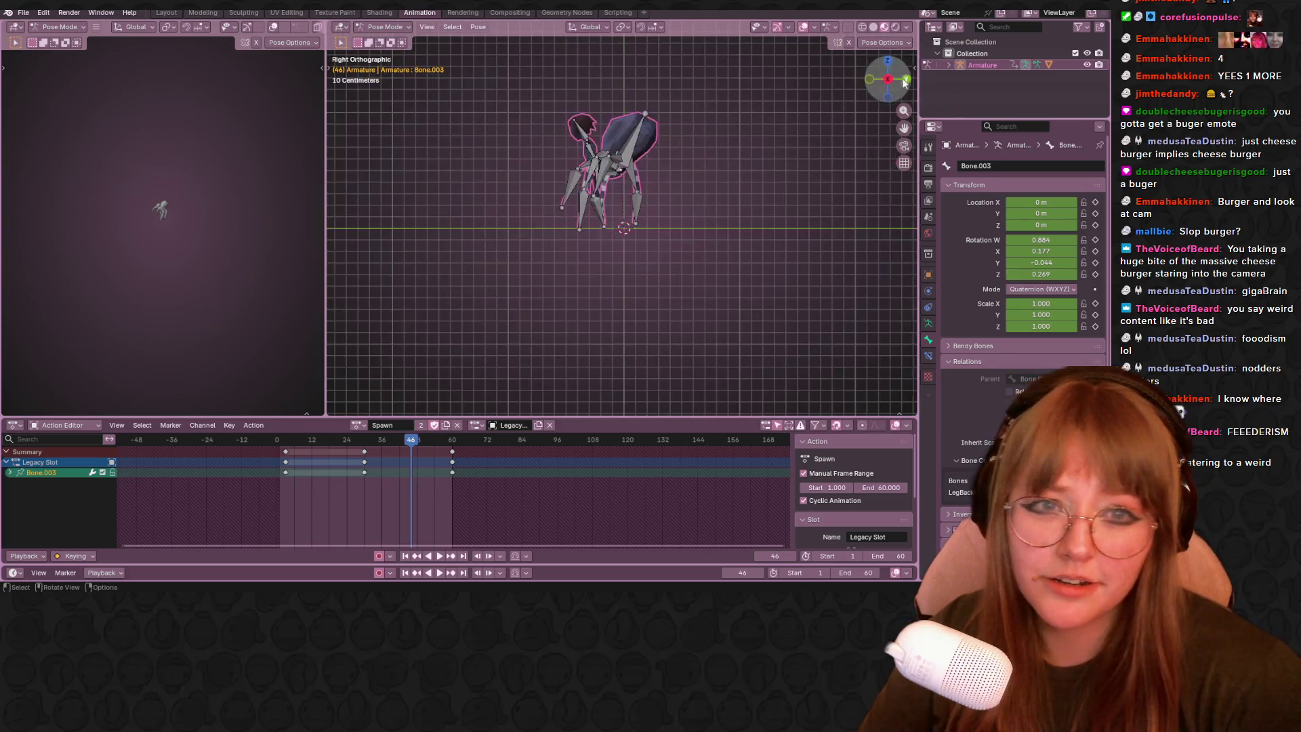
pyautogui.keyDown('shift'); pyautogui.moveTo(724, 165); pyautogui.dragTo(597, 179, button='middle'); pyautogui.keyUp('shift')
pyautogui.scroll(3, 498, 139)
pyautogui.scroll(1, 508, 122)
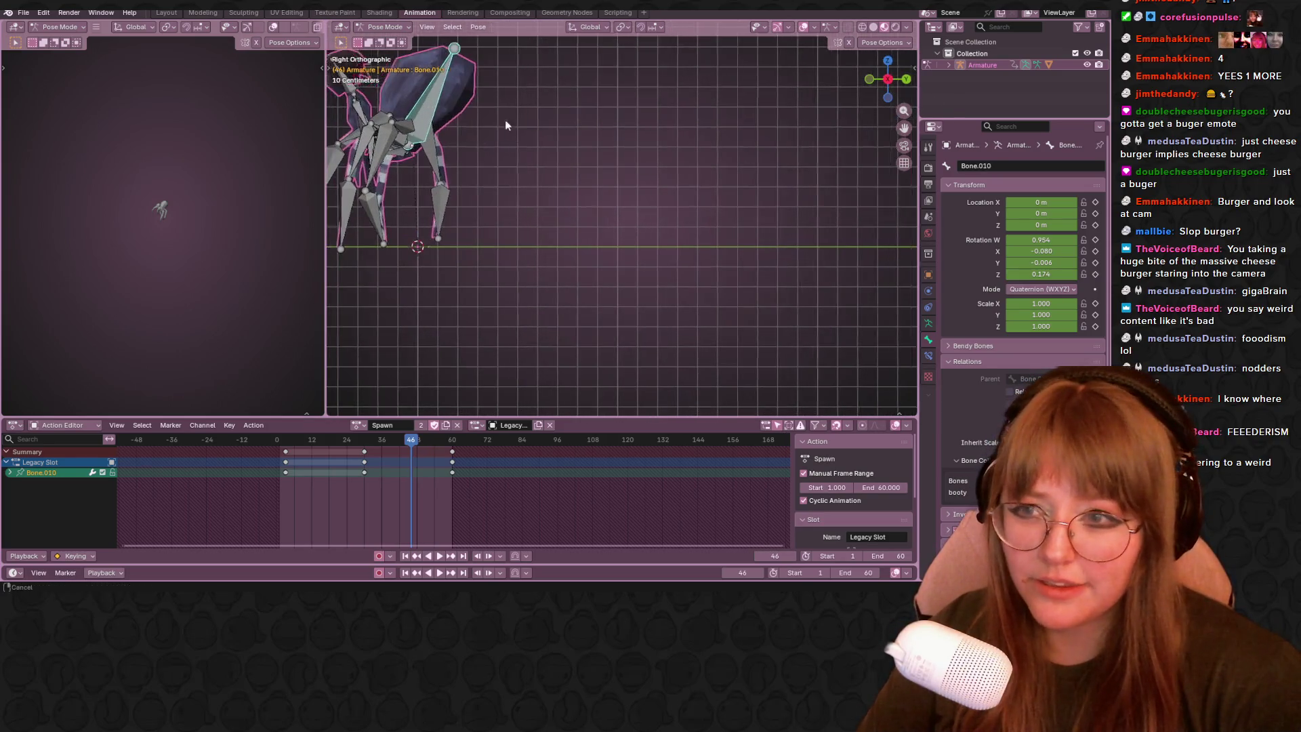
pyautogui.scroll(-2, 632, 186)
# Rotate the spider's body bone to point right and move it slightly down and back.
pyautogui.click(575, 232)
pyautogui.press('r')
pyautogui.click(615, 273)
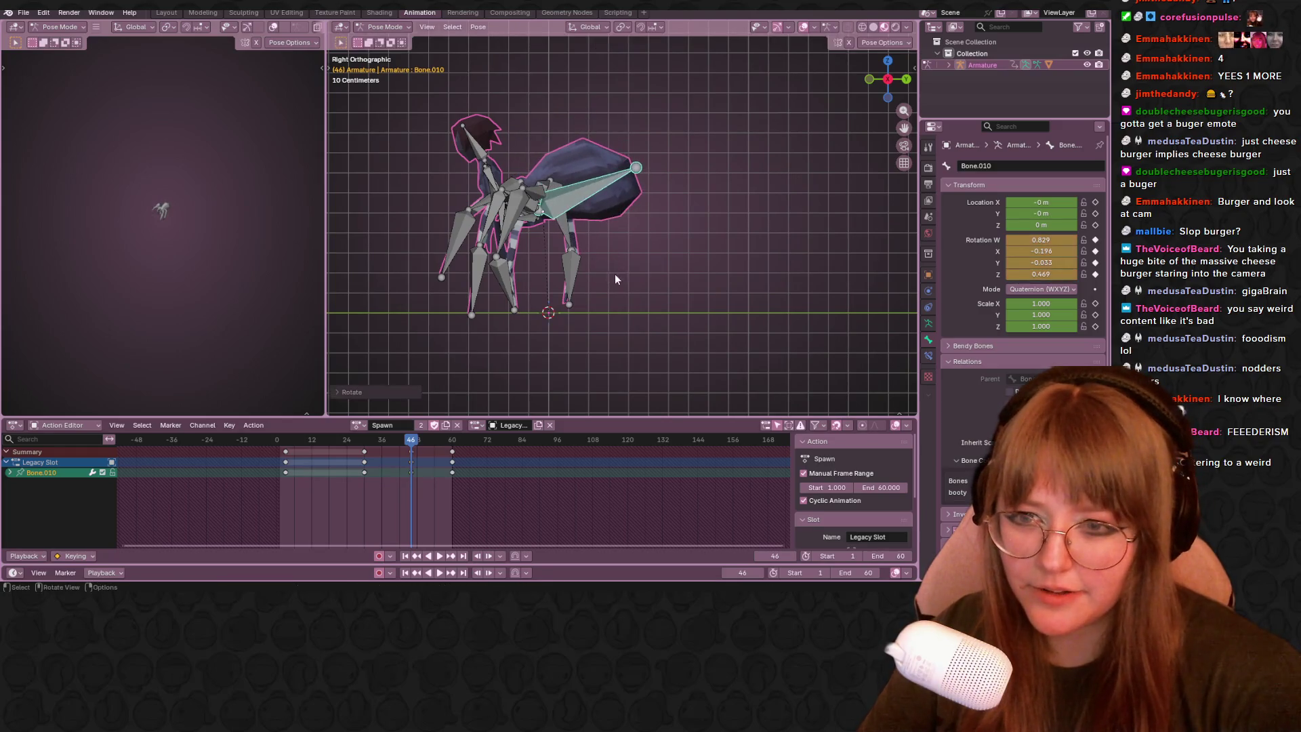
pyautogui.press('r')
pyautogui.click(561, 193)
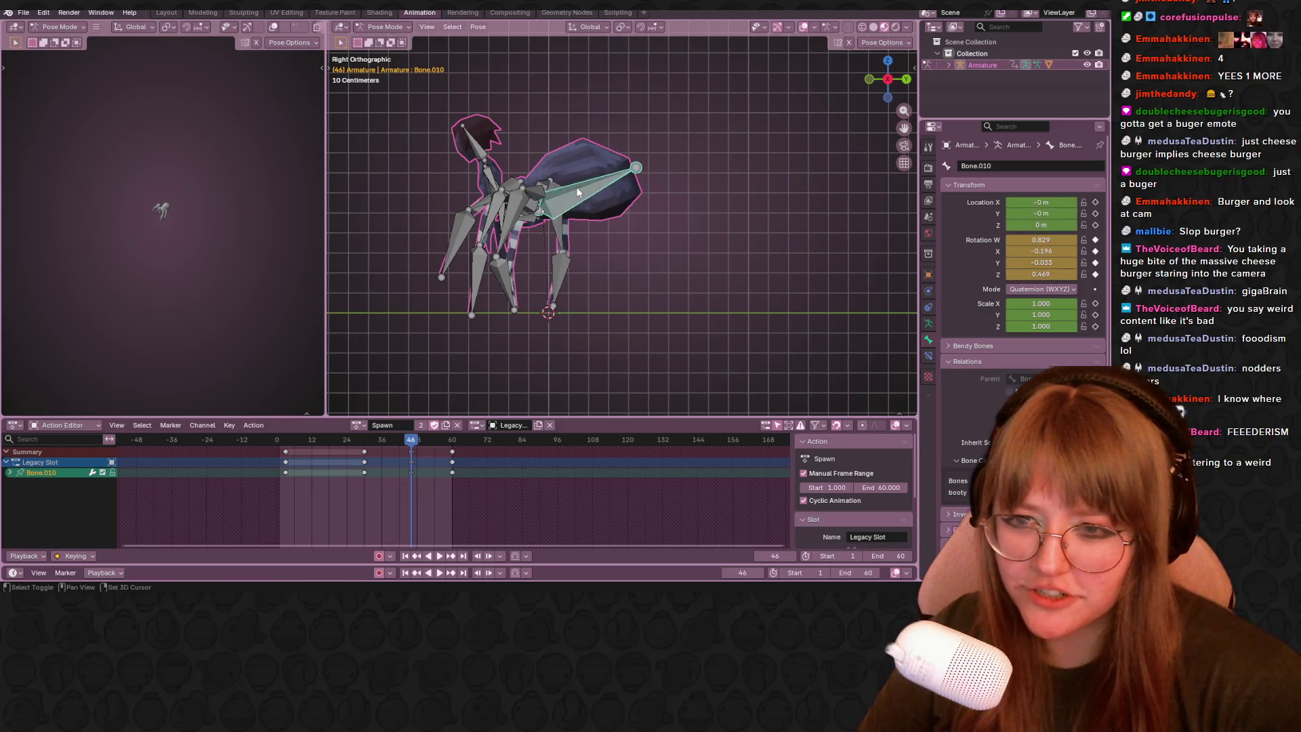
pyautogui.click(577, 187)
pyautogui.press('g')
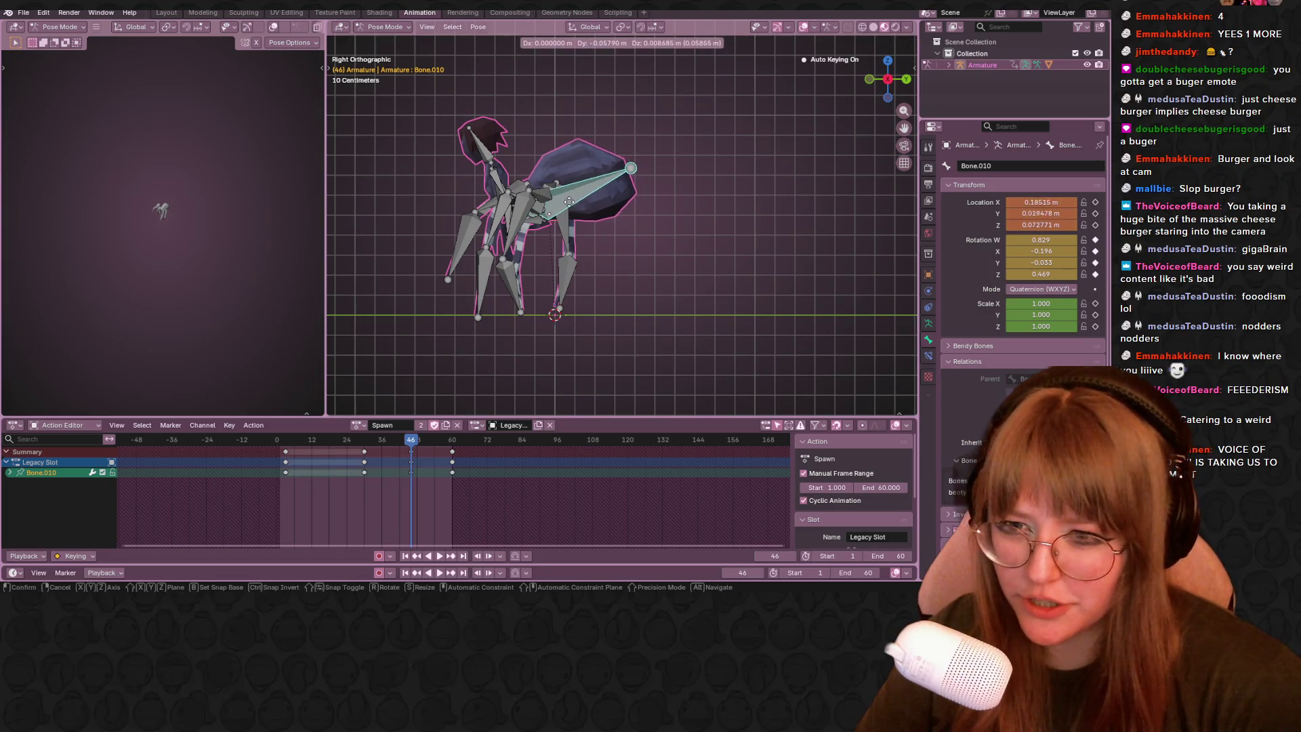
pyautogui.click(580, 204)
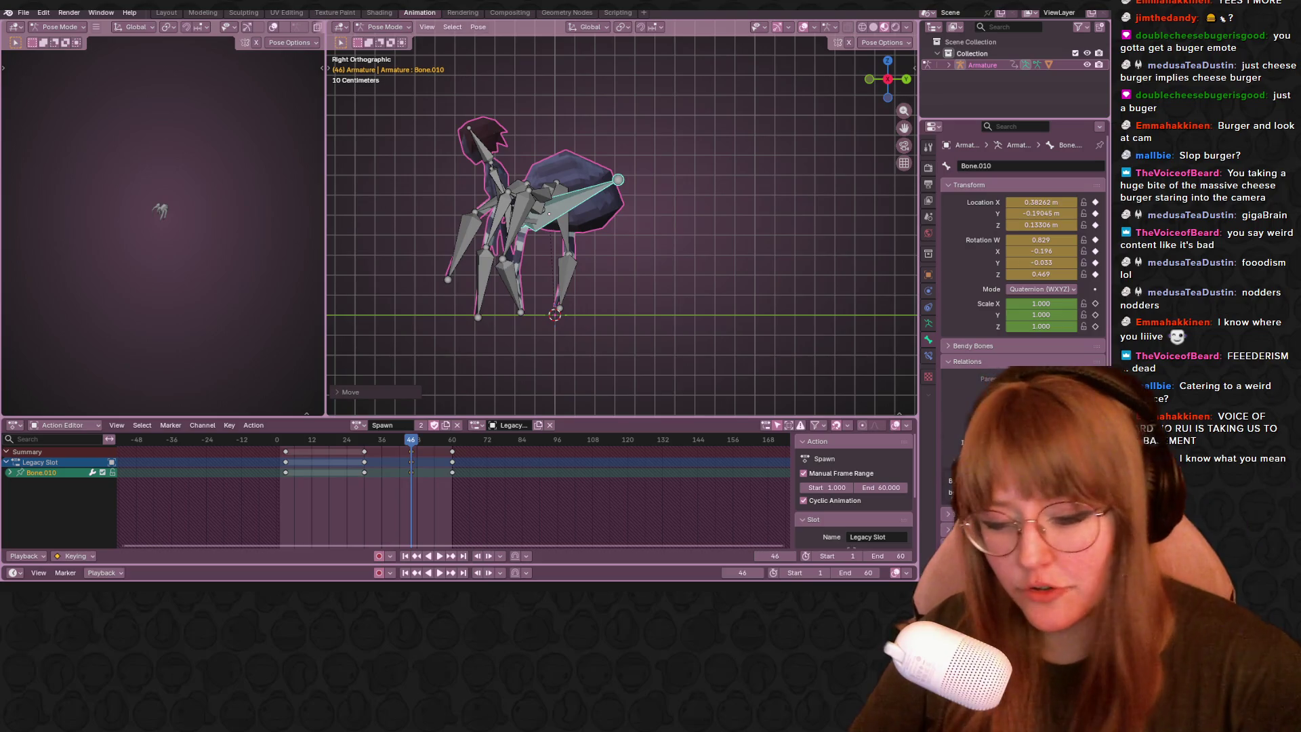
# Recenter the rig in the side view, then bring the Twitch browser window over Blender.
pyautogui.keyDown('shift'); pyautogui.moveTo(646, 179); pyautogui.dragTo(703, 154, button='middle'); pyautogui.keyUp('shift')
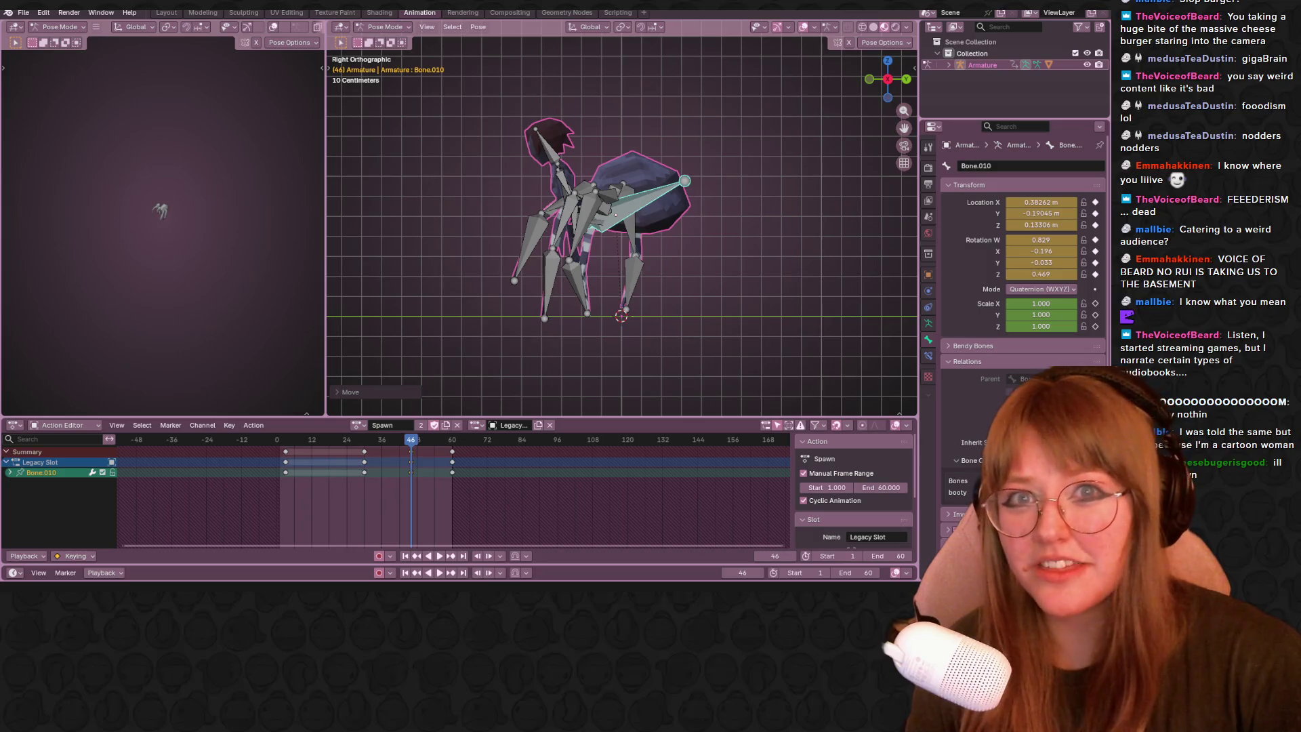
pyautogui.moveTo(6, 264); pyautogui.dragTo(598, 109)
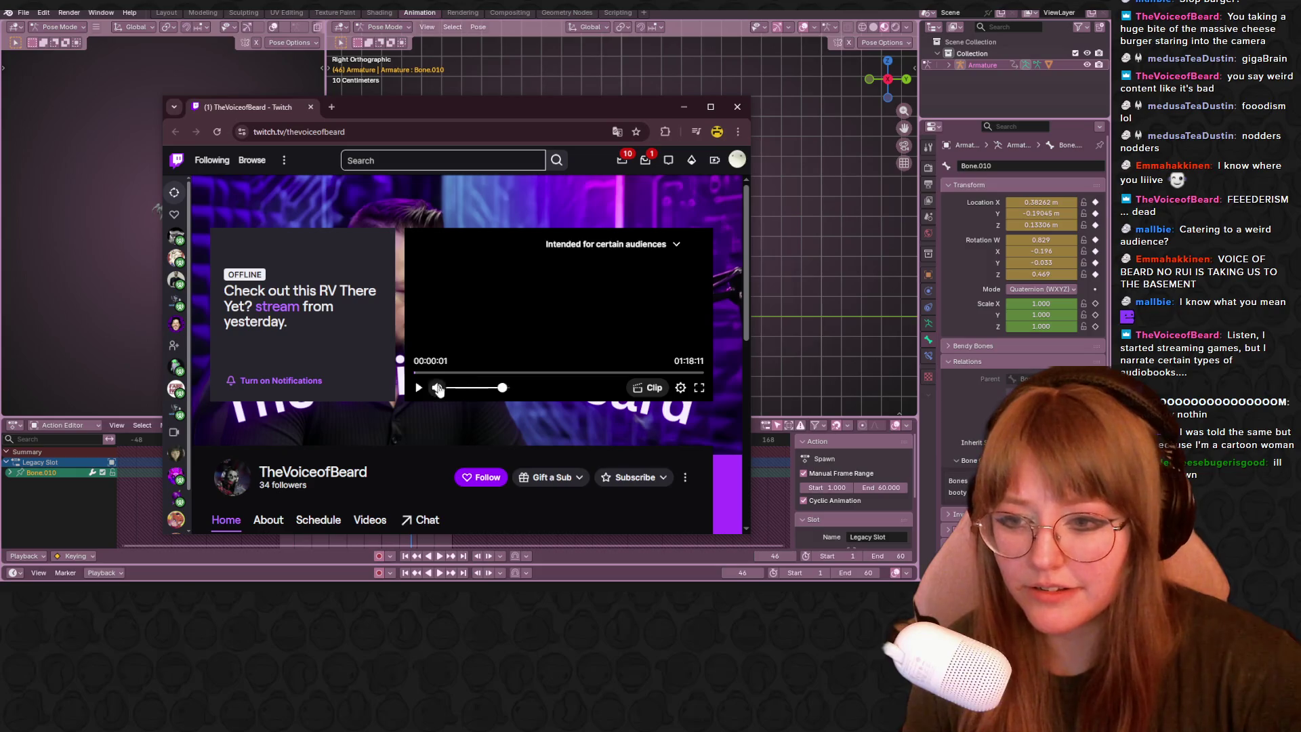
# Play and pause the past broadcast, skipping around its opening minutes.
pyautogui.click(420, 387)
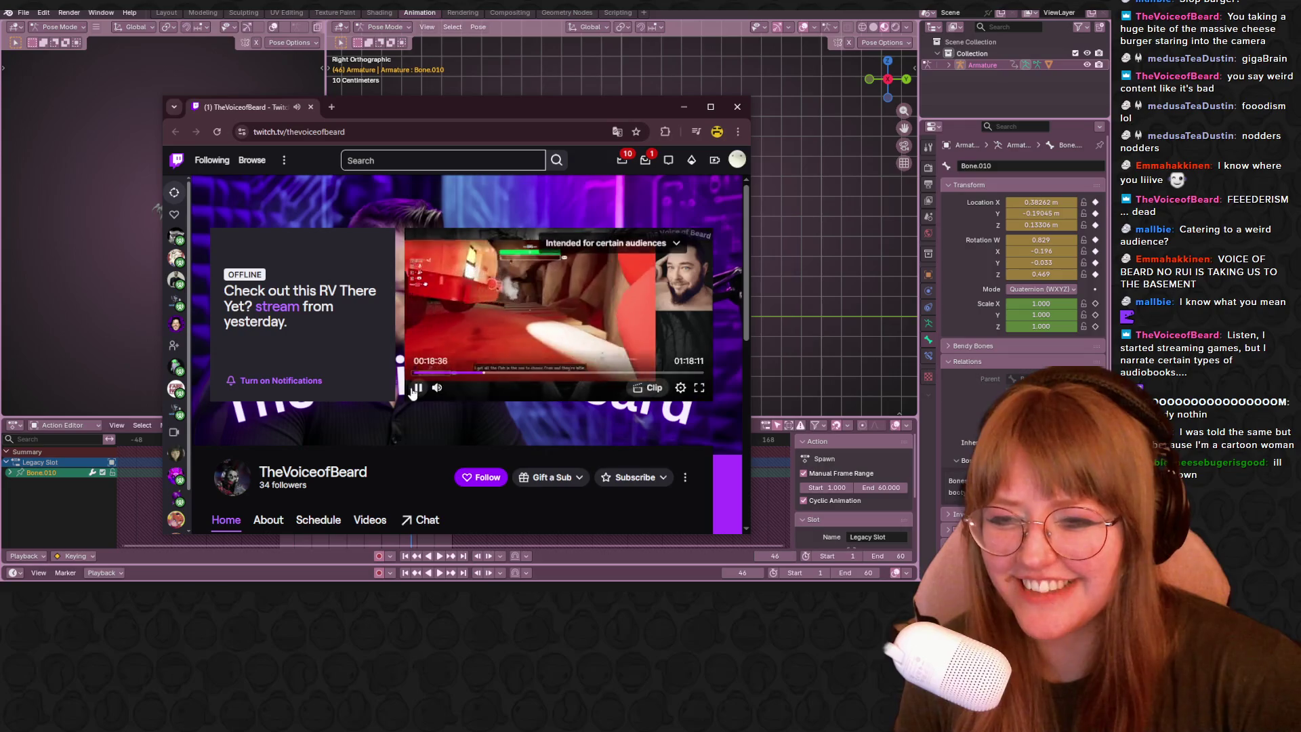
pyautogui.click(519, 355)
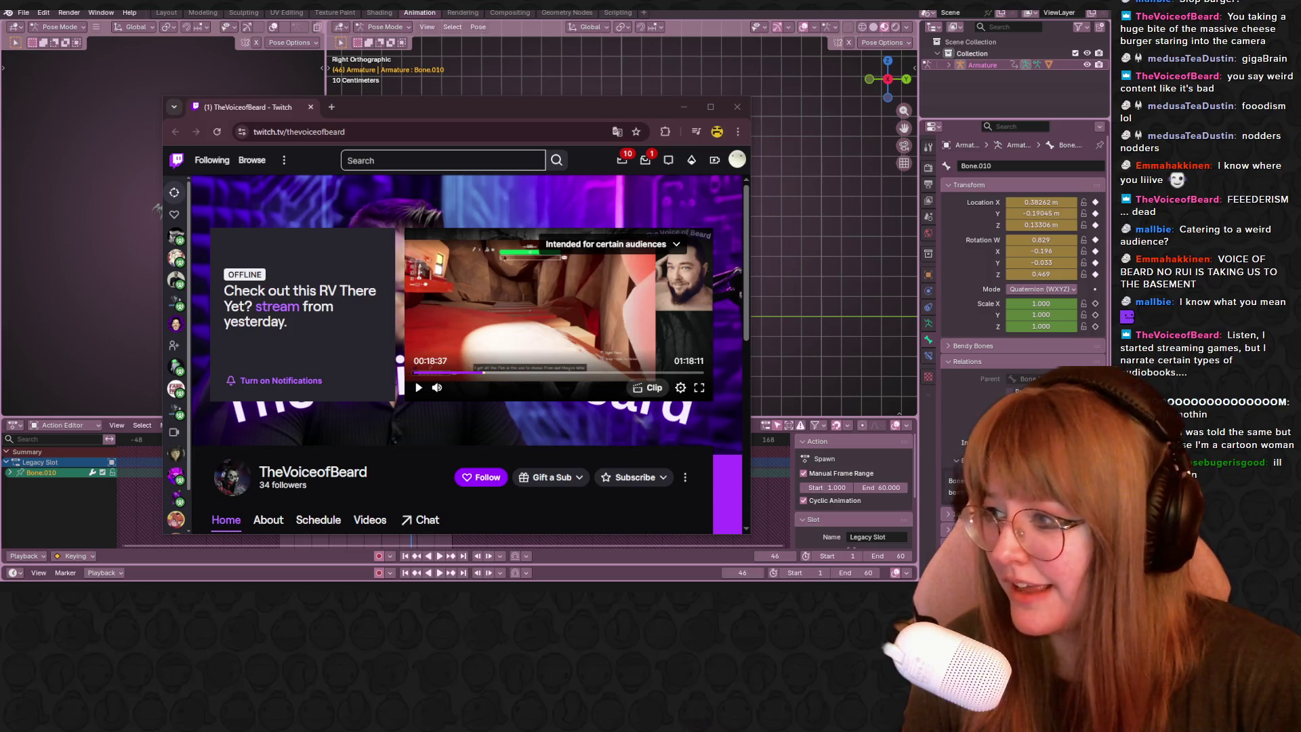
pyautogui.click(416, 388)
pyautogui.click(520, 373)
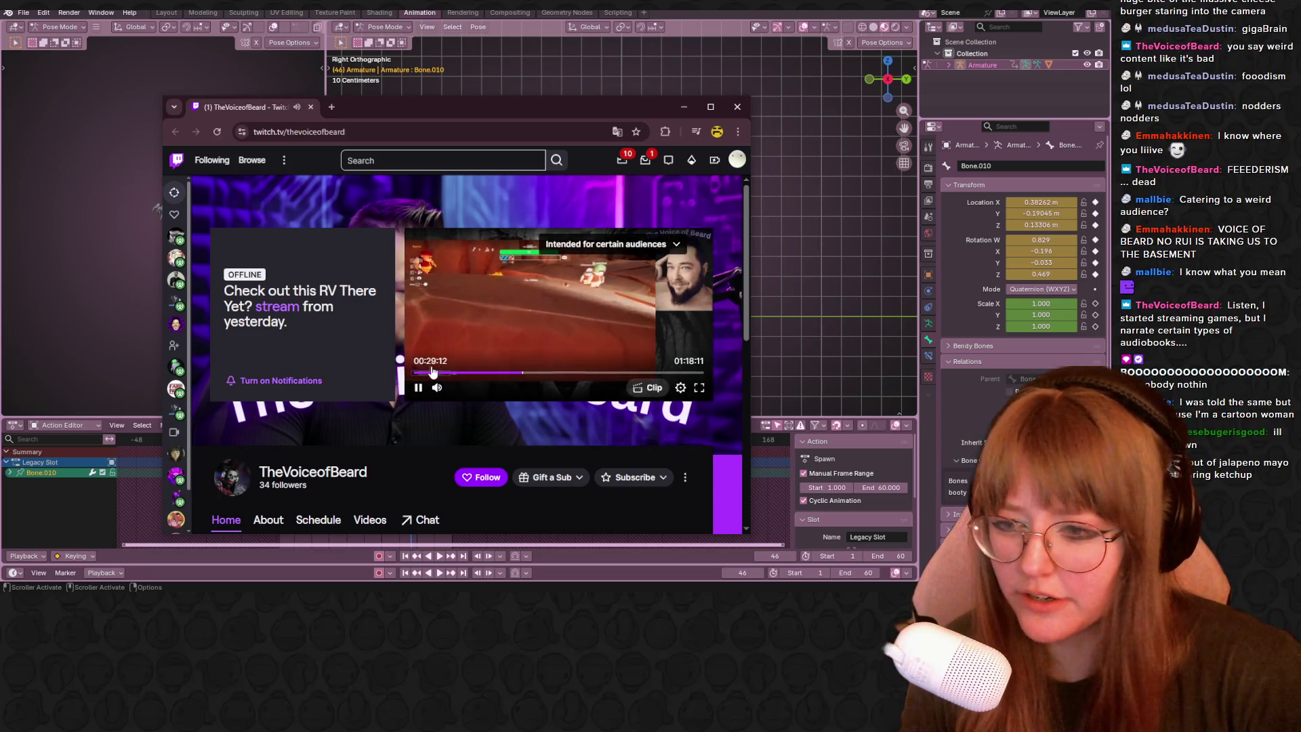
pyautogui.click(429, 374)
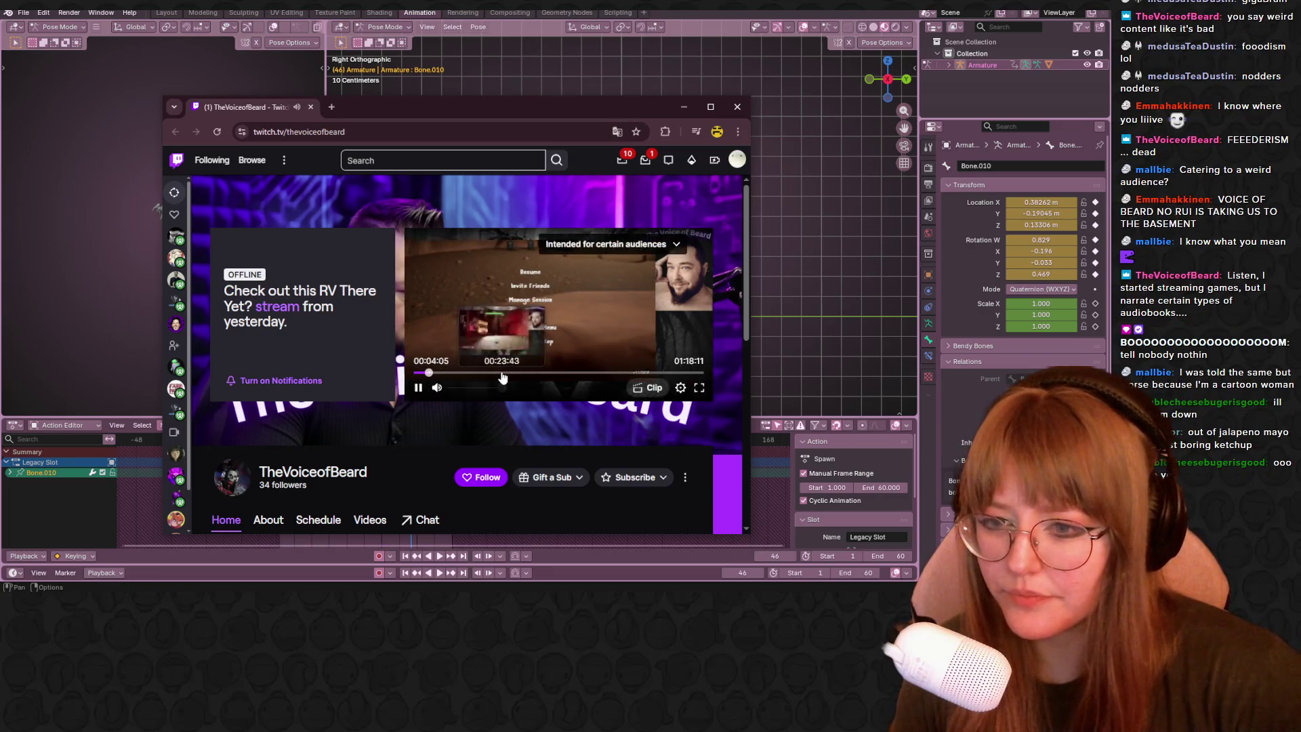
# Skip ahead through the 13, 43 and 51 minute marks toward the end, then close the browser.
pyautogui.click(463, 373)
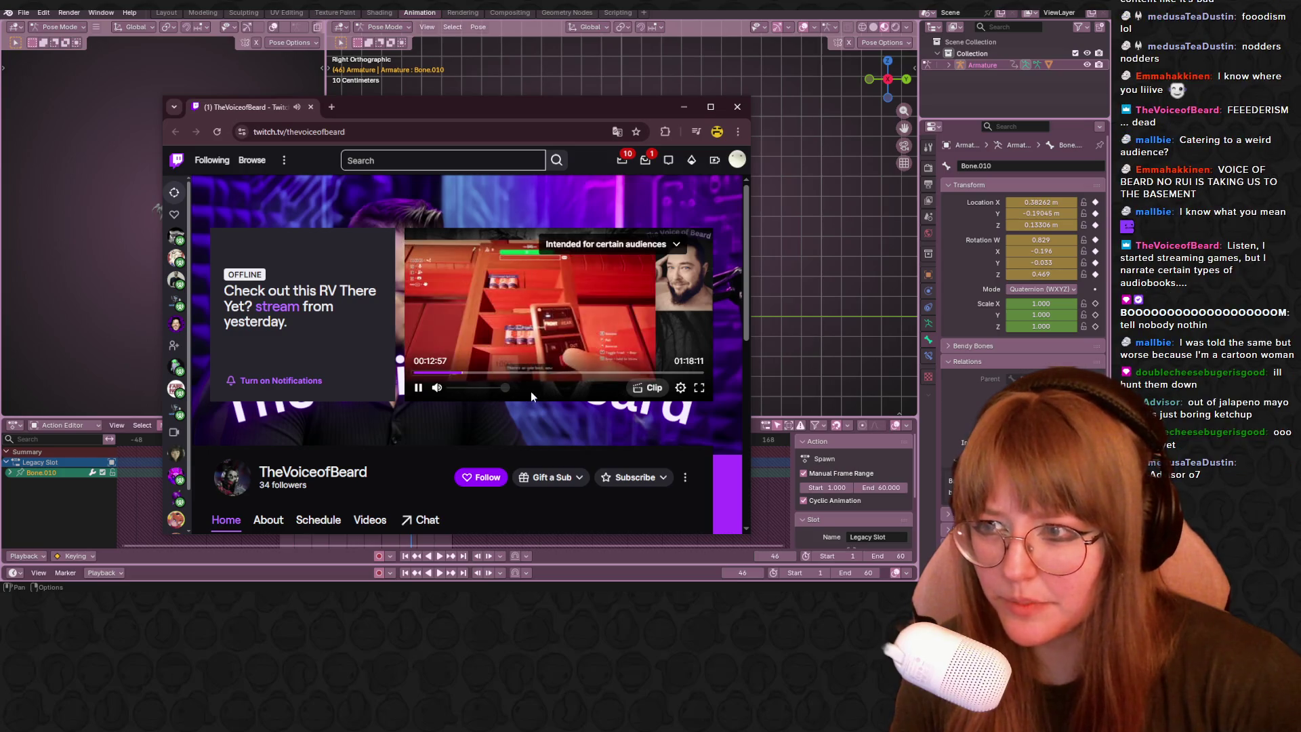
pyautogui.click(475, 374)
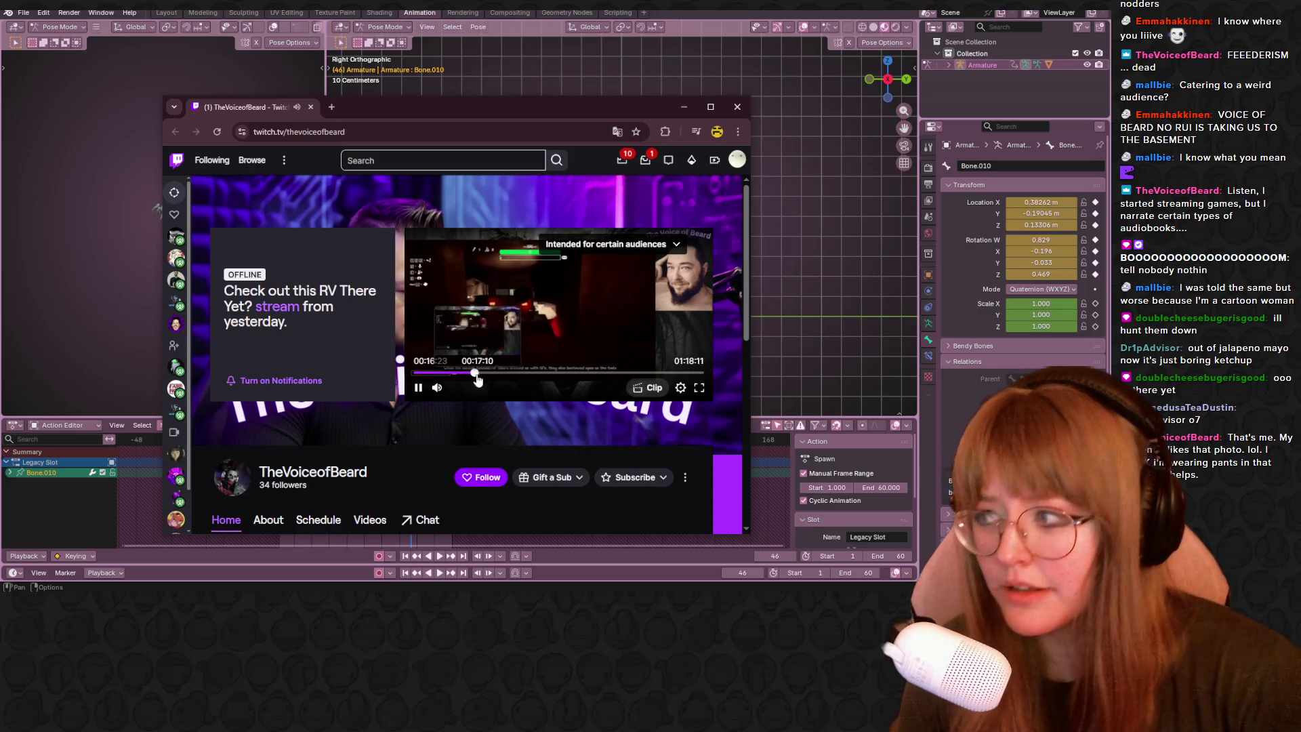
pyautogui.moveTo(530, 374)
pyautogui.click(574, 374)
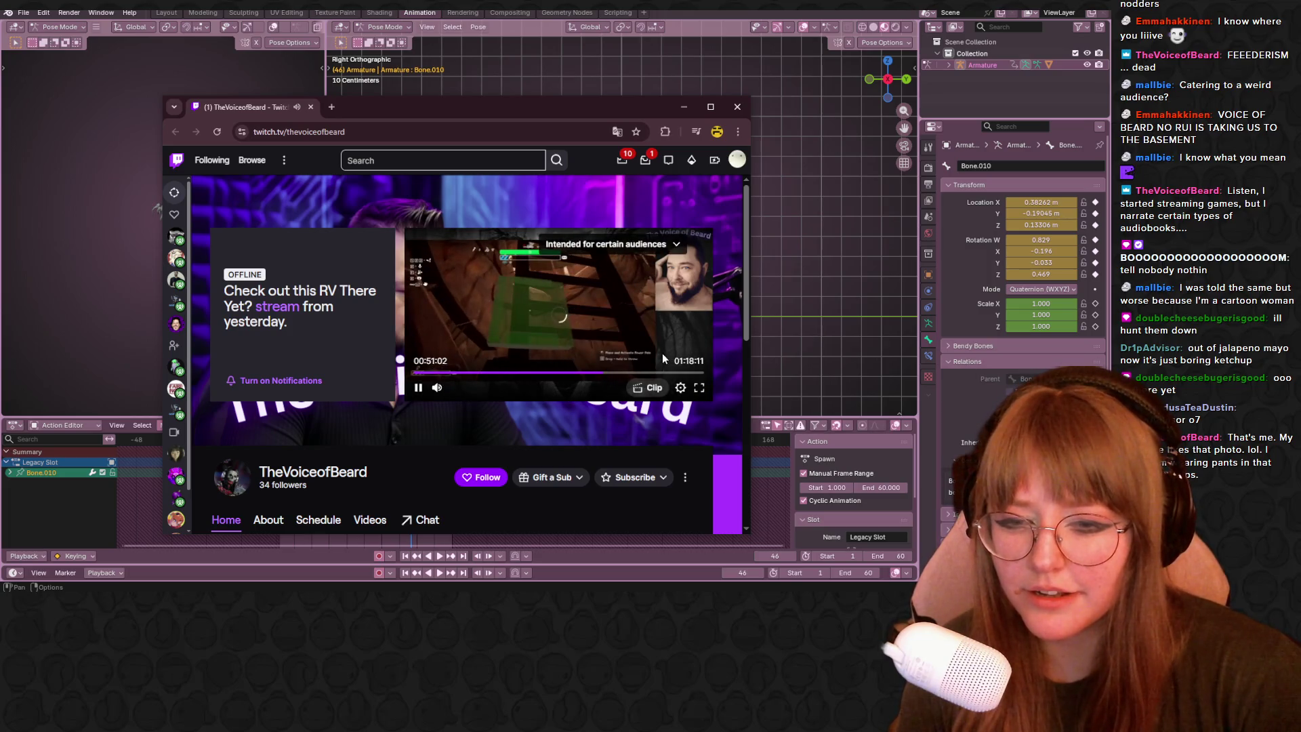
pyautogui.click(603, 375)
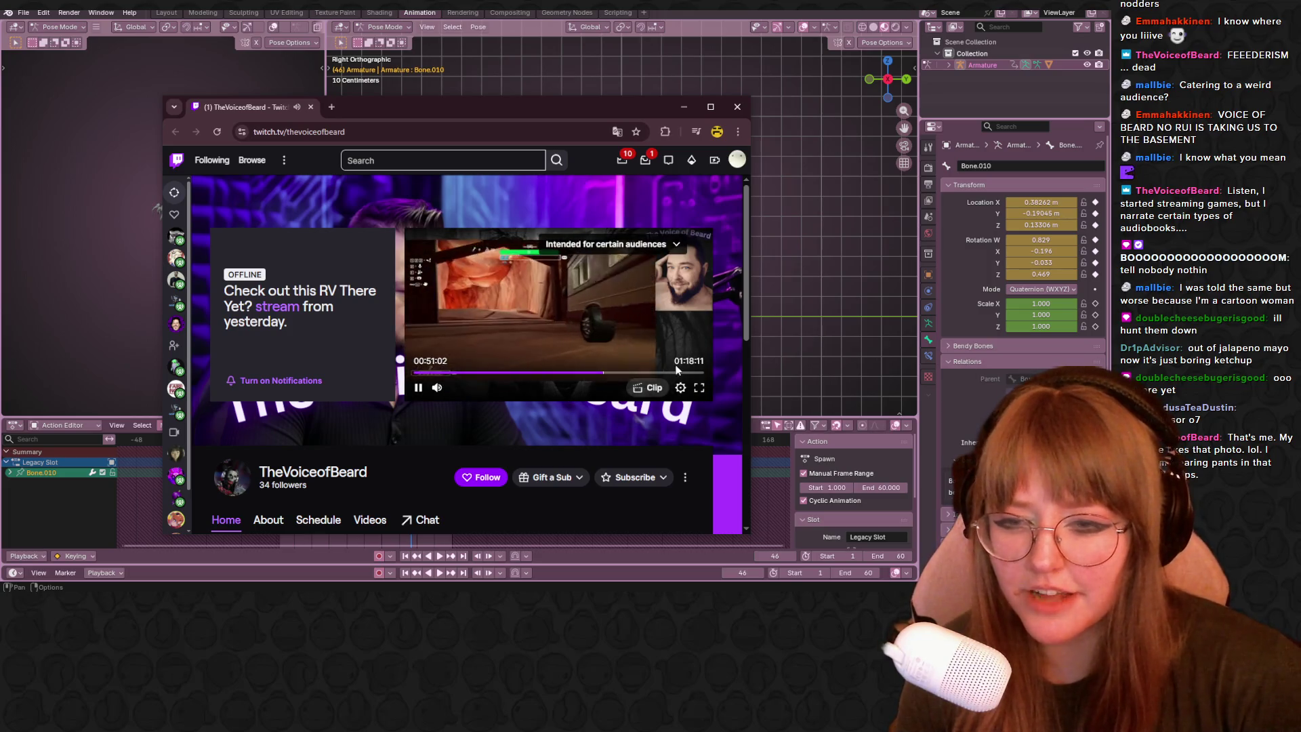
pyautogui.click(672, 374)
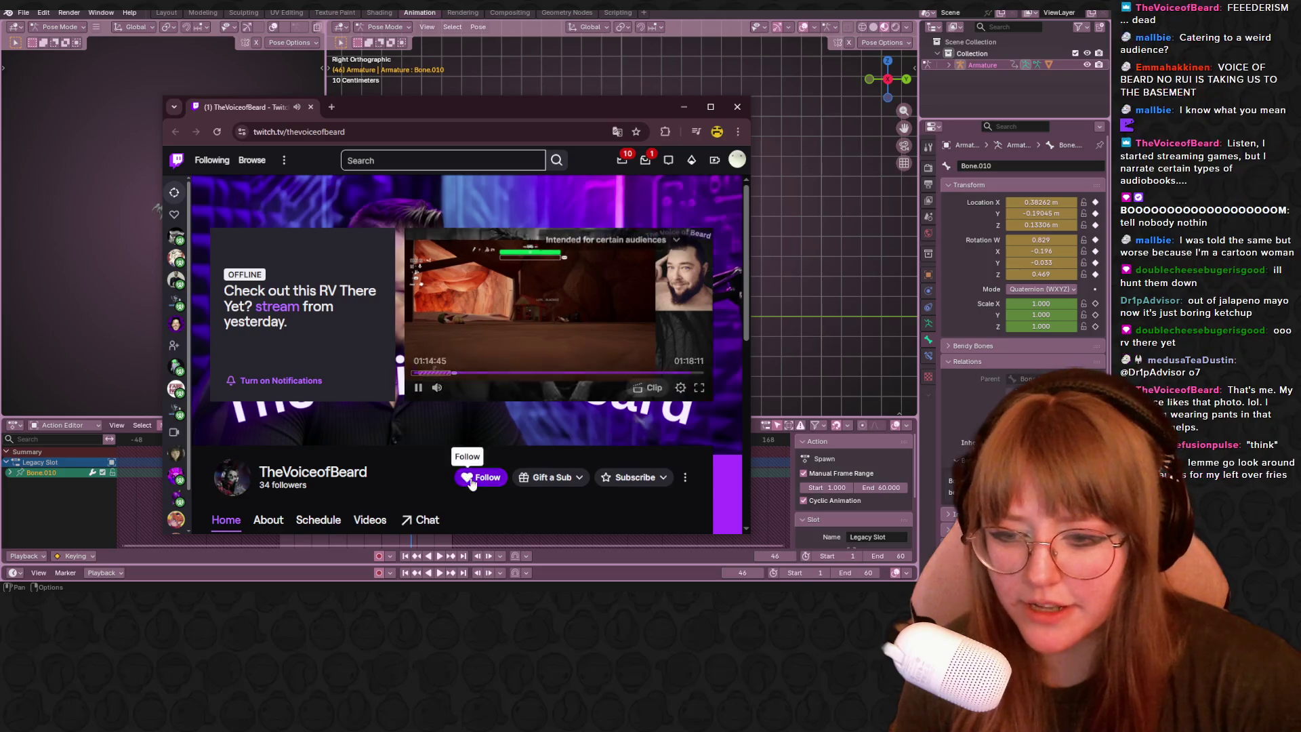
pyautogui.click(737, 105)
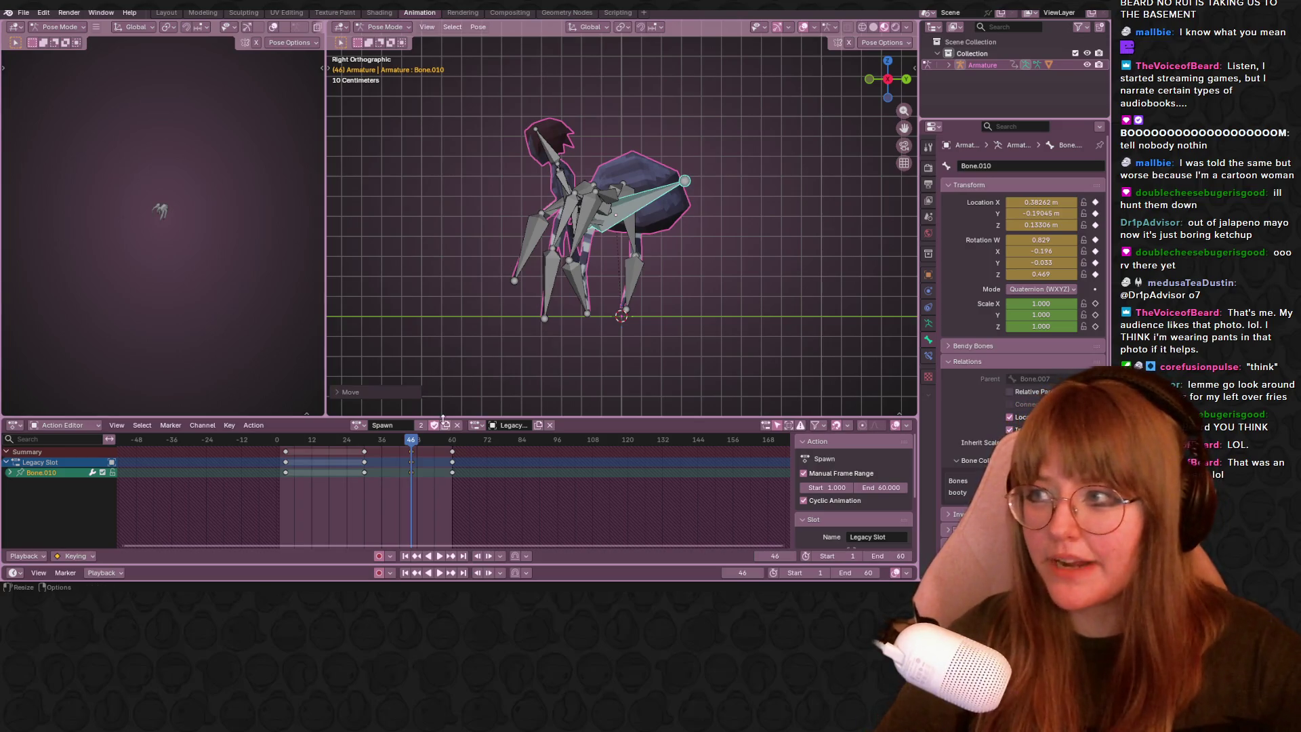
pyautogui.press('space')
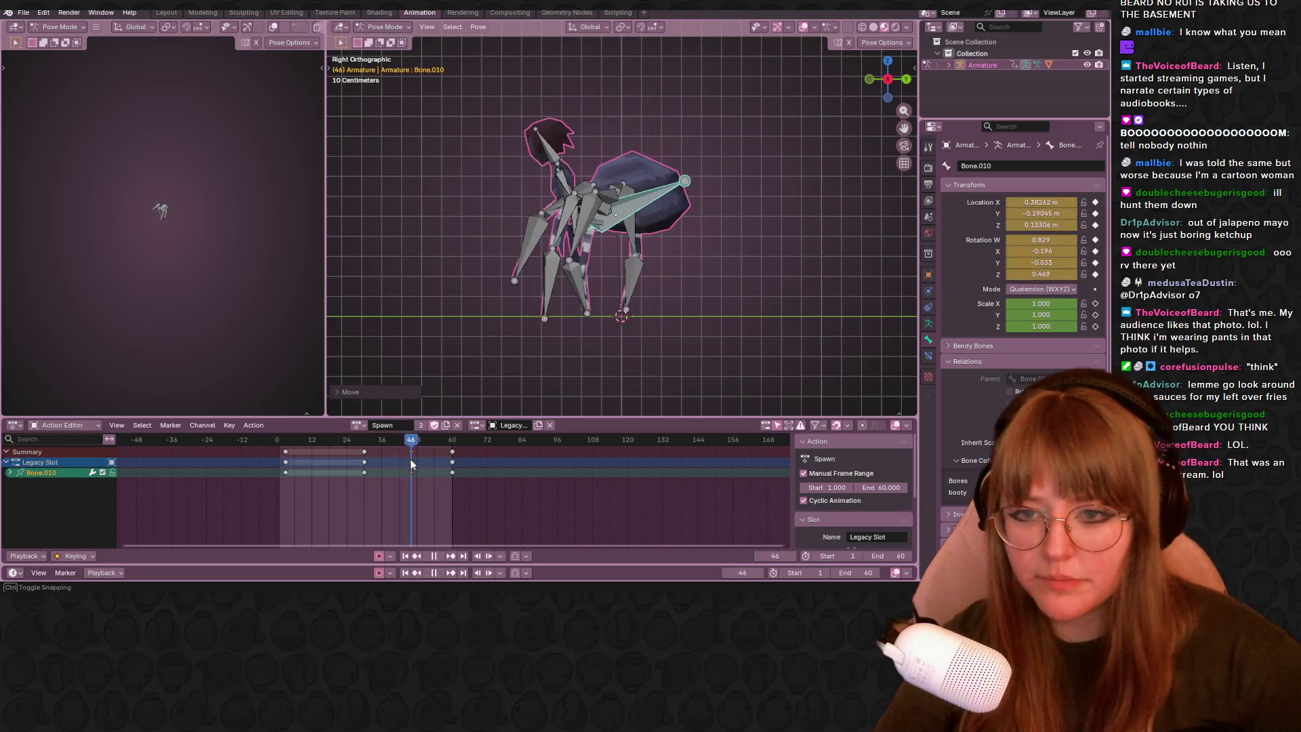
# Replay the looping Spawn action, scrub back a few frames and stop at frame 46.
pyautogui.press('Escape')
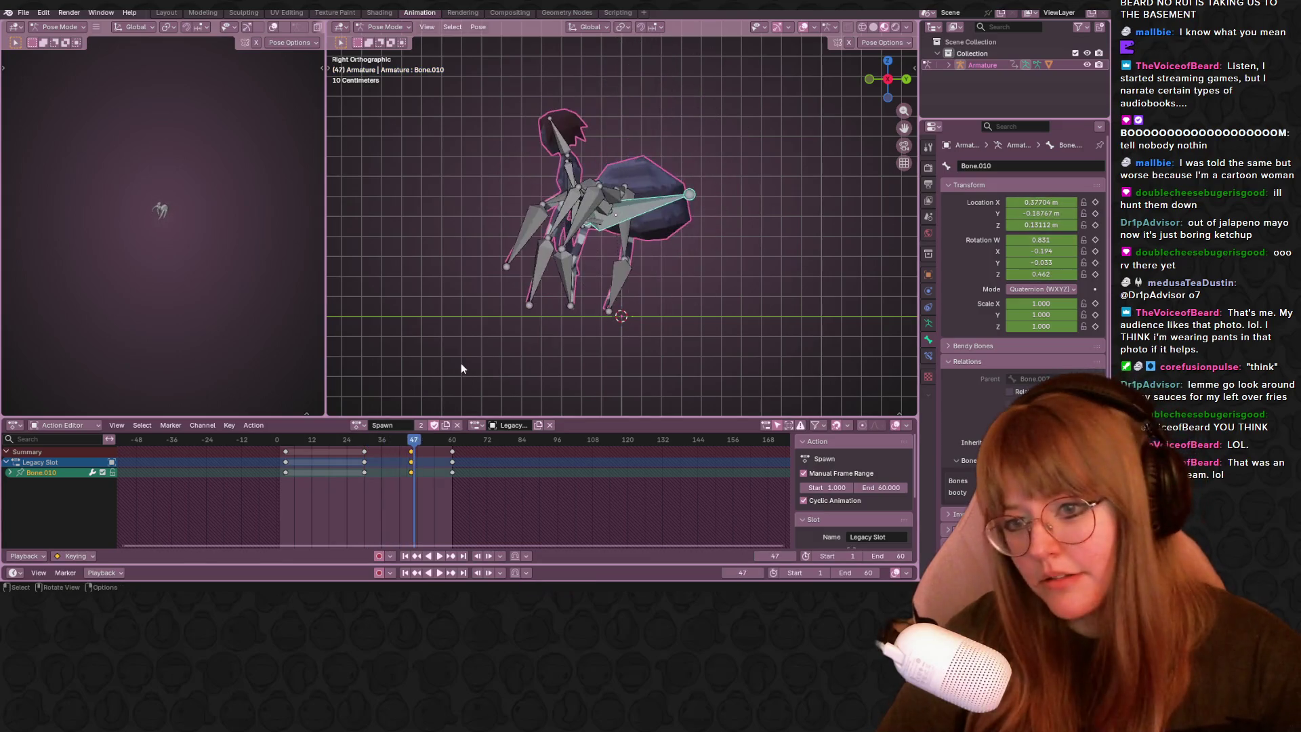
pyautogui.press('space')
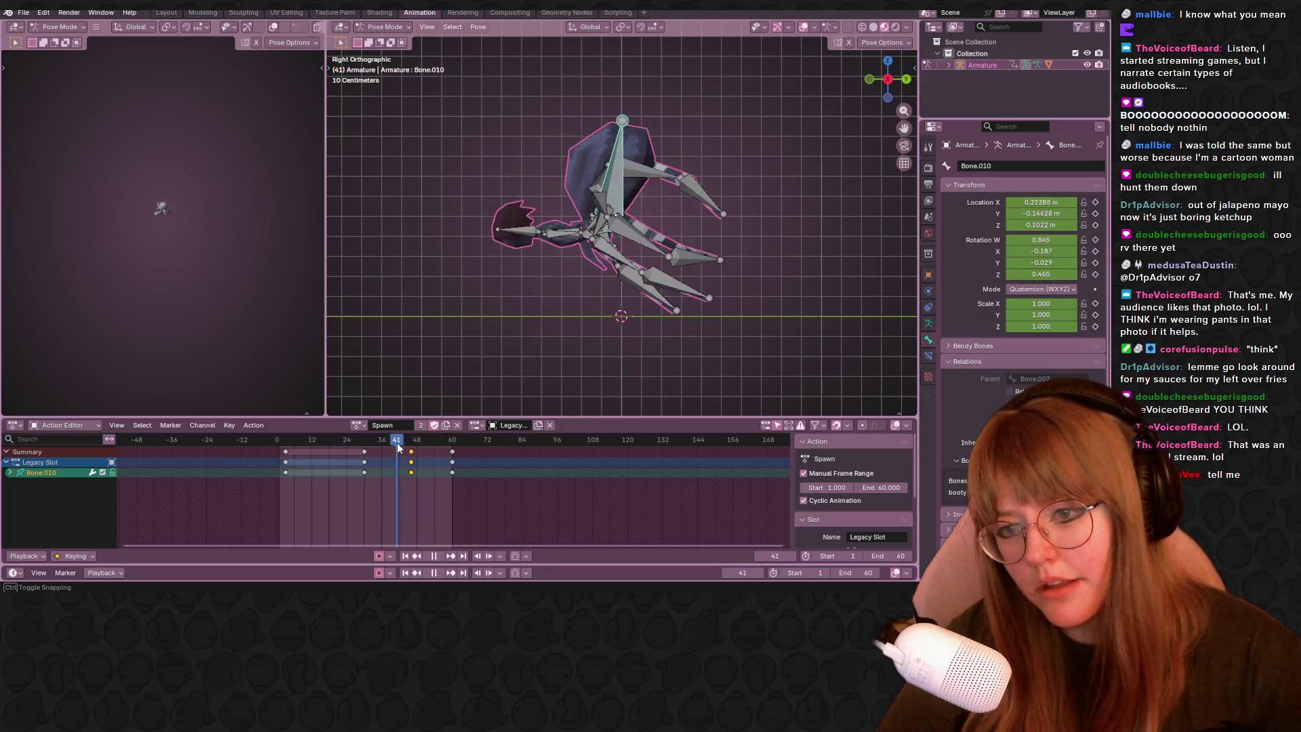
pyautogui.moveTo(403, 449); pyautogui.dragTo(394, 449)
pyautogui.press('space')
# Switch to Front Orthographic, select the left leg bone Bone and begin rotating it.
pyautogui.click(872, 79)
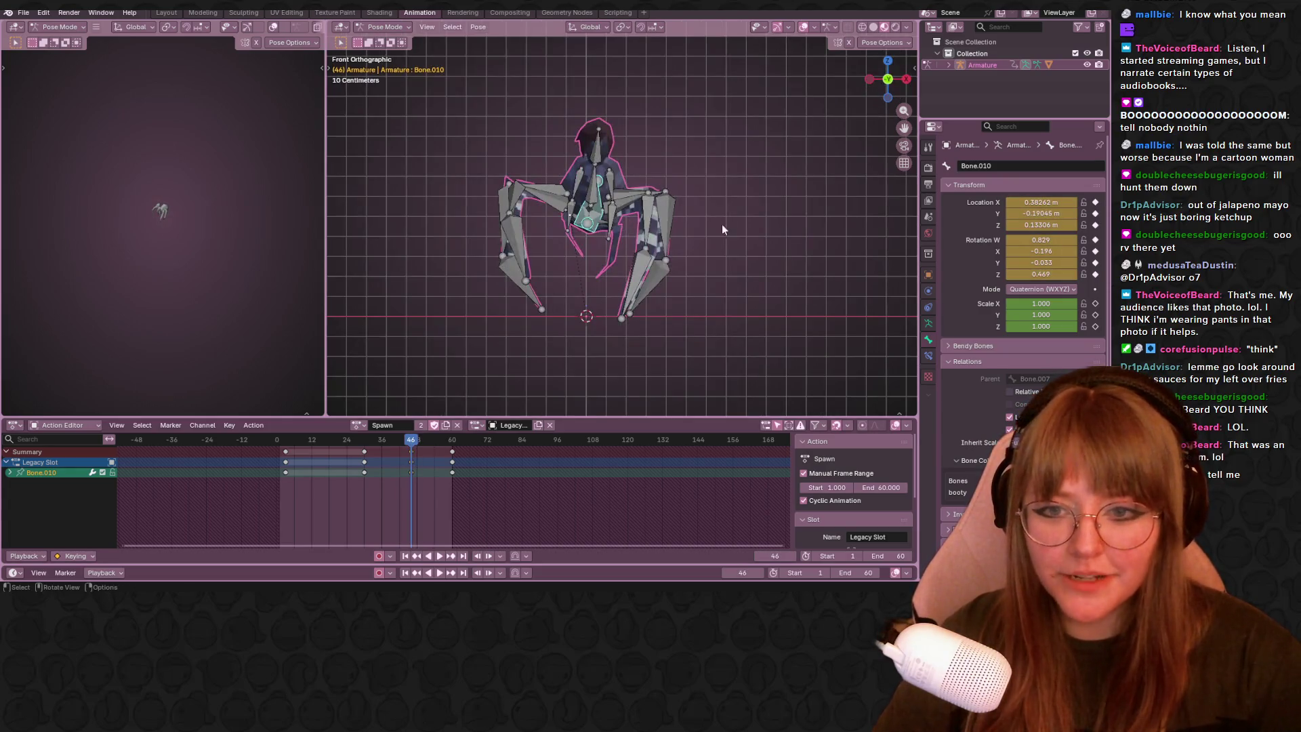
pyautogui.click(529, 205)
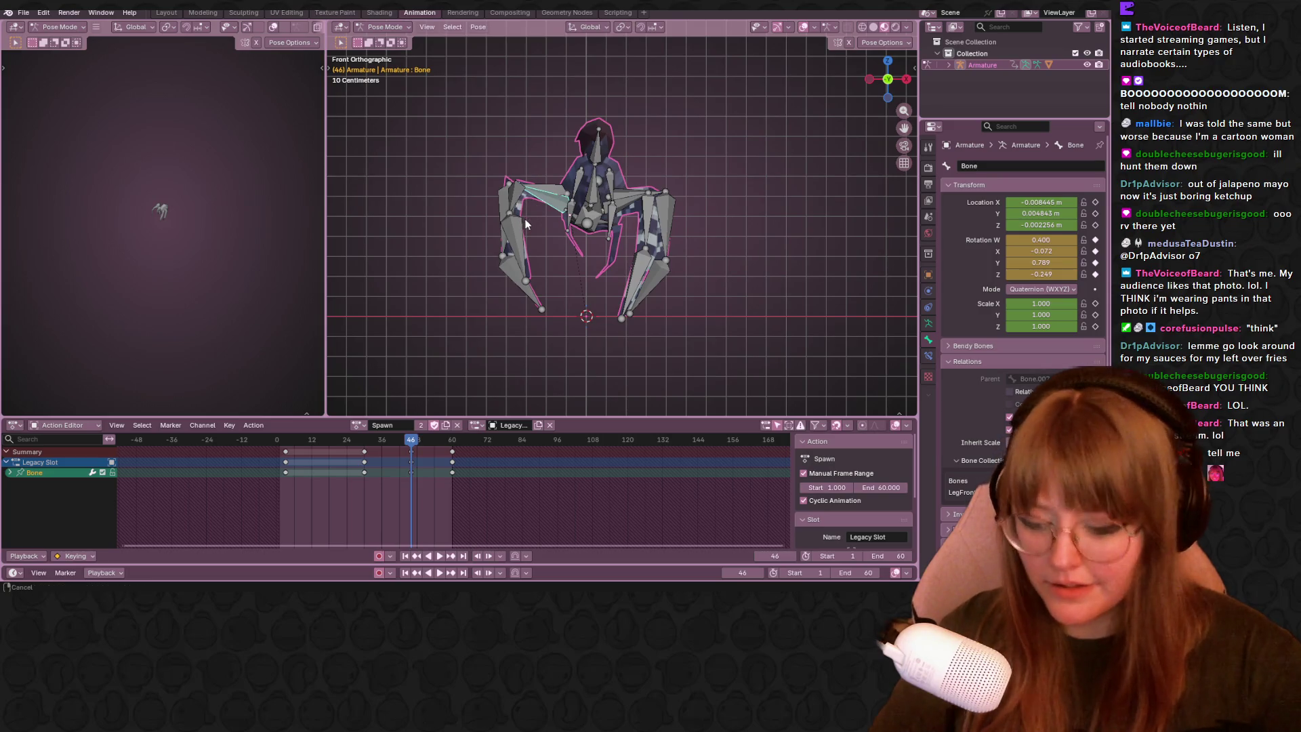
pyautogui.keyDown('shift'); pyautogui.moveTo(520, 222); pyautogui.dragTo(489, 214, button='middle'); pyautogui.keyUp('shift')
pyautogui.press('r')
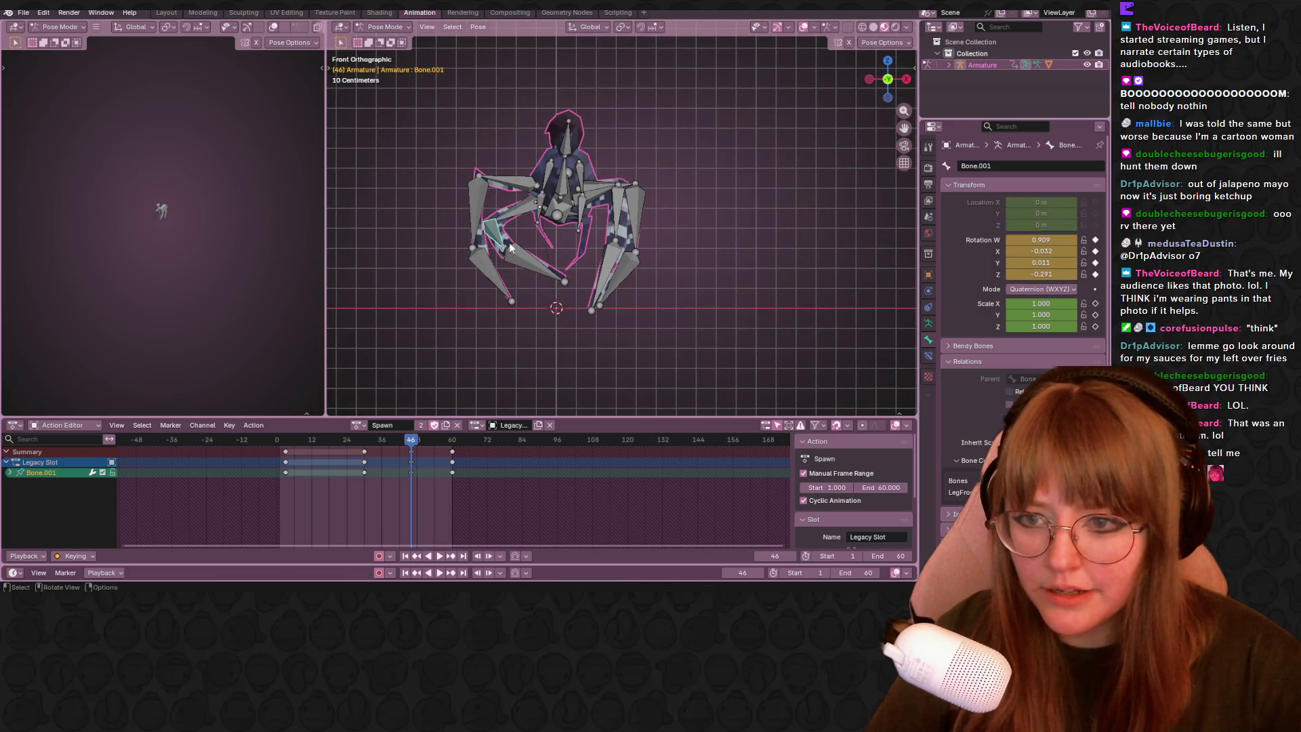
# Swing the upper left leg bone Bone.003 downward and move it into its frame-46 position.
pyautogui.press('r')
pyautogui.click(506, 275)
pyautogui.click(499, 180)
pyautogui.press('r')
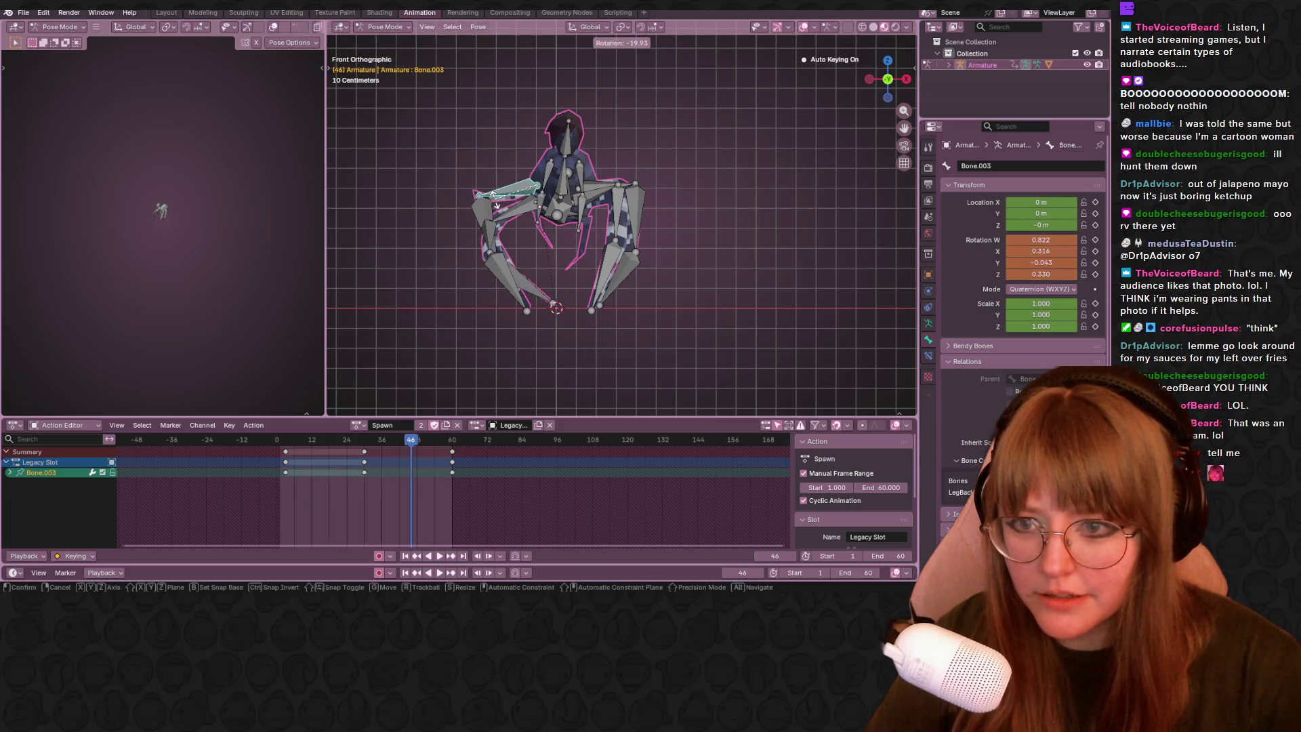
pyautogui.click(524, 194)
pyautogui.press('g')
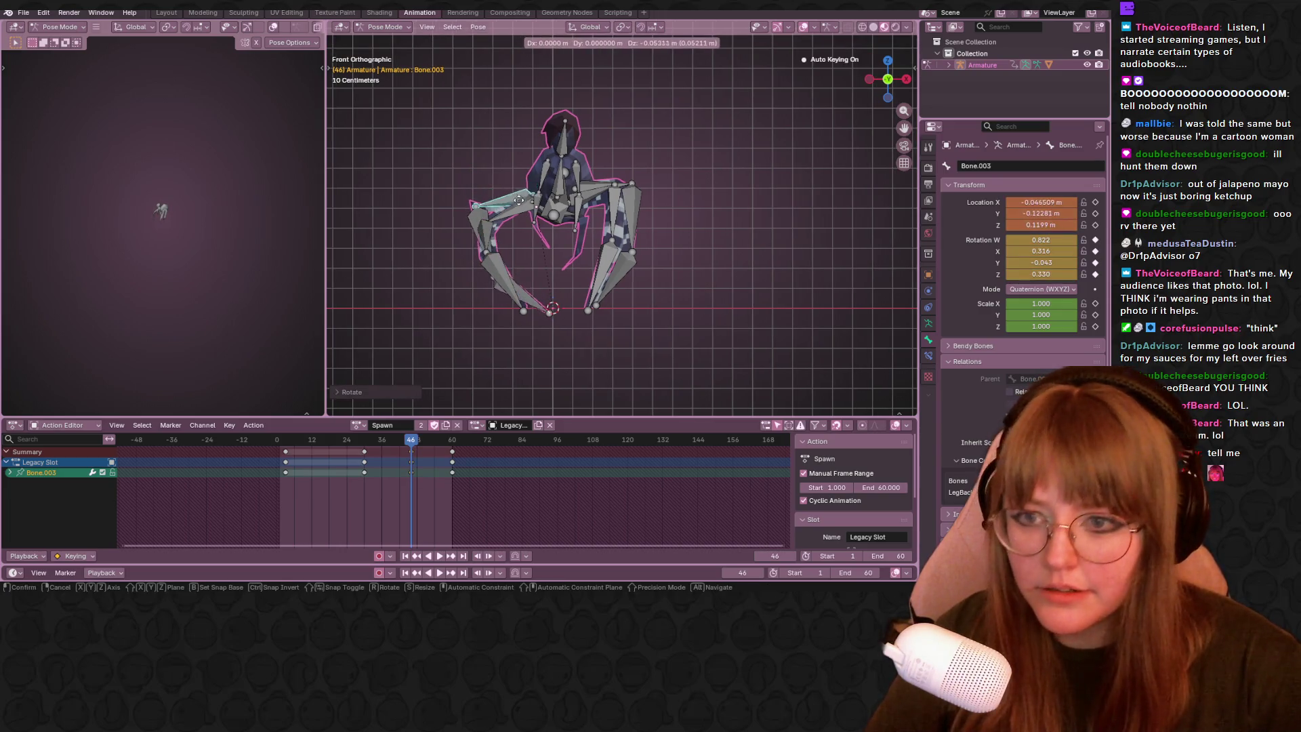
pyautogui.click(527, 302)
# Rotate Bone.002 and move and rotate the leg bone 'Bone' inward, keying the bent left leg.
pyautogui.press('r')
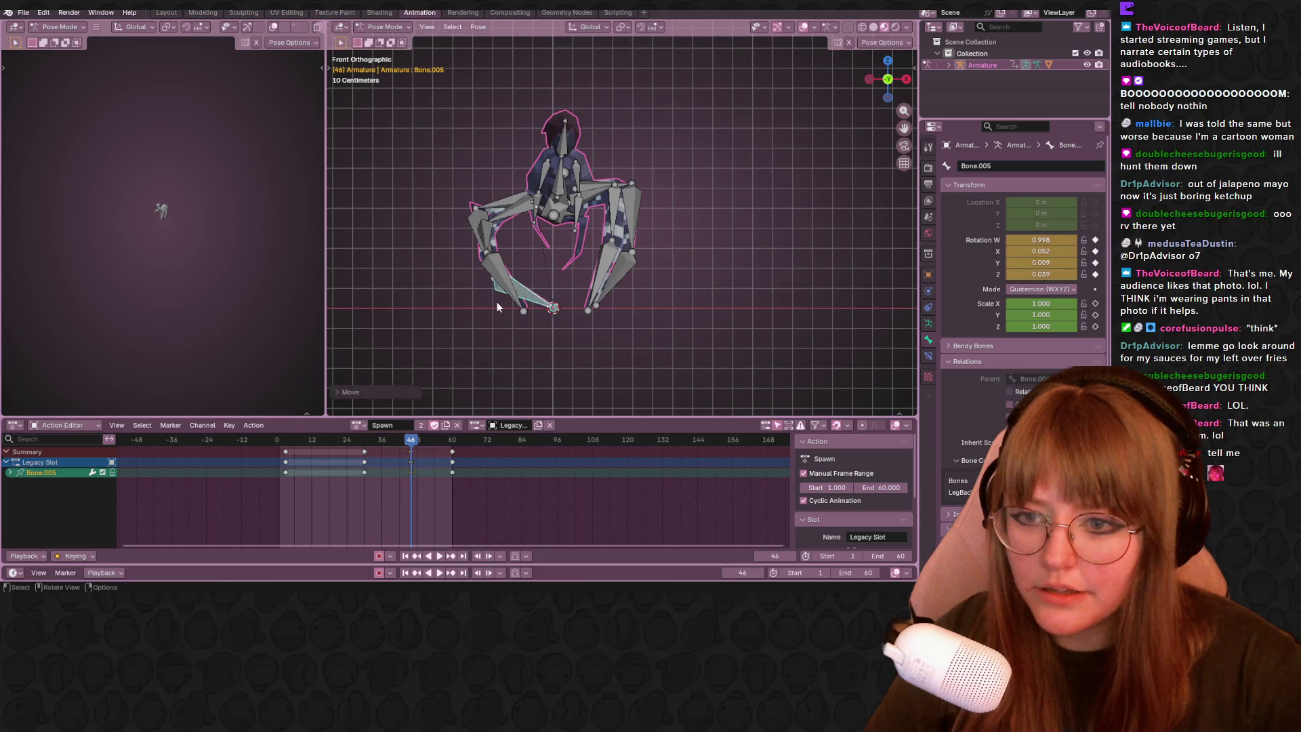
pyautogui.click(529, 280)
pyautogui.click(513, 216)
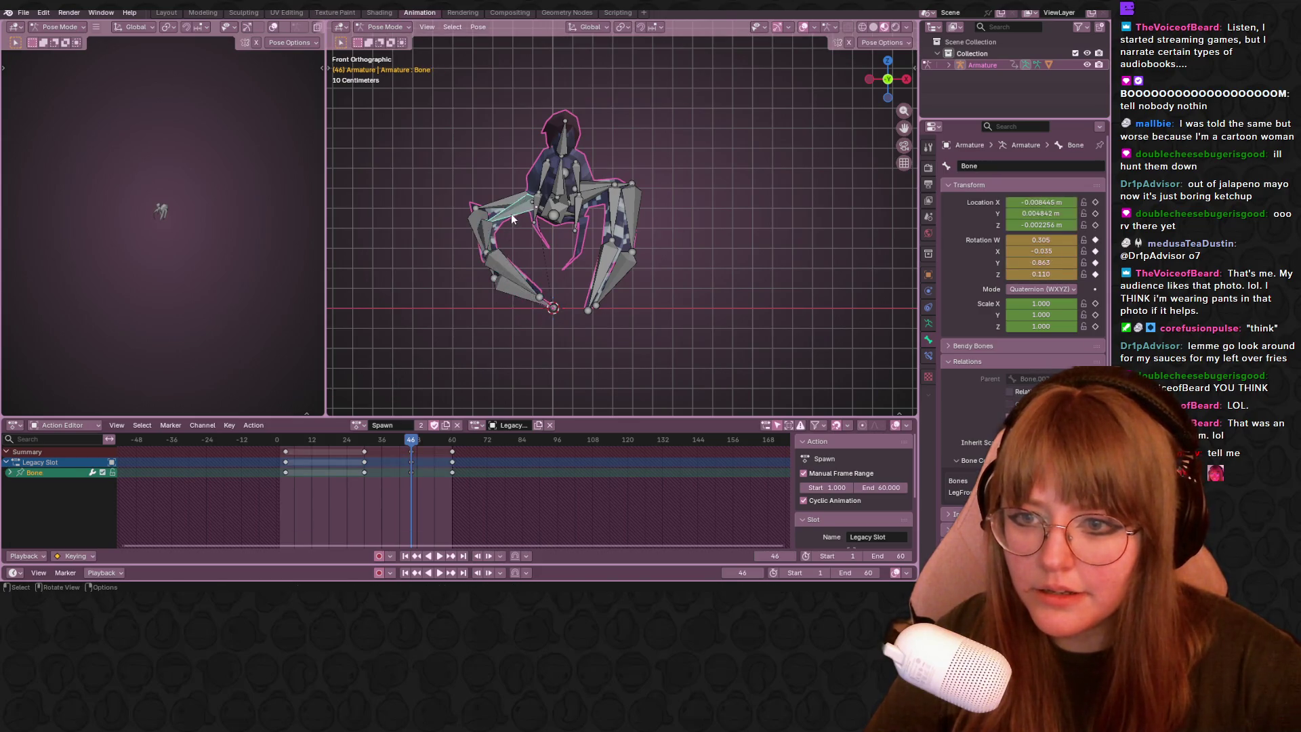
pyautogui.press('g')
pyautogui.click(544, 225)
pyautogui.press('r')
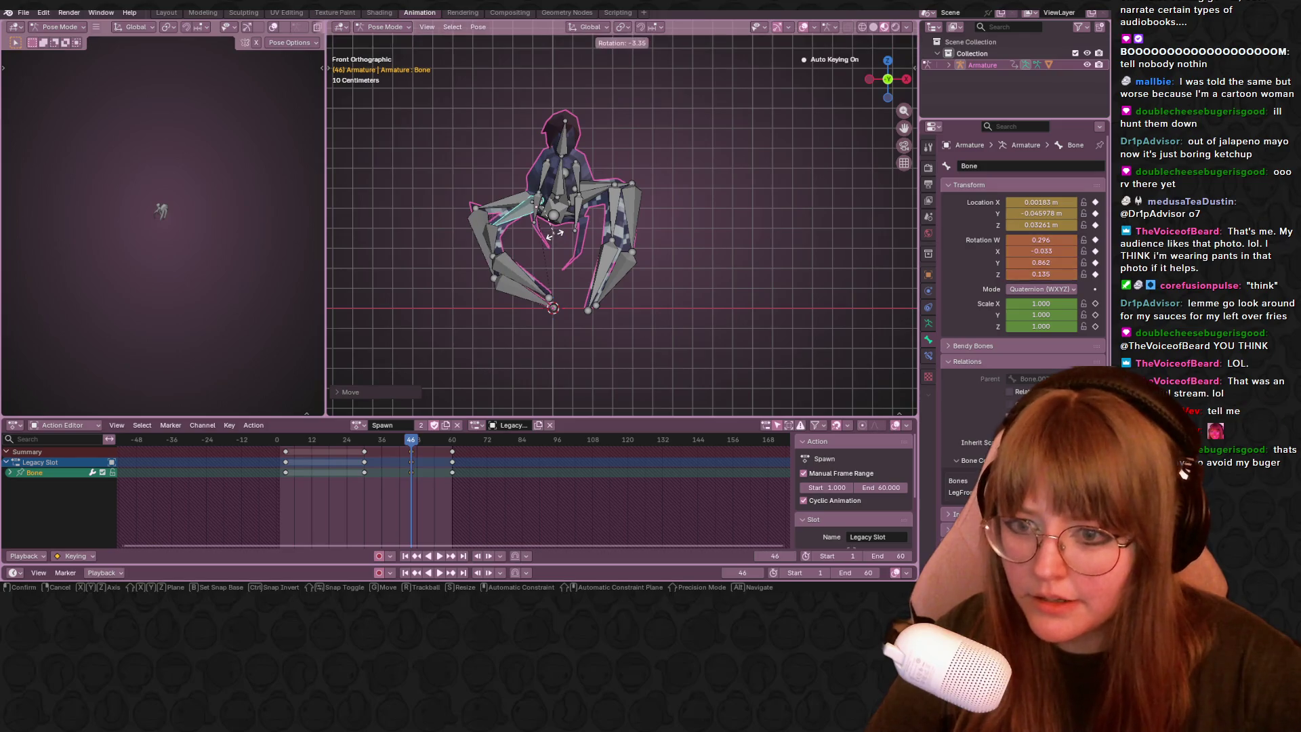
pyautogui.click(556, 235)
pyautogui.press('g')
pyautogui.click(534, 246)
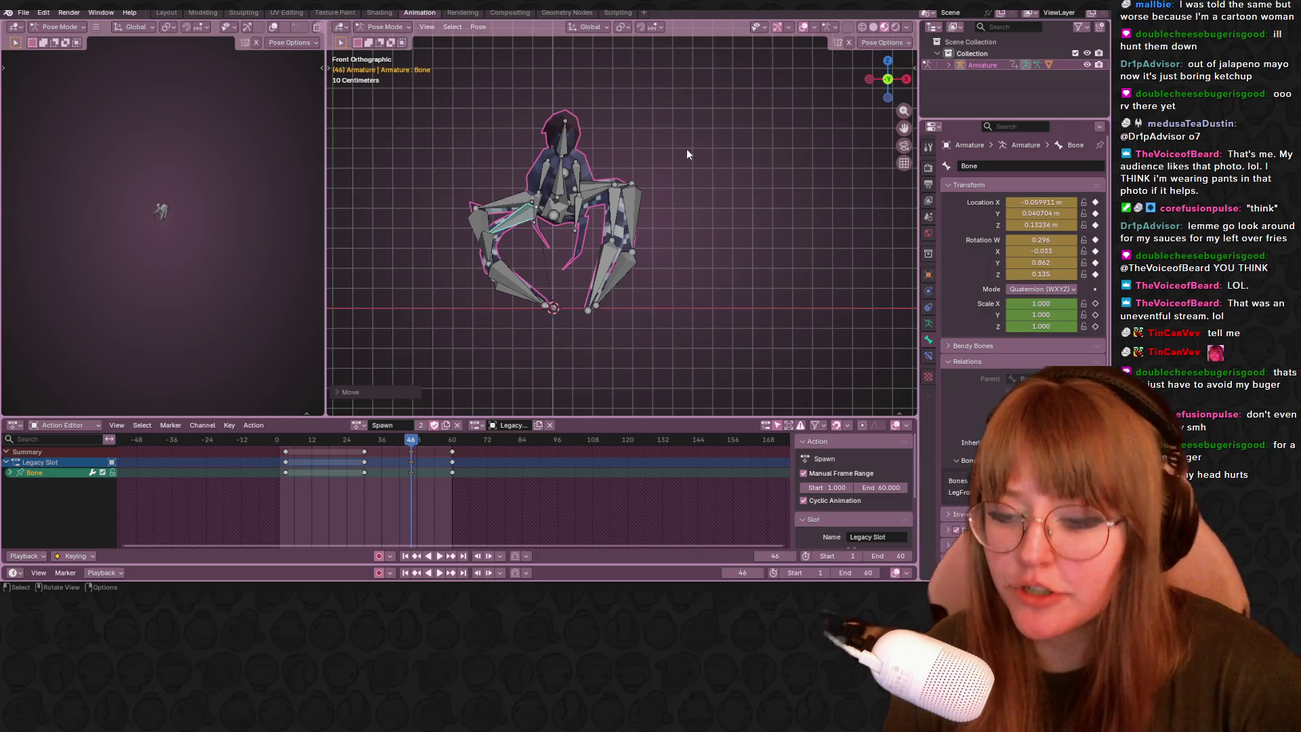
# Orbit the rig to perspective and right-side views, then scrub the Spawn action back to frame 4.
pyautogui.moveTo(732, 64); pyautogui.dragTo(695, 16, button='middle')
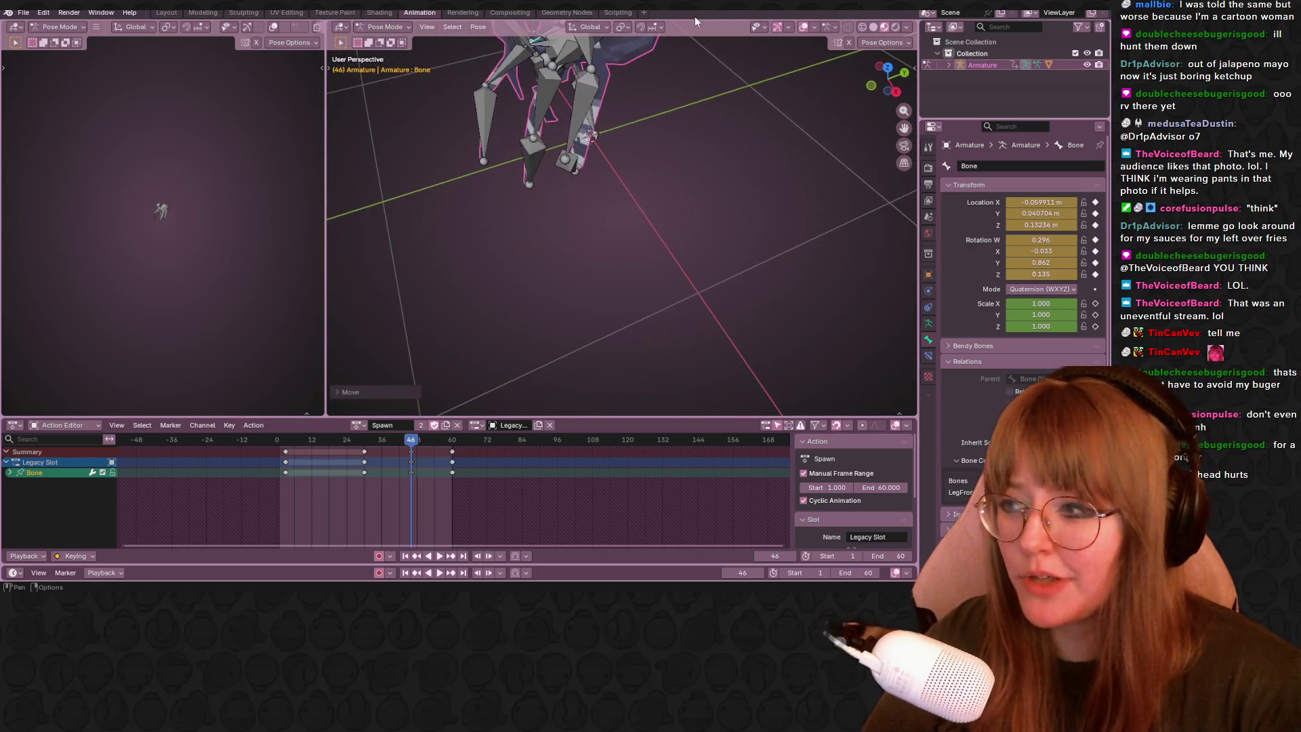
pyautogui.moveTo(593, 136)
pyautogui.mouseDown(button='middle')
pyautogui.moveTo(551, 115)
pyautogui.moveTo(761, 101)
pyautogui.moveTo(834, 112)
pyautogui.mouseUp(button='middle')
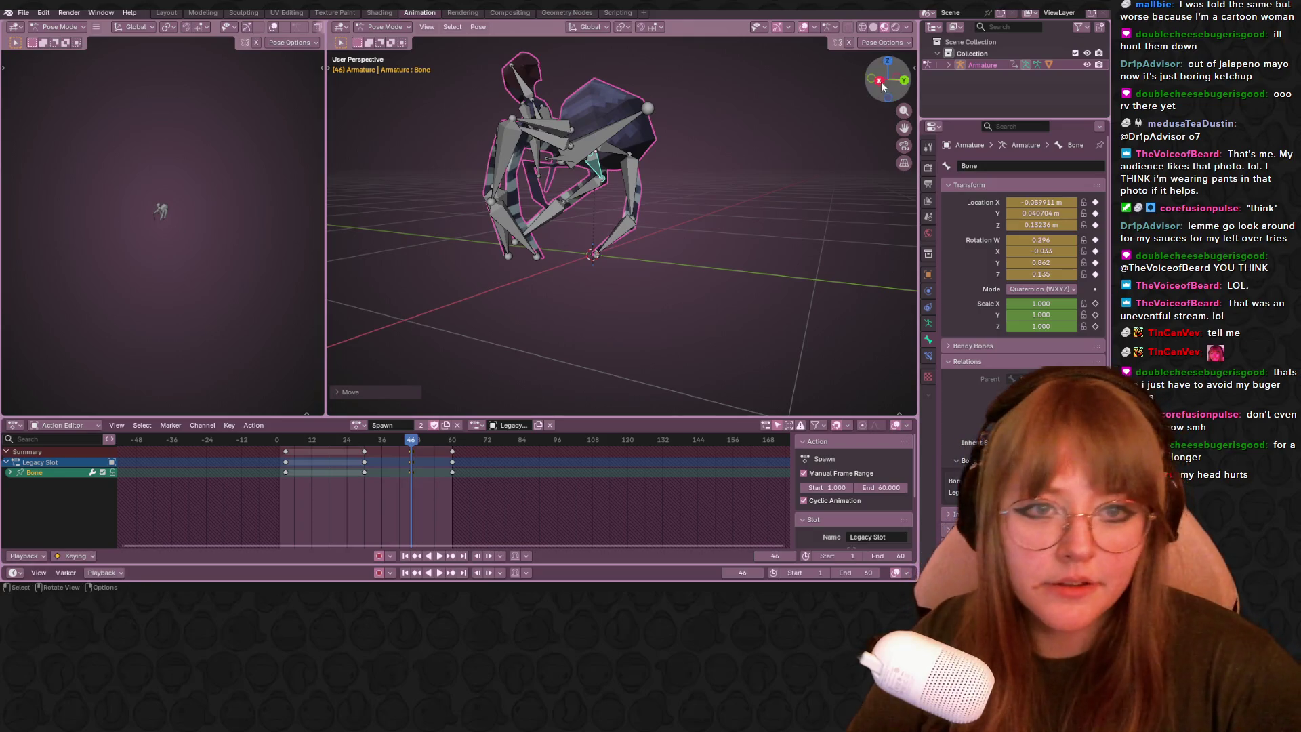
pyautogui.moveTo(801, 164); pyautogui.dragTo(684, 292, button='middle')
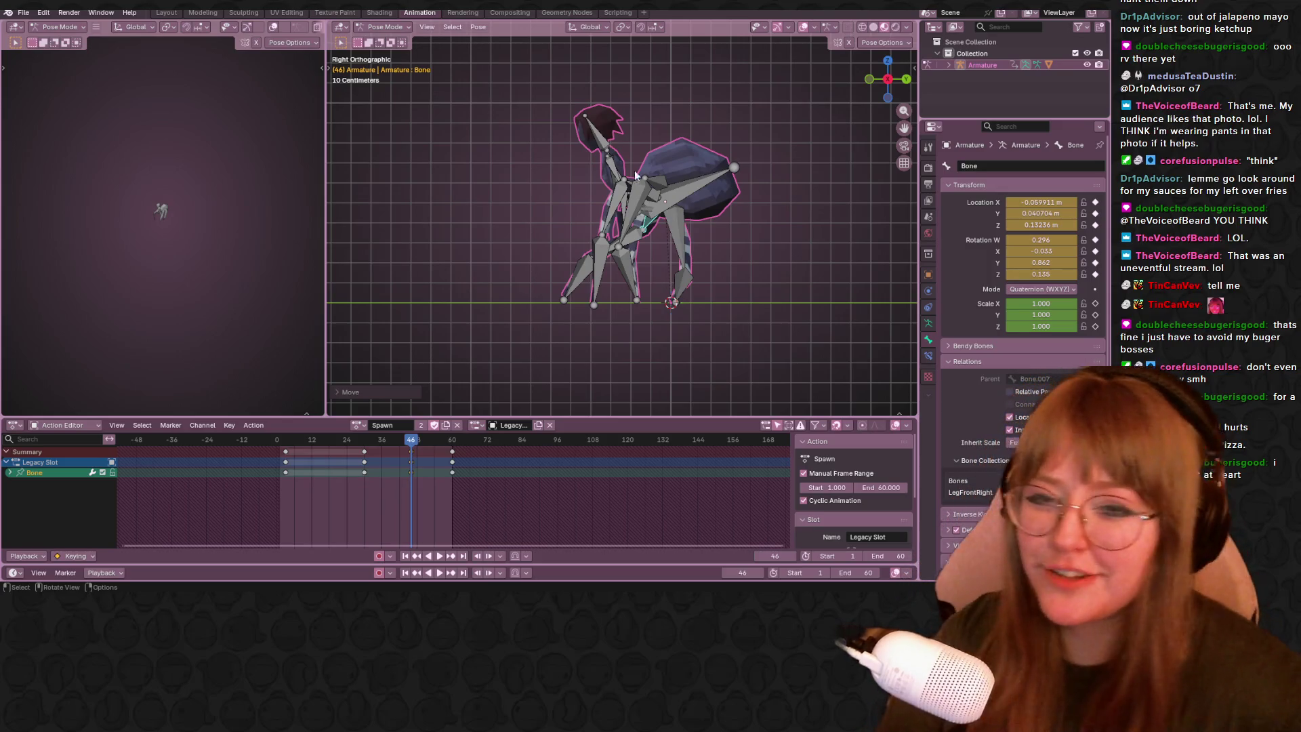
pyautogui.moveTo(411, 445); pyautogui.dragTo(288, 443)
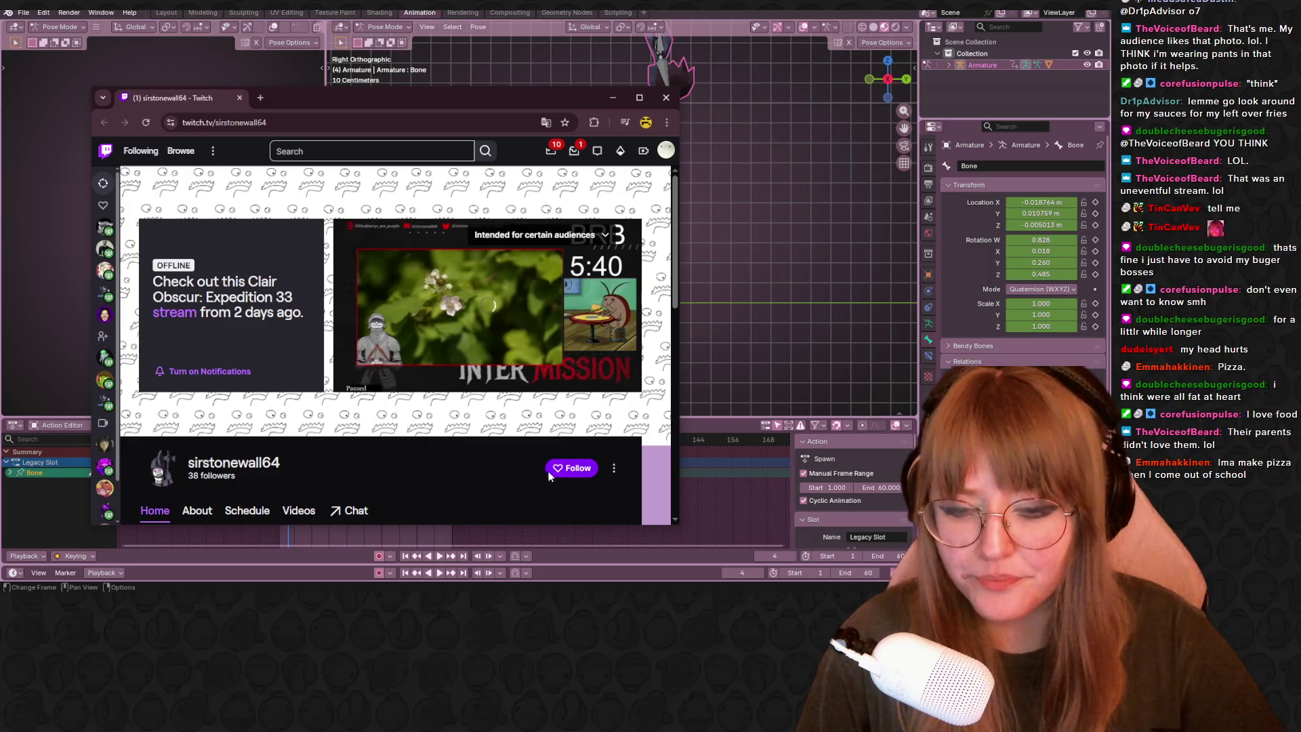
pyautogui.scroll(-1, 352, 374)
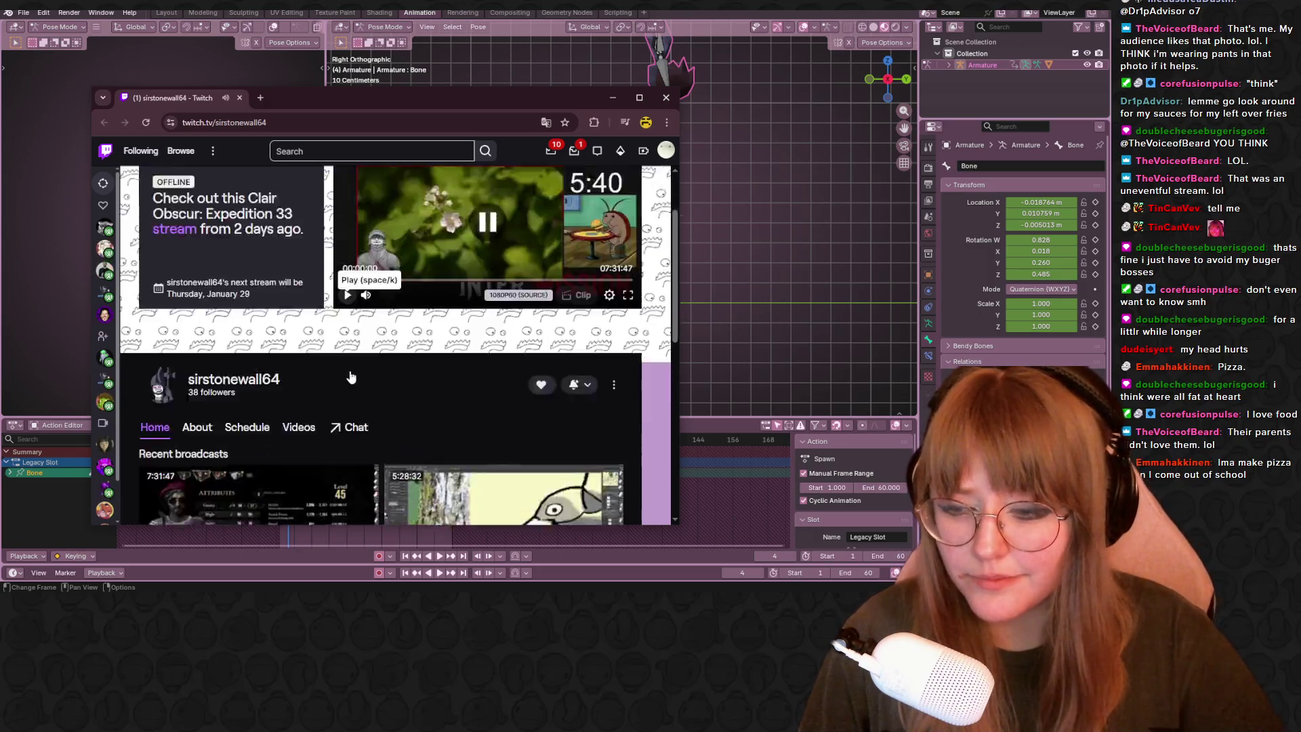
pyautogui.scroll(-2, 351, 378)
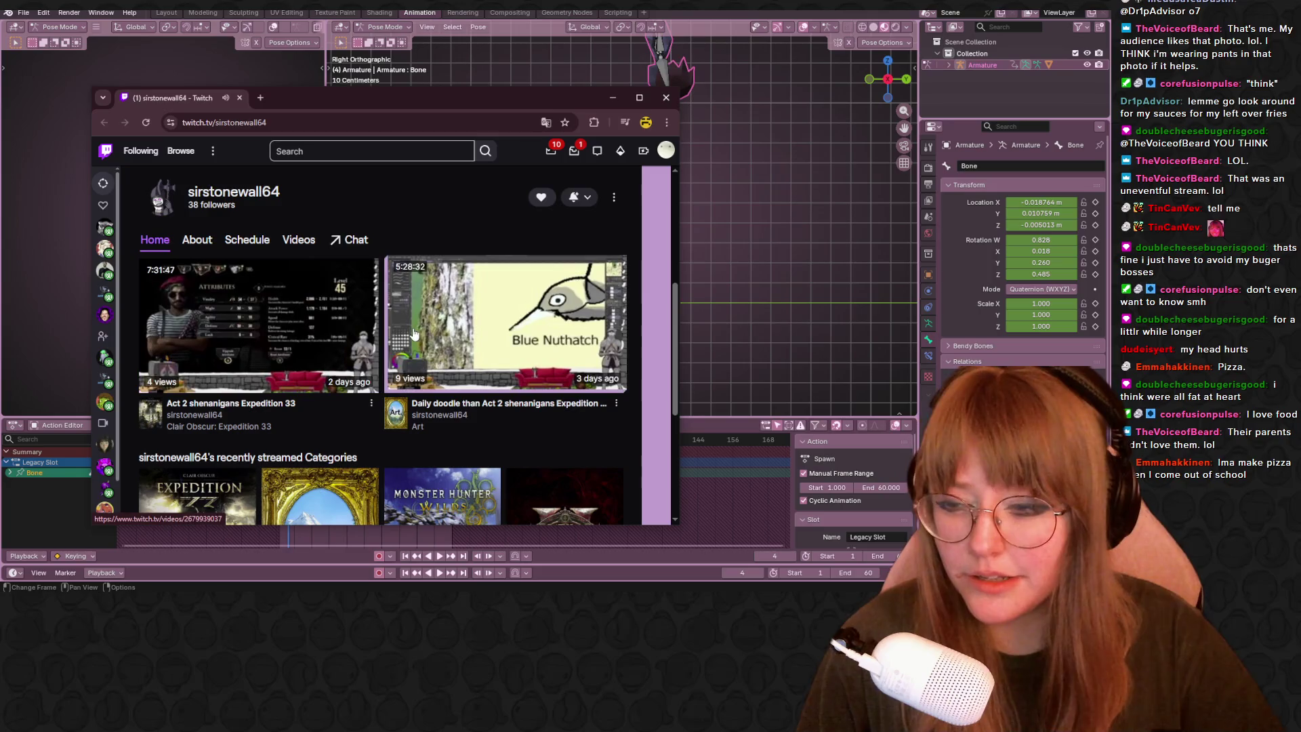
pyautogui.scroll(-2, 574, 310)
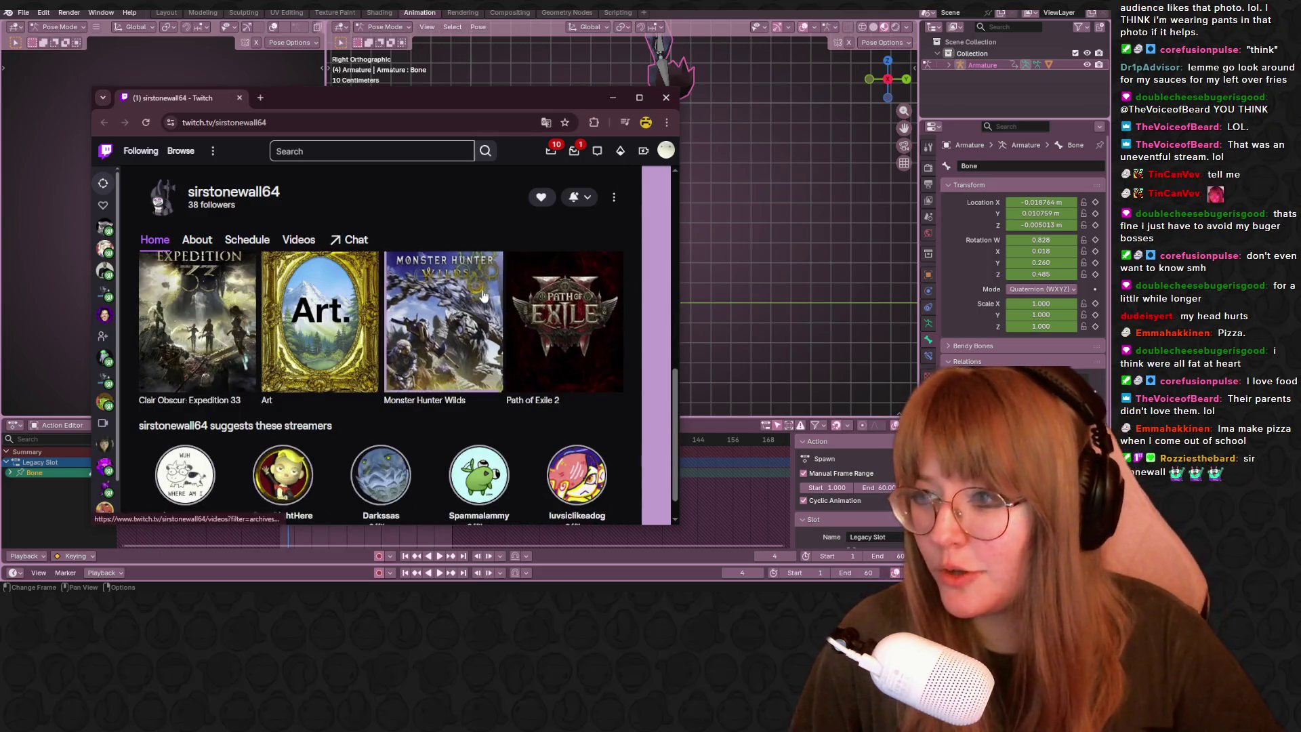
pyautogui.scroll(3, 499, 295)
pyautogui.scroll(2, 483, 296)
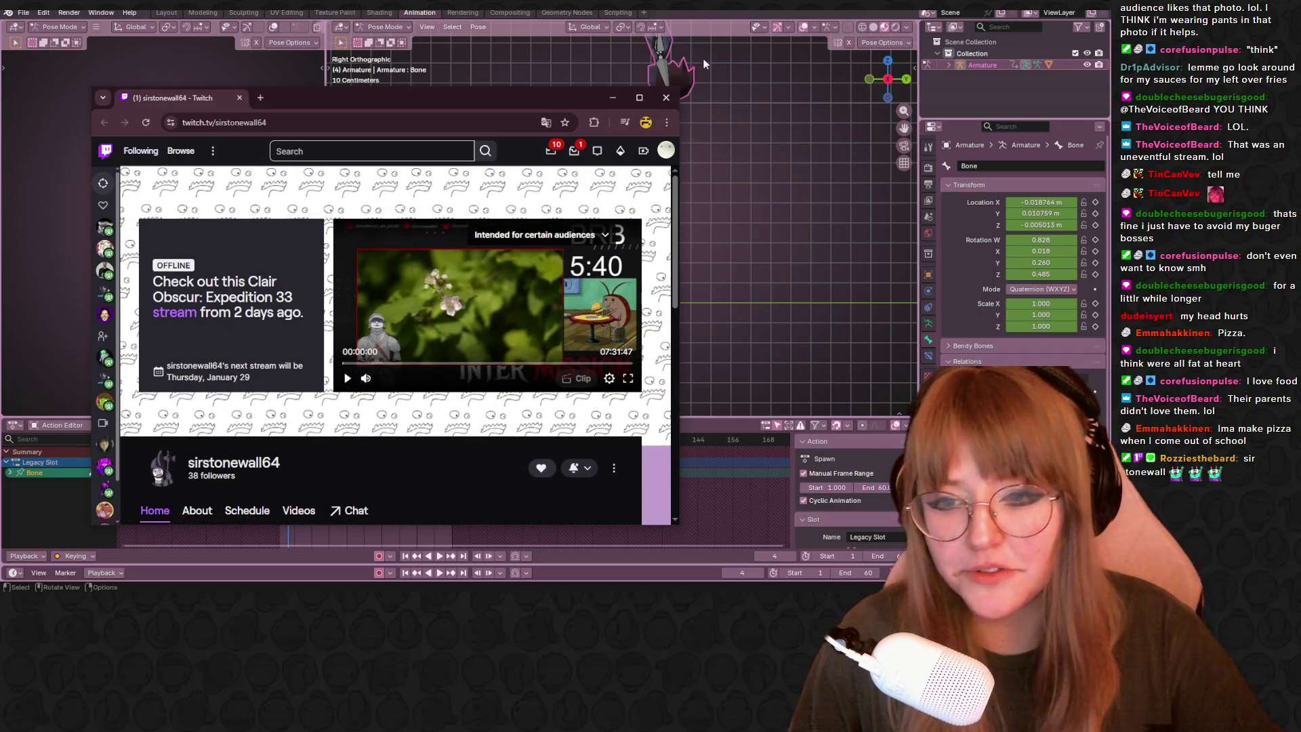
# Close the Twitch browser window so Blender is in front again.
pyautogui.click(666, 97)
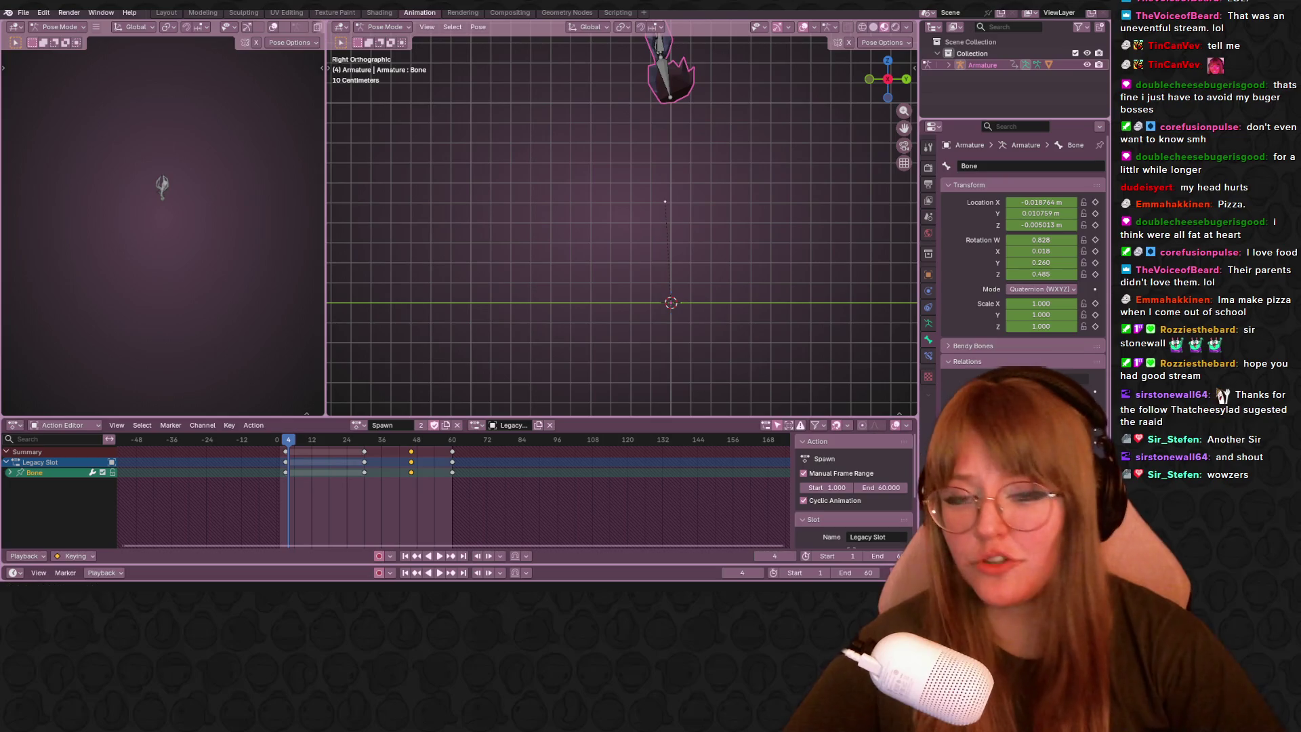
# Recentre the rig in Right Orthographic view and play the Spawn animation forward through frame 33.
pyautogui.keyDown('shift'); pyautogui.moveTo(731, 133); pyautogui.dragTo(825, 52, button='middle'); pyautogui.keyUp('shift')
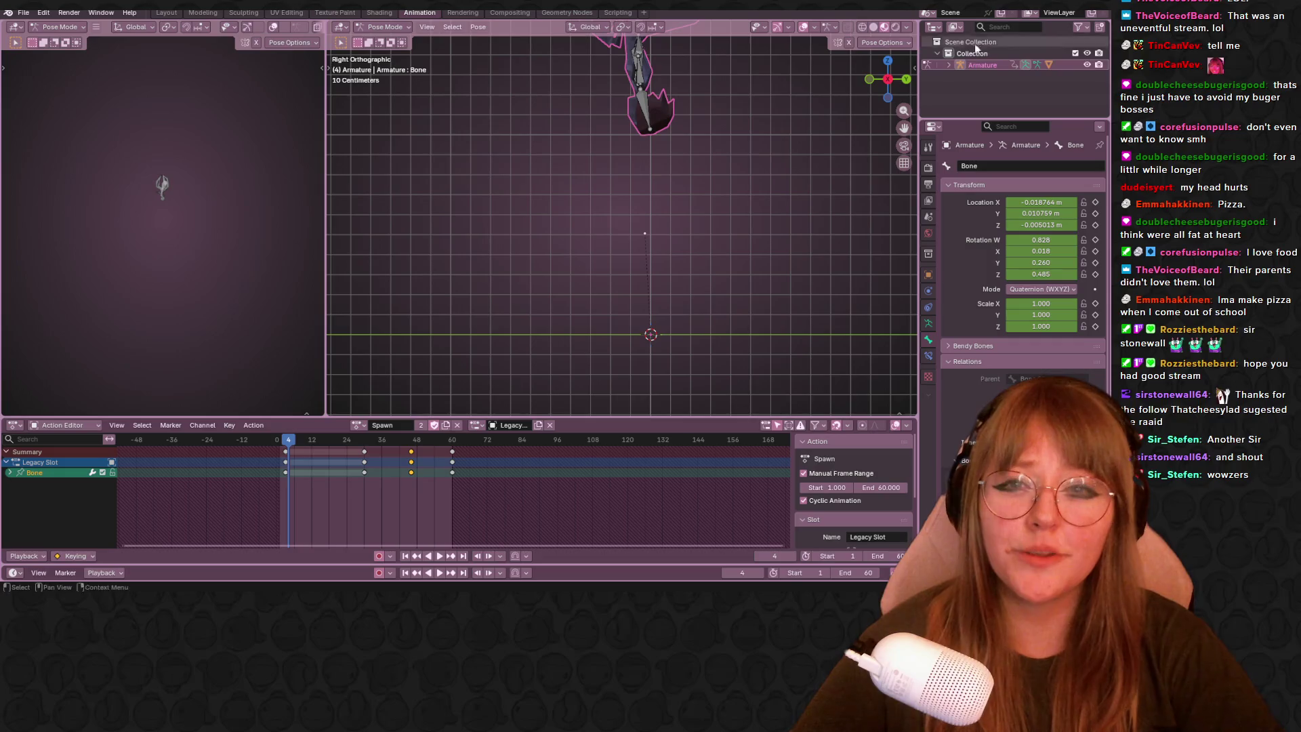
pyautogui.scroll(-1, 783, 234)
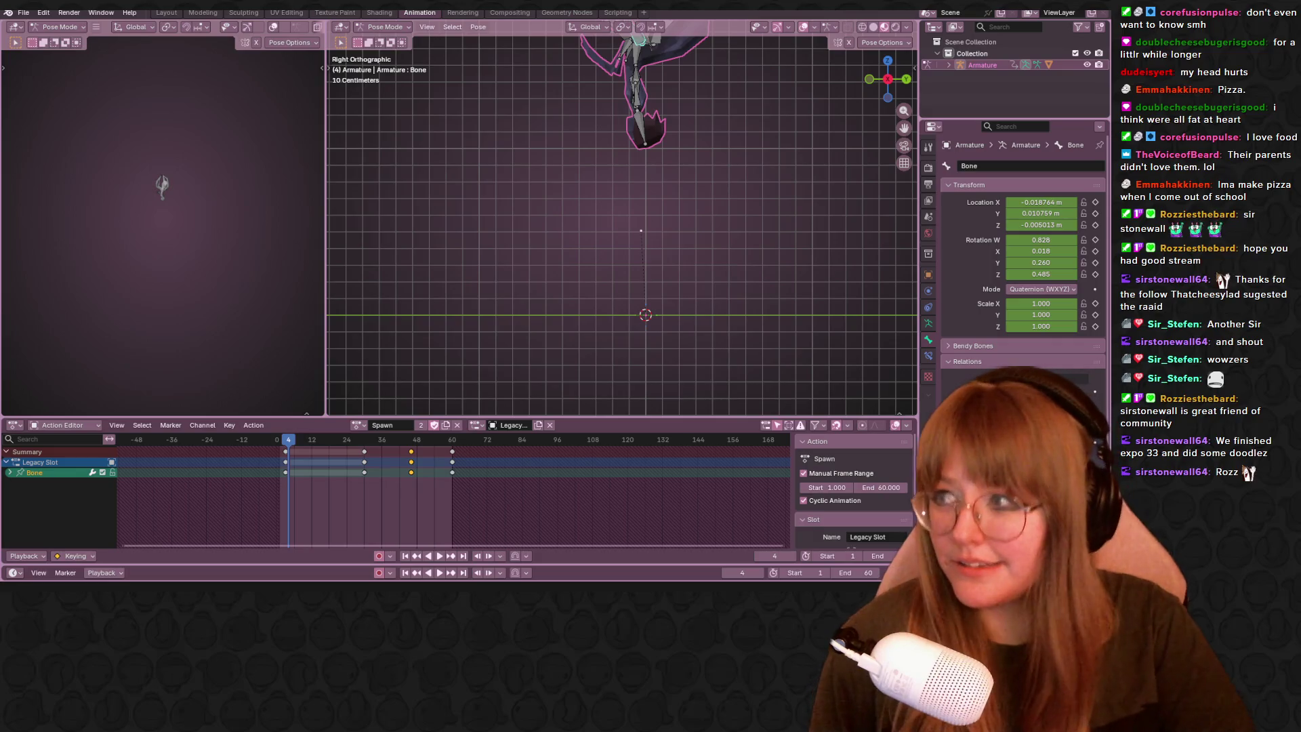
pyautogui.moveTo(464, 193)
pyautogui.mouseDown(button='middle')
pyautogui.moveTo(690, 113)
pyautogui.moveTo(986, 42)
pyautogui.mouseUp(button='middle')
pyautogui.click(880, 83)
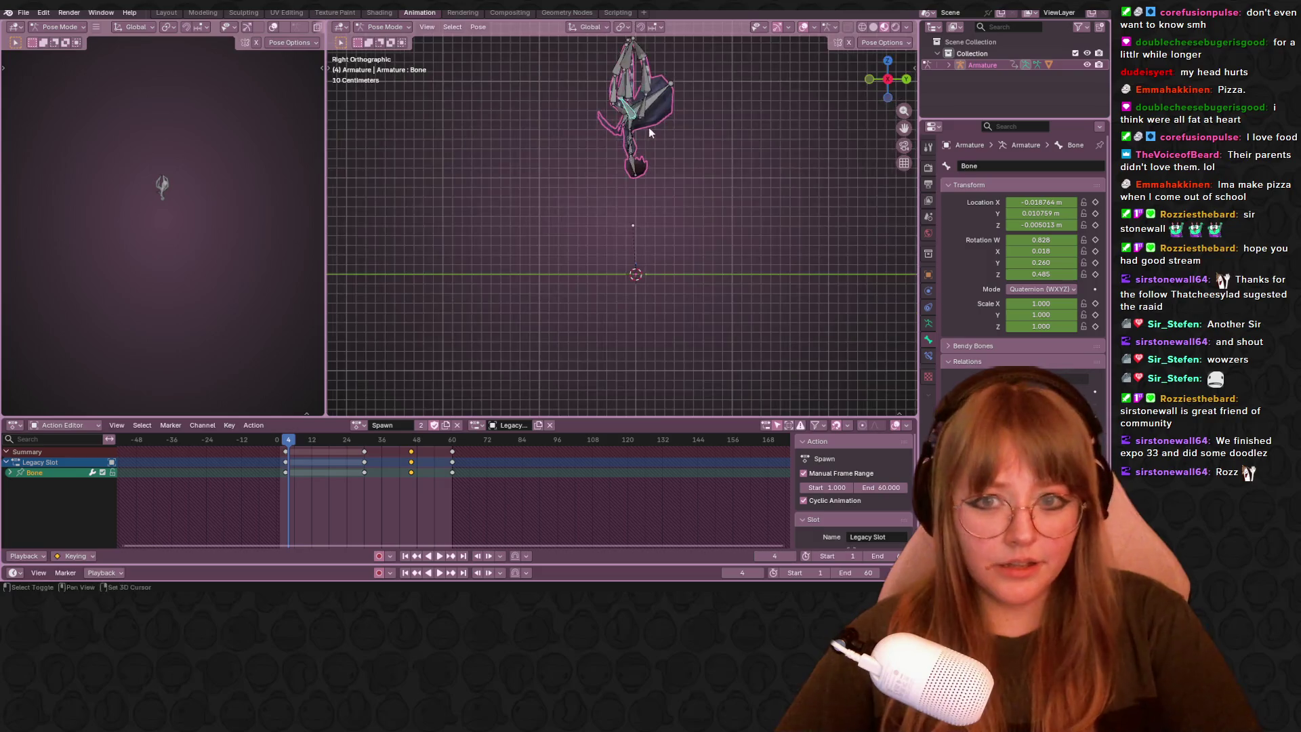
pyautogui.press('space')
pyautogui.moveTo(356, 442)
pyautogui.mouseDown()
pyautogui.moveTo(427, 457)
pyautogui.moveTo(414, 463)
pyautogui.mouseUp()
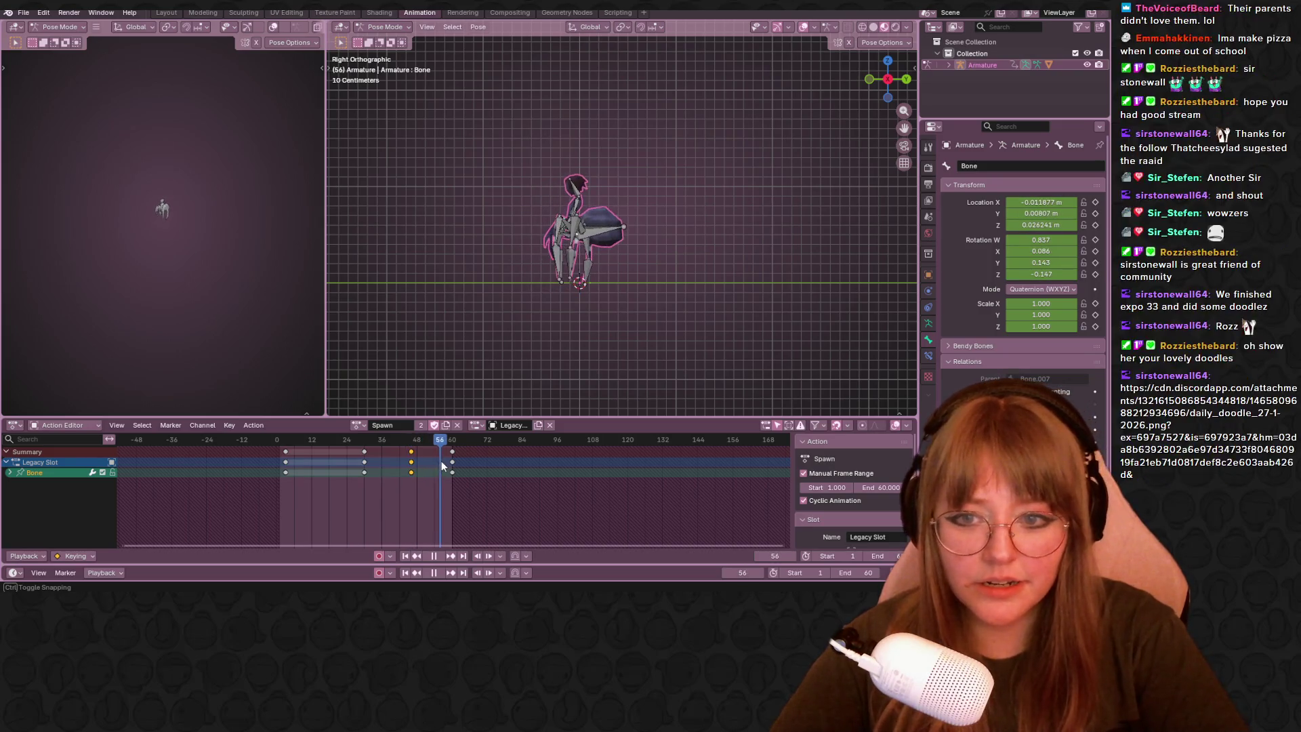
# Scrub the Spawn playhead from frame 47 forward to frame 59.
pyautogui.moveTo(413, 464); pyautogui.dragTo(449, 463)
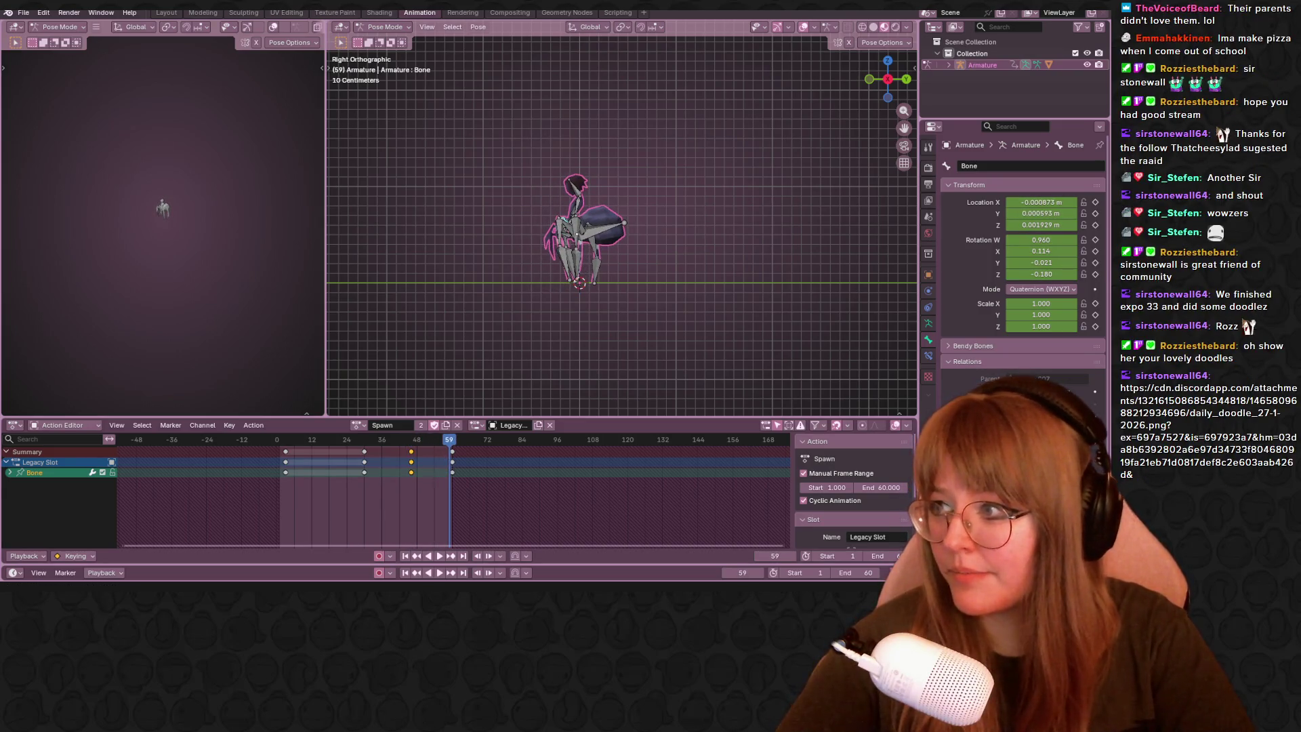
pyautogui.keyDown('ctrl'); pyautogui.scroll(1, 517, 186); pyautogui.keyUp('ctrl')
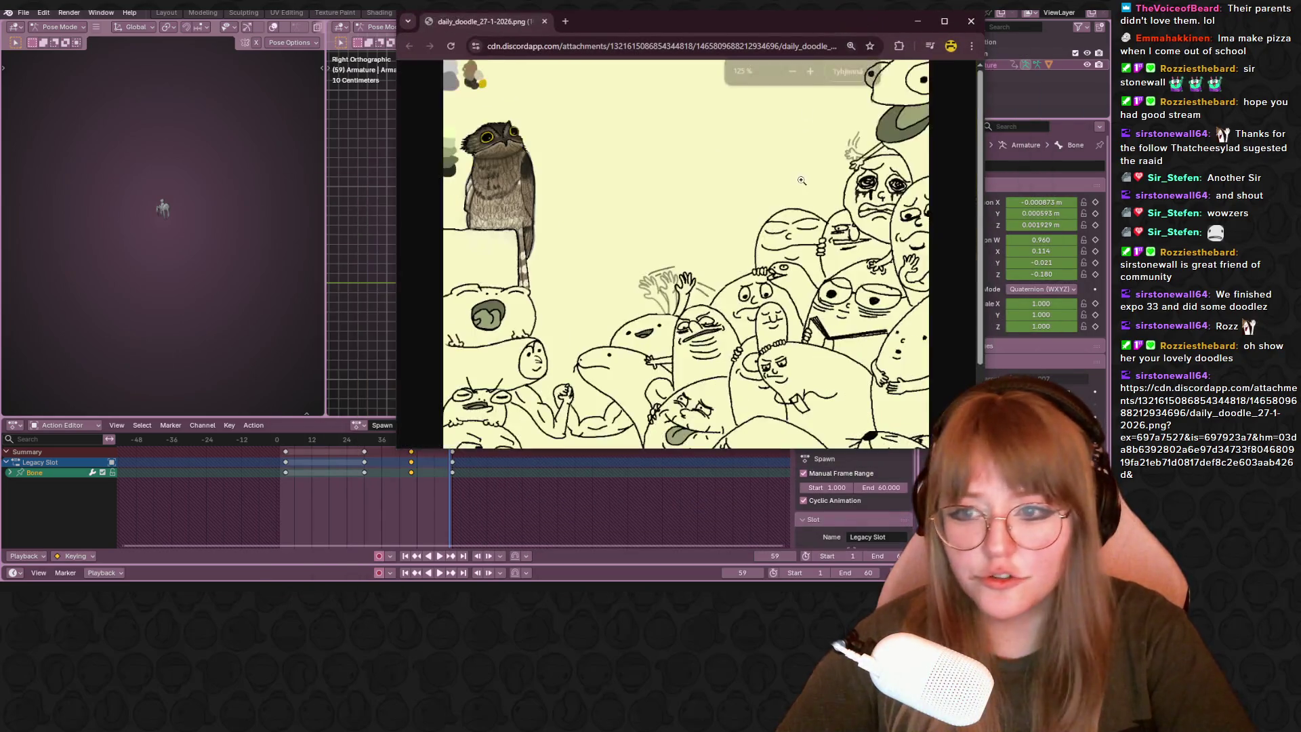
pyautogui.keyDown('ctrl'); pyautogui.scroll(1, 517, 186); pyautogui.keyUp('ctrl')
pyautogui.keyDown('ctrl'); pyautogui.scroll(1, 516, 186); pyautogui.keyUp('ctrl')
pyautogui.keyDown('ctrl'); pyautogui.scroll(2, 516, 186); pyautogui.keyUp('ctrl')
pyautogui.keyDown('ctrl'); pyautogui.scroll(1, 516, 186); pyautogui.keyUp('ctrl')
pyautogui.keyDown('ctrl'); pyautogui.scroll(1, 517, 186); pyautogui.keyUp('ctrl')
# Maximize the Chrome window to view the shared doodle image full screen.
pyautogui.click(944, 21)
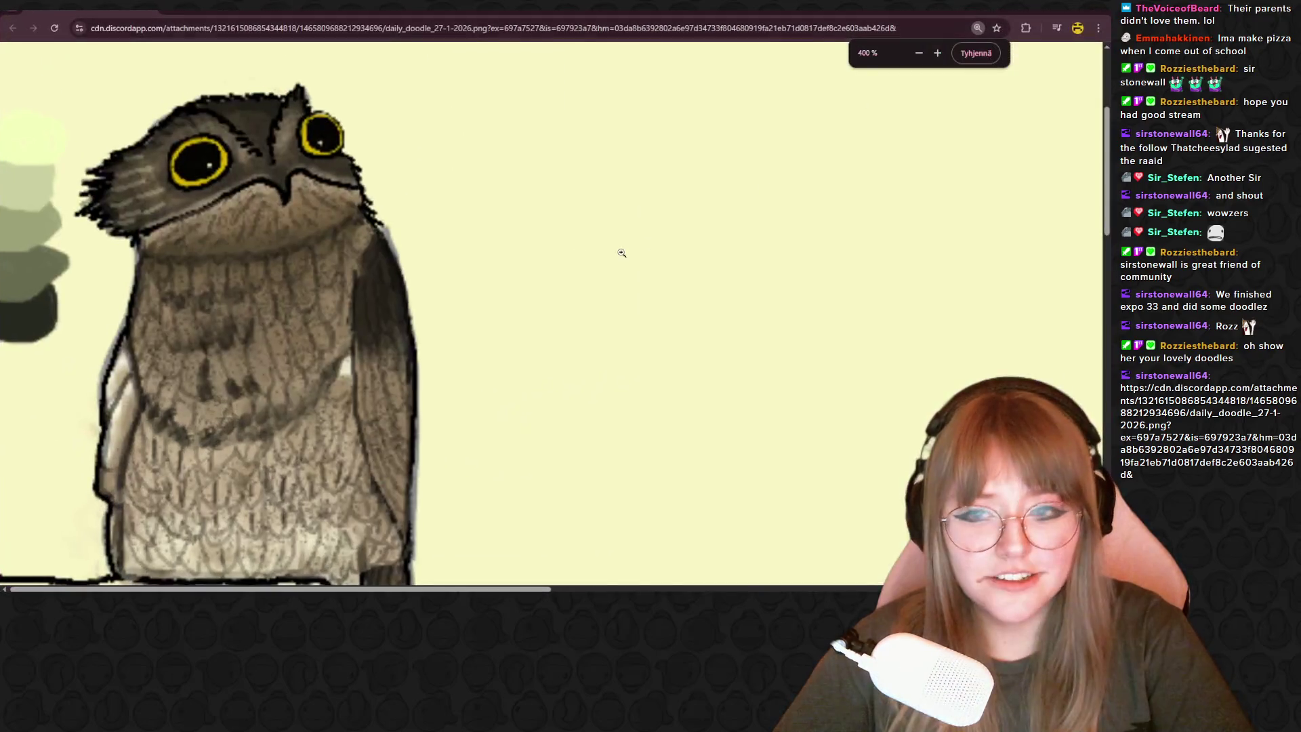
pyautogui.keyDown('ctrl'); pyautogui.scroll(-5, 619, 253); pyautogui.keyUp('ctrl')
pyautogui.keyDown('ctrl'); pyautogui.scroll(-4, 472, 277); pyautogui.keyUp('ctrl')
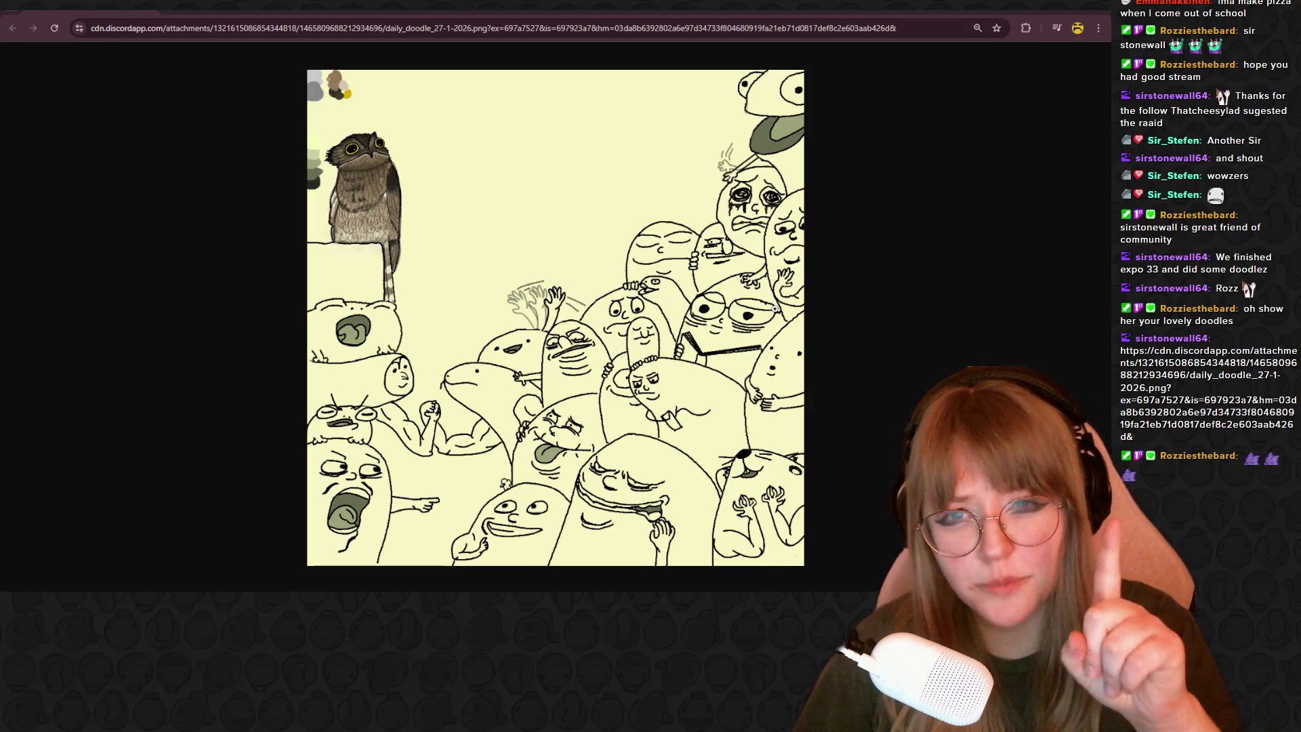
pyautogui.keyDown('ctrl'); pyautogui.scroll(1, 371, 160); pyautogui.keyUp('ctrl')
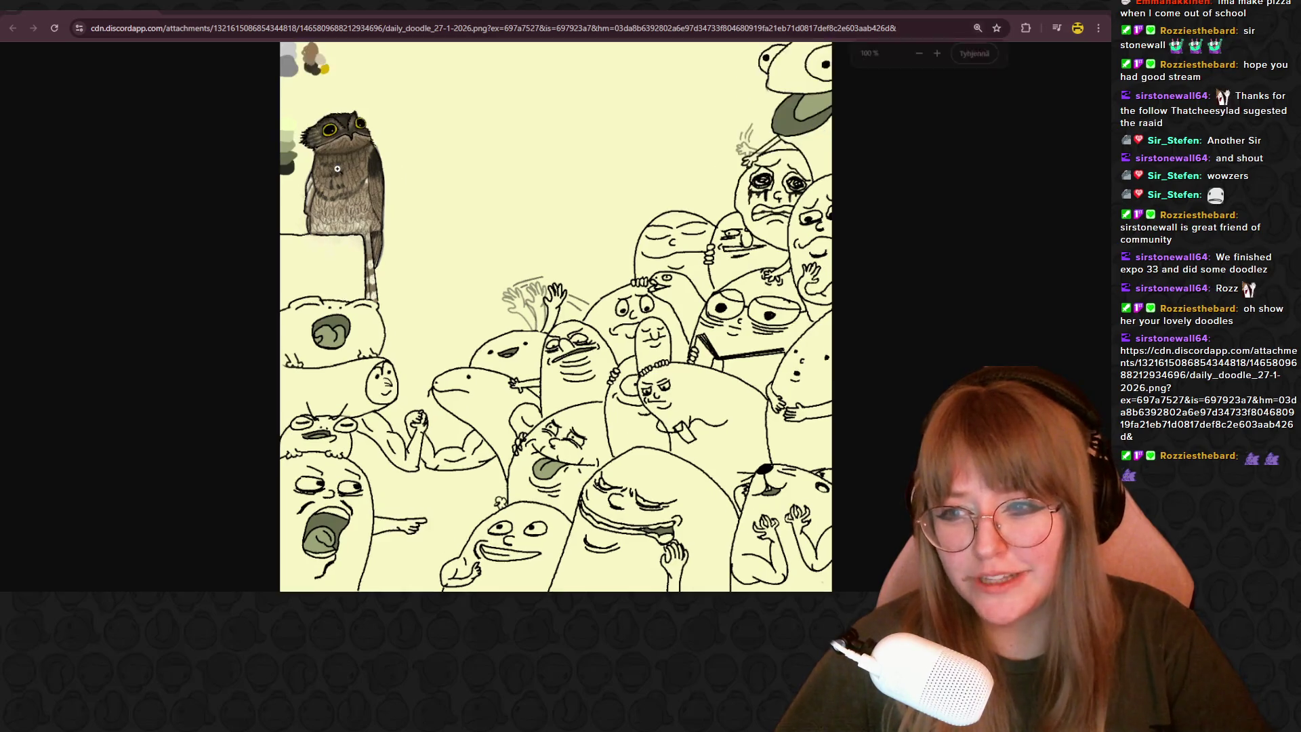
pyautogui.keyDown('ctrl'); pyautogui.scroll(4, 334, 169); pyautogui.keyUp('ctrl')
pyautogui.keyDown('ctrl'); pyautogui.scroll(1, 72, 377); pyautogui.keyUp('ctrl')
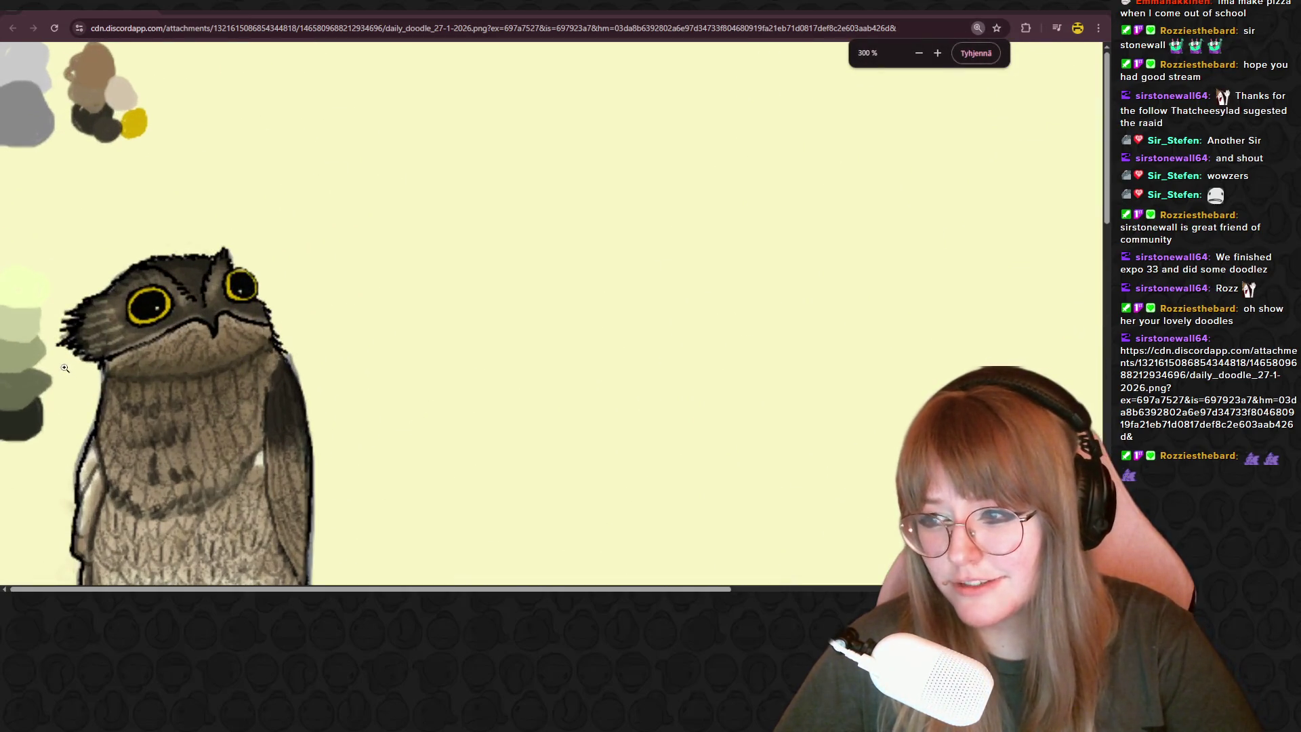
pyautogui.keyDown('ctrl'); pyautogui.scroll(1, 73, 377); pyautogui.keyUp('ctrl')
pyautogui.keyDown('ctrl'); pyautogui.scroll(1, 131, 233); pyautogui.keyUp('ctrl')
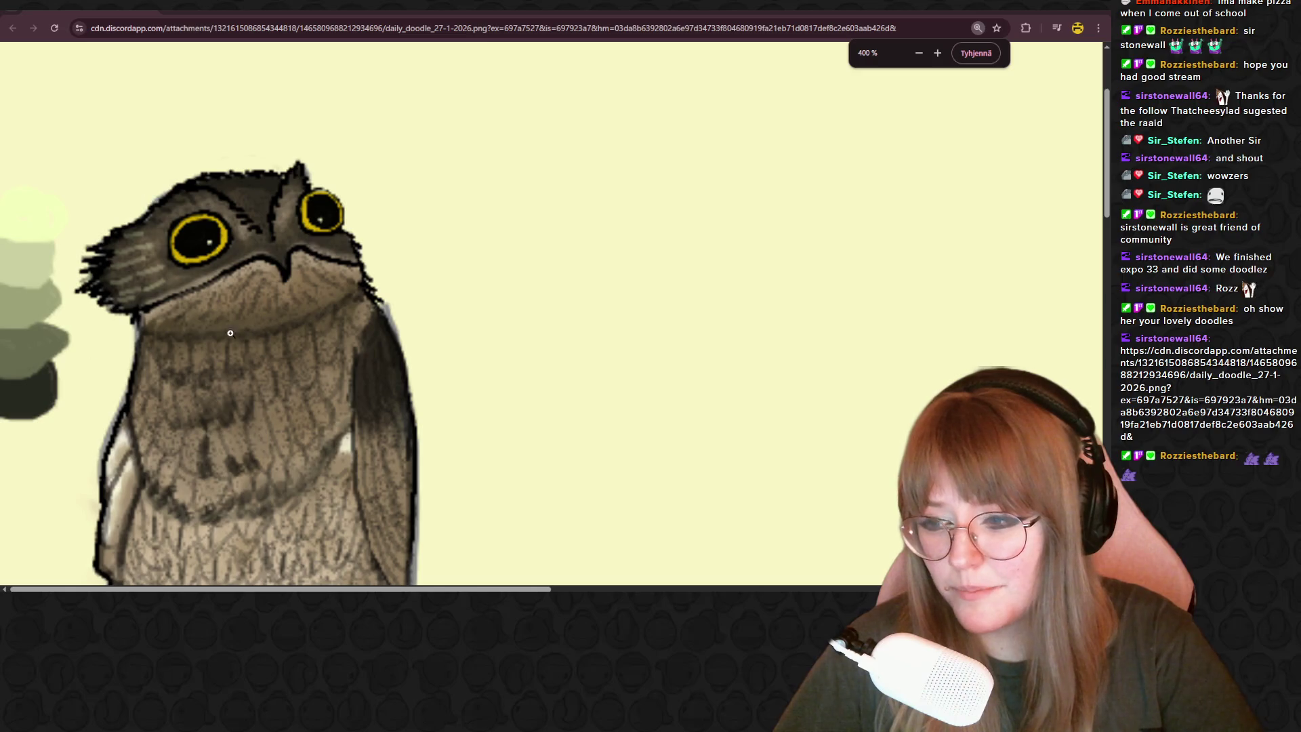
pyautogui.keyDown('ctrl'); pyautogui.scroll(-1, 231, 332); pyautogui.keyUp('ctrl')
pyautogui.keyDown('ctrl'); pyautogui.scroll(-2, 300, 282); pyautogui.keyUp('ctrl')
pyautogui.keyDown('ctrl'); pyautogui.scroll(-5, 302, 278); pyautogui.keyUp('ctrl')
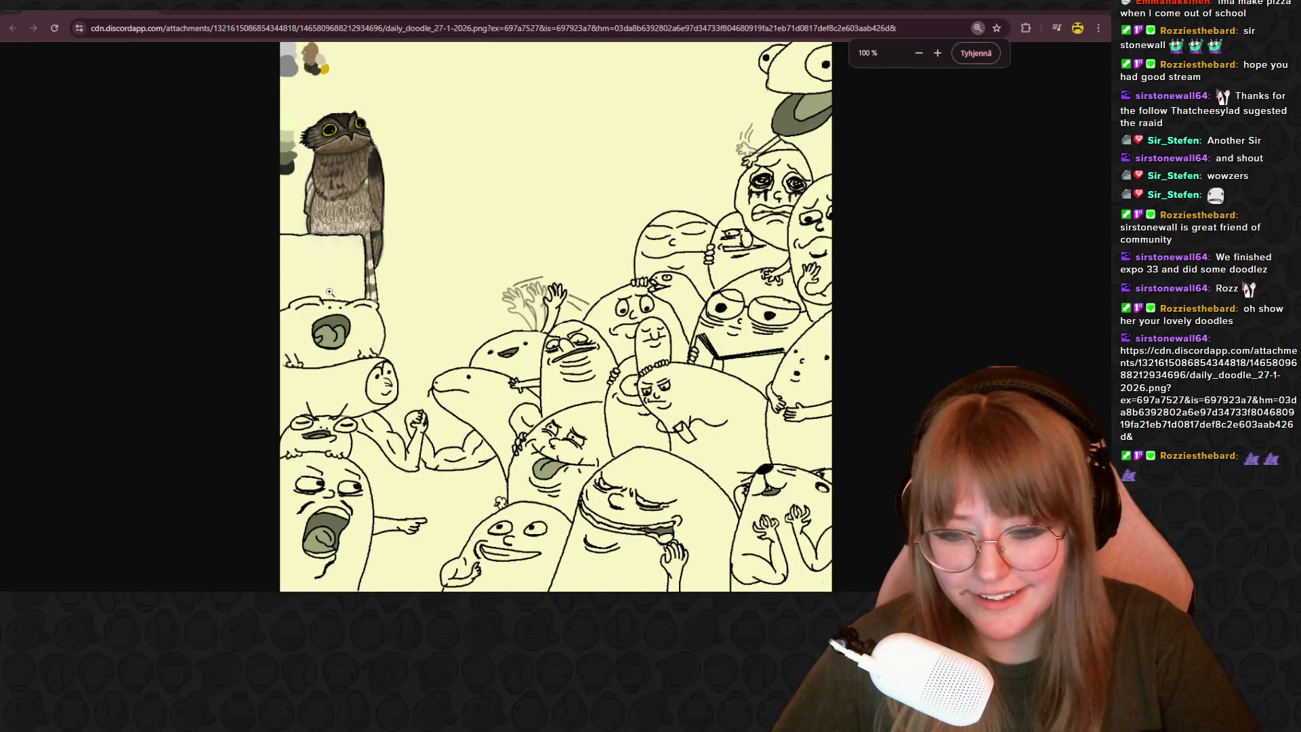
pyautogui.keyDown('ctrl'); pyautogui.scroll(-1, 327, 292); pyautogui.keyUp('ctrl')
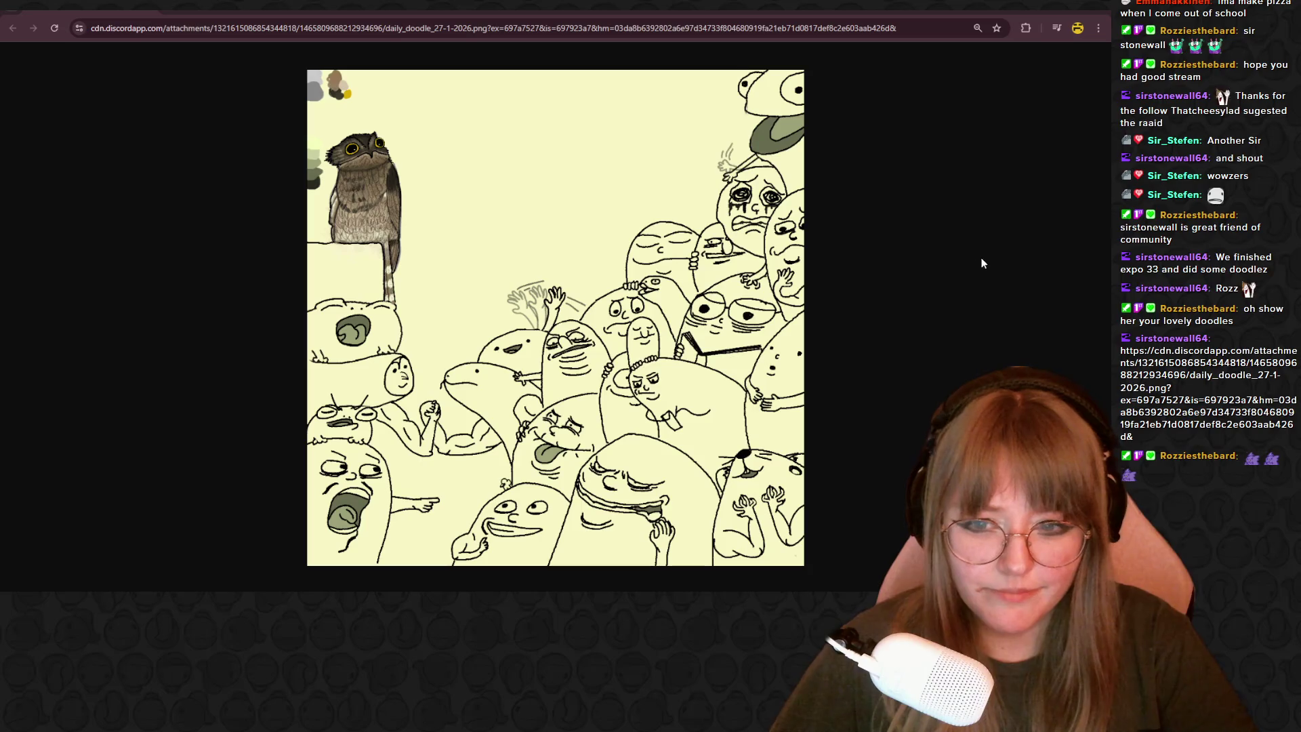
pyautogui.keyDown('ctrl'); pyautogui.scroll(1, 683, 265); pyautogui.keyUp('ctrl')
pyautogui.keyDown('ctrl'); pyautogui.scroll(2, 683, 266); pyautogui.keyUp('ctrl')
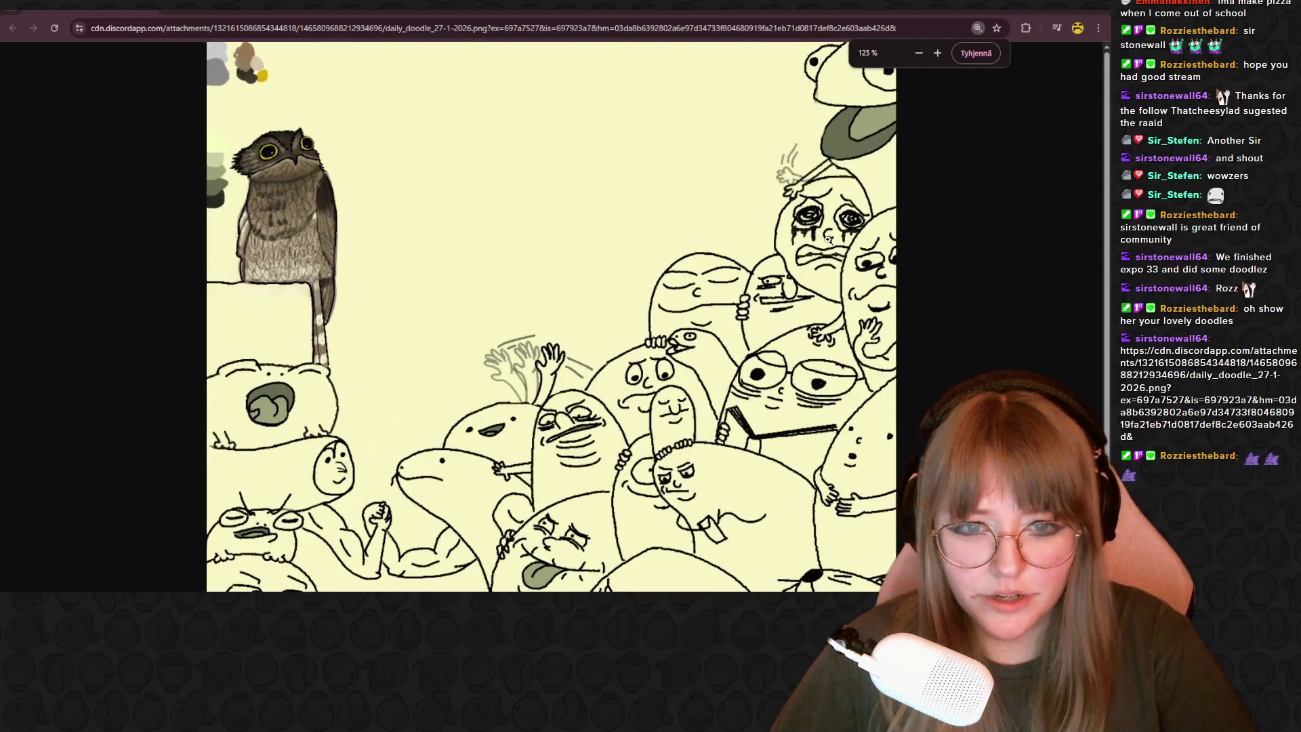
pyautogui.keyDown('ctrl'); pyautogui.scroll(2, 684, 265); pyautogui.keyUp('ctrl')
pyautogui.keyDown('ctrl'); pyautogui.scroll(2, 684, 266); pyautogui.keyUp('ctrl')
pyautogui.hscroll(5, 818, 256)
pyautogui.hscroll(5, 818, 255)
pyautogui.keyDown('ctrl'); pyautogui.scroll(1, 819, 255); pyautogui.keyUp('ctrl')
pyautogui.keyDown('ctrl'); pyautogui.scroll(1, 1050, 362); pyautogui.keyUp('ctrl')
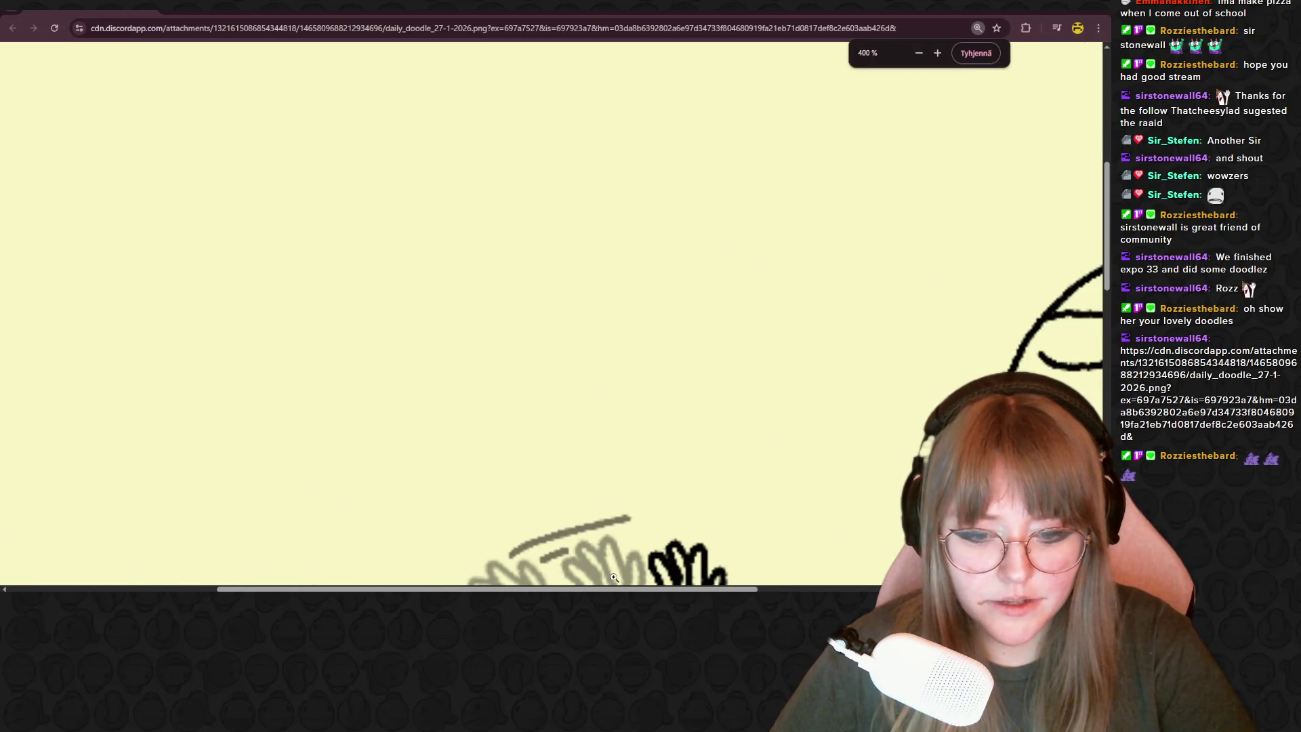
pyautogui.hscroll(4, 613, 577)
pyautogui.hscroll(1, 712, 458)
pyautogui.scroll(-1, 800, 322)
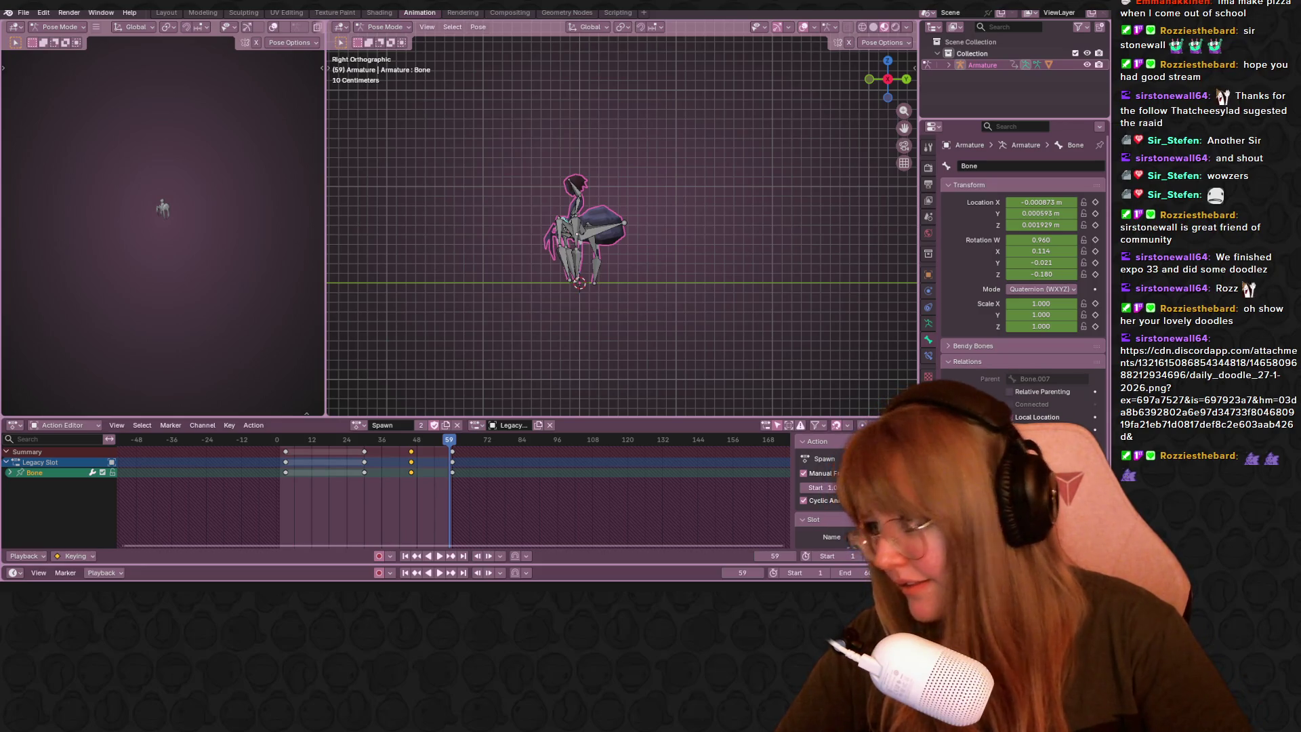
# Review the action around frame 18 and play it, stopping on frame 39.
pyautogui.moveTo(450, 444)
pyautogui.mouseDown()
pyautogui.moveTo(331, 444)
pyautogui.moveTo(422, 414)
pyautogui.moveTo(465, 424)
pyautogui.moveTo(413, 453)
pyautogui.mouseUp()
pyautogui.scroll(5, 686, 252)
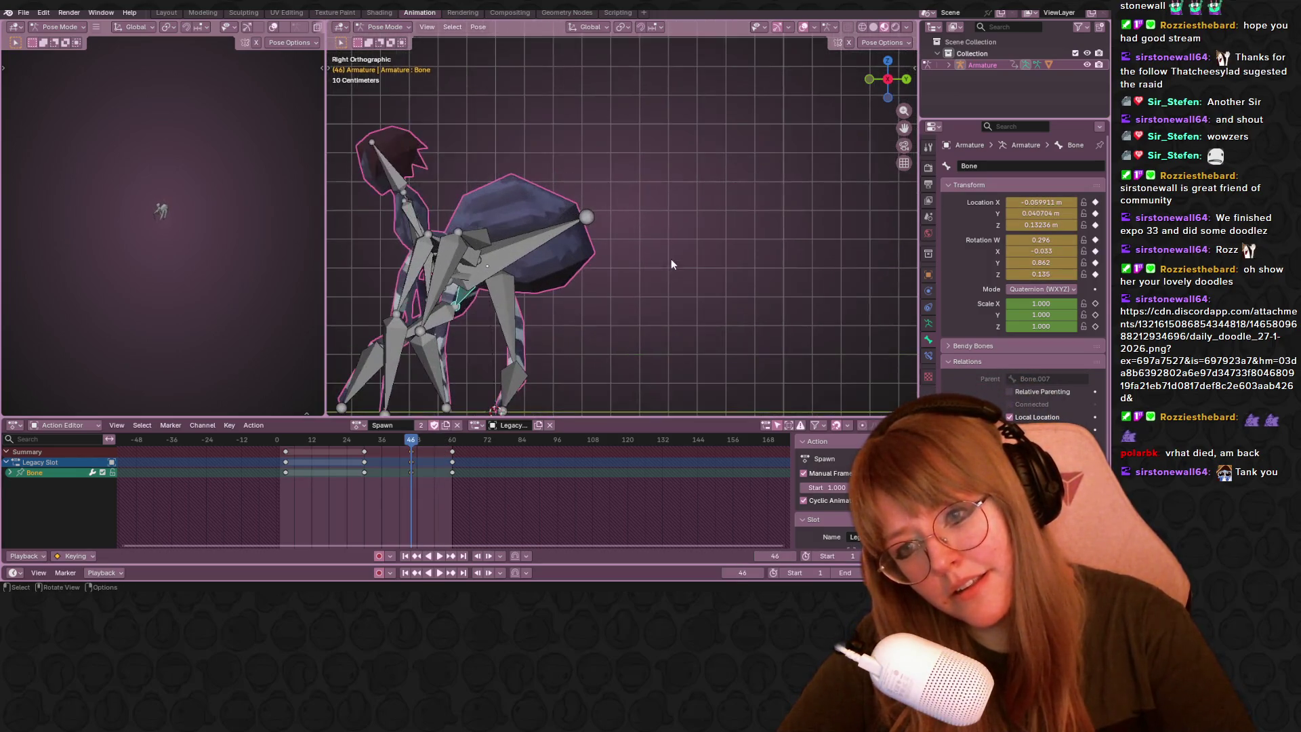
pyautogui.scroll(1, 624, 206)
pyautogui.press('i')
pyautogui.press('space')
pyautogui.moveTo(388, 464)
pyautogui.mouseDown()
pyautogui.moveTo(406, 461)
pyautogui.moveTo(391, 454)
pyautogui.mouseUp()
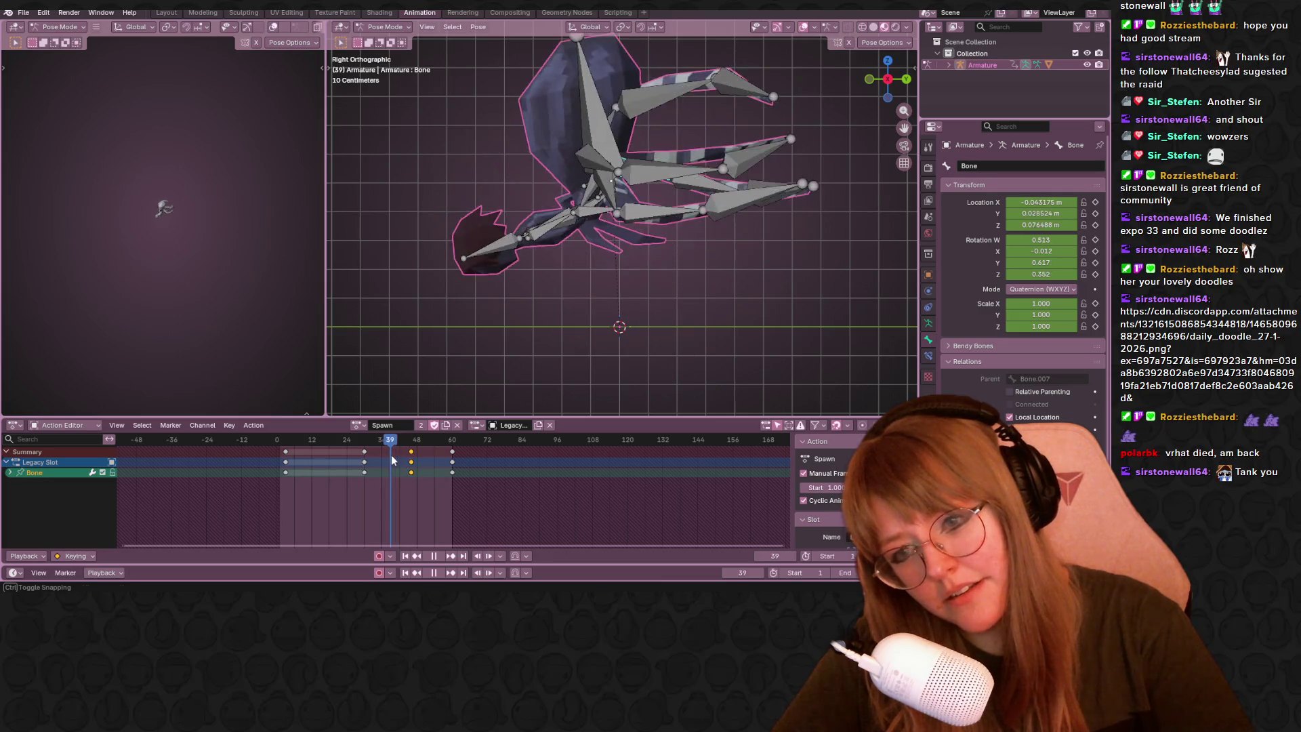
pyautogui.press('space')
# Rotate leg bones Bone.011 and Bone.012 and shift the body bone 'Bone' into the frame-39 pose.
pyautogui.click(608, 194)
pyautogui.keyDown('shift'); pyautogui.moveTo(608, 193); pyautogui.dragTo(651, 182, button='middle'); pyautogui.keyUp('shift')
pyautogui.press('r')
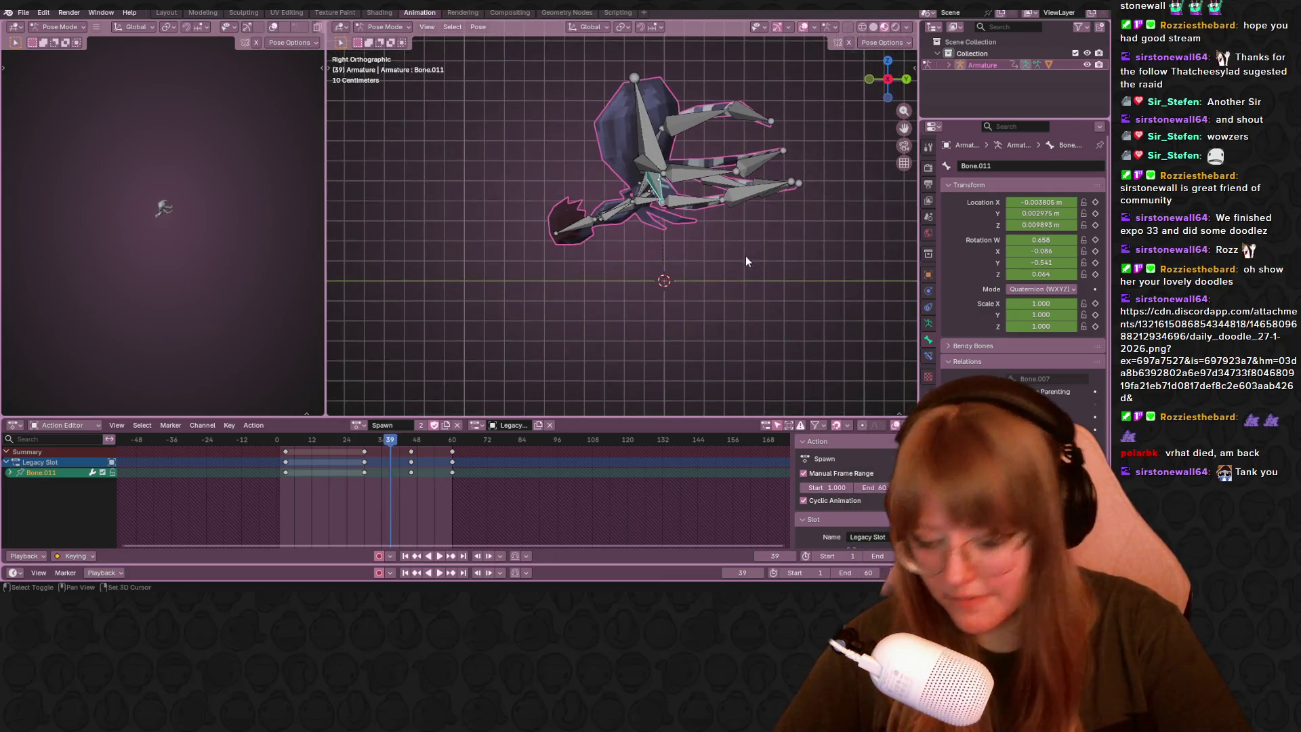
pyautogui.click(624, 227)
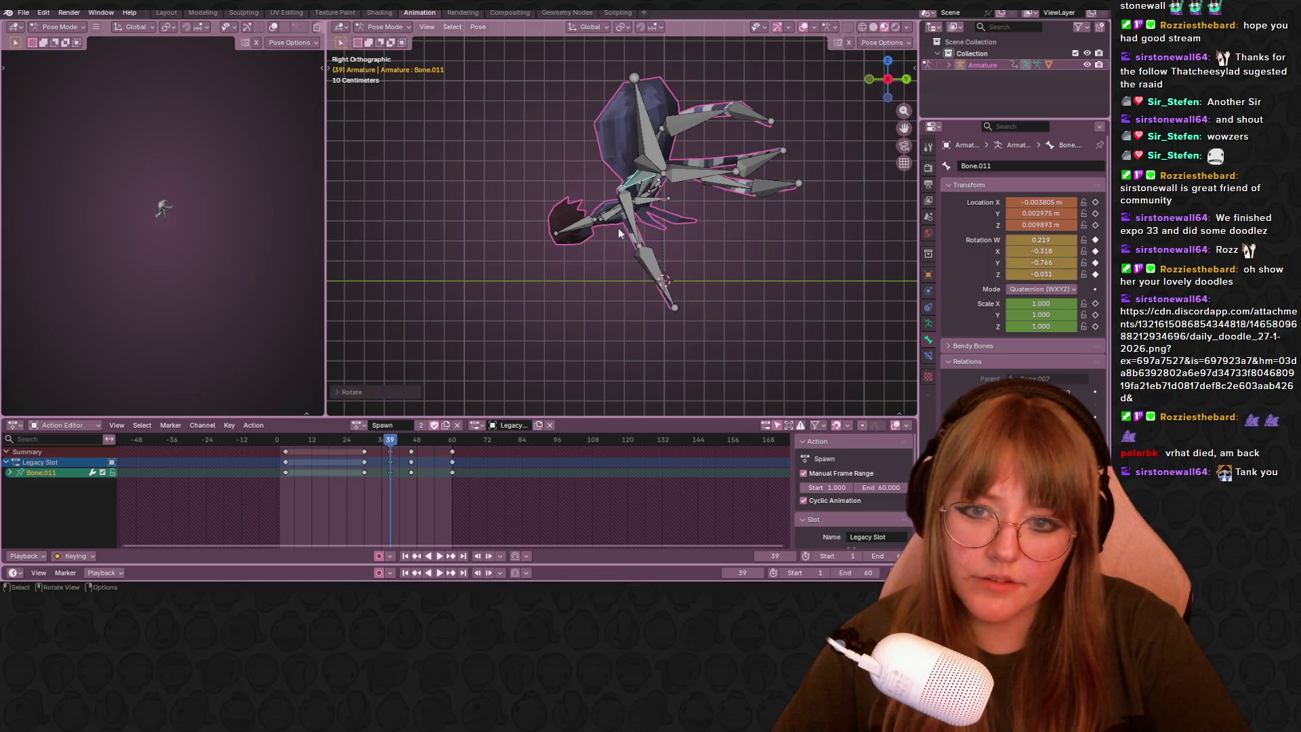
pyautogui.press('r')
pyautogui.click(515, 254)
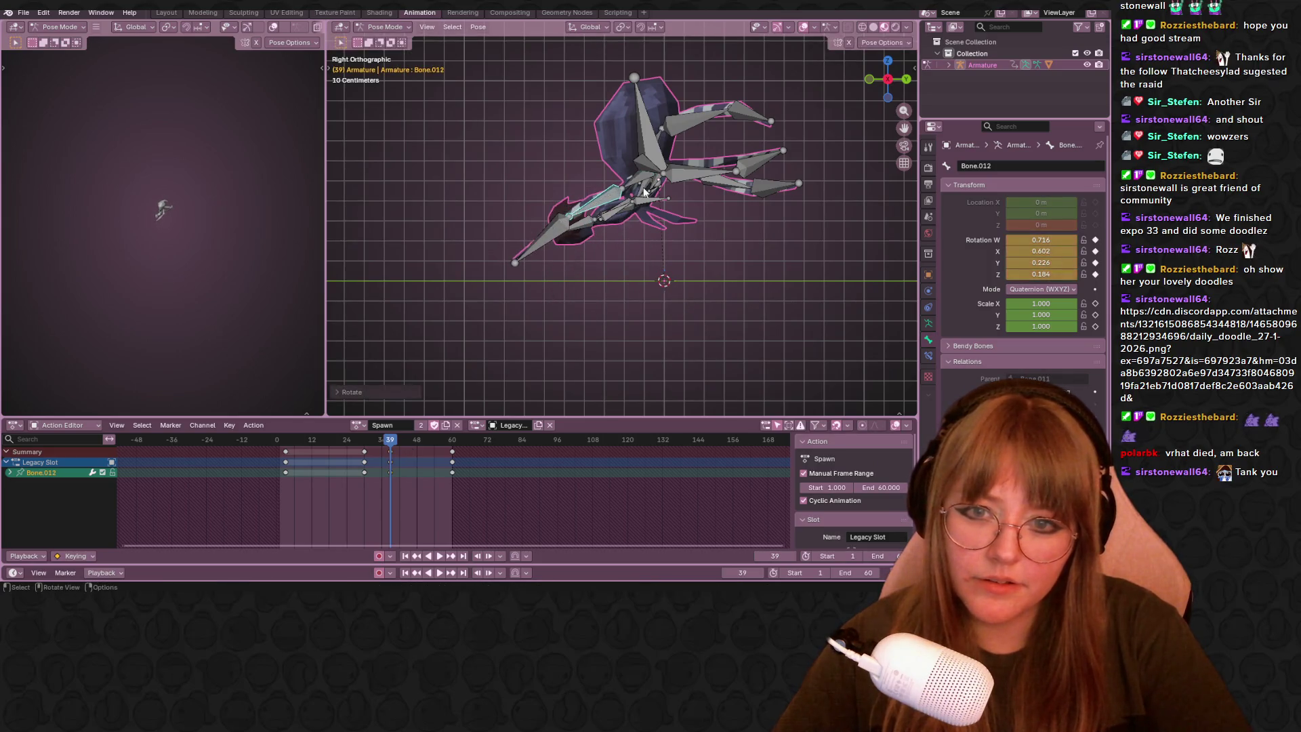
pyautogui.click(868, 82)
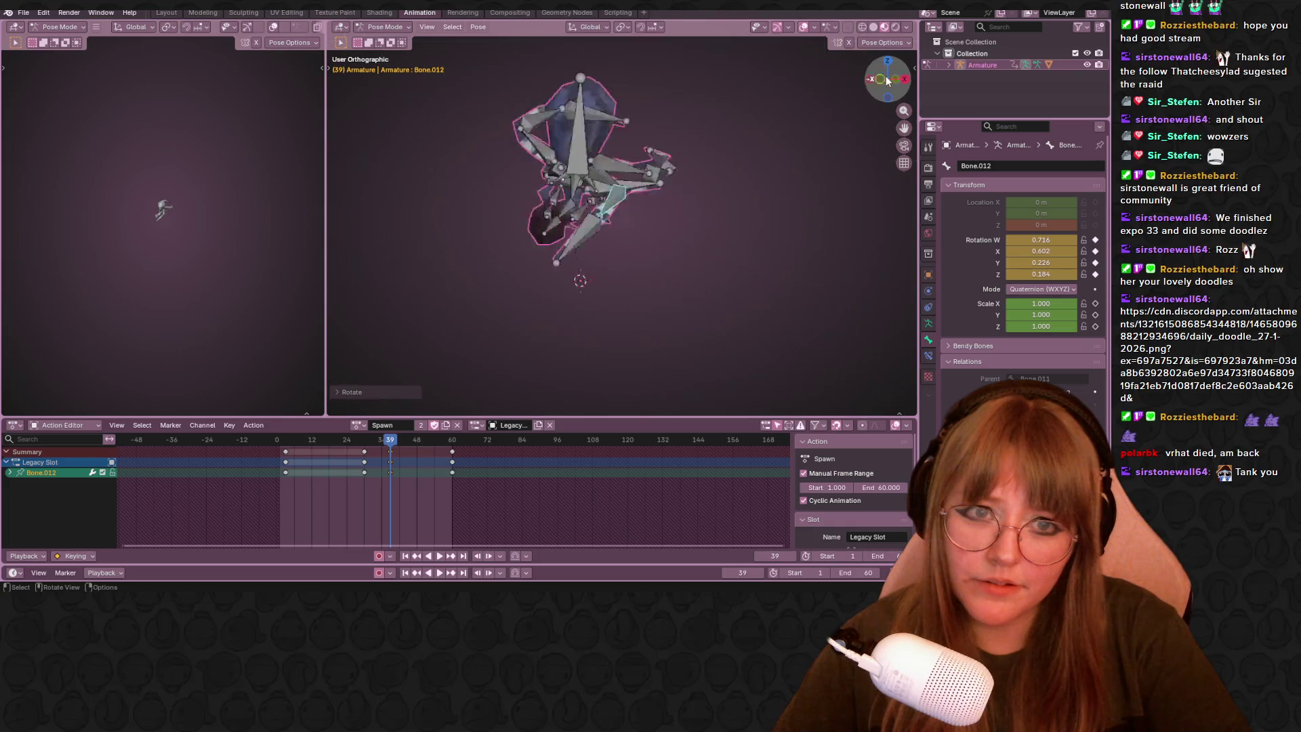
pyautogui.click(576, 177)
pyautogui.press('g')
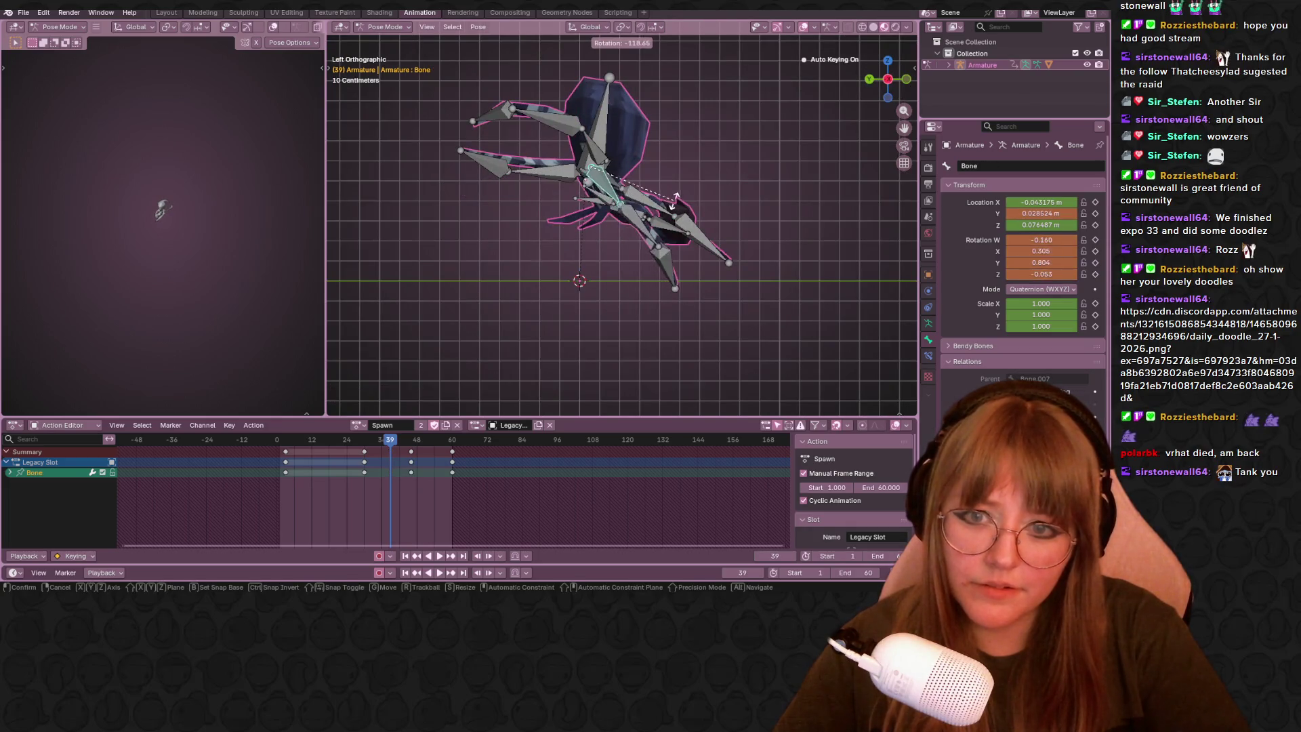
pyautogui.click(672, 194)
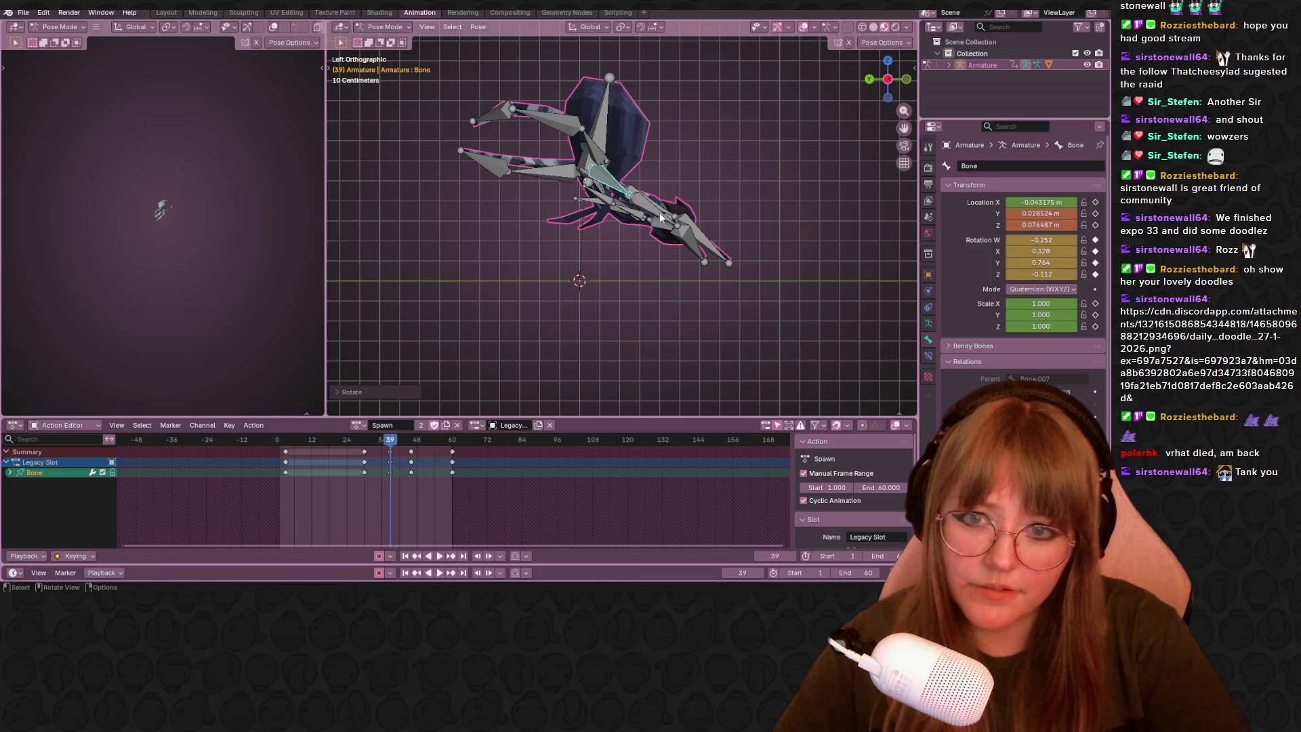
pyautogui.click(711, 241)
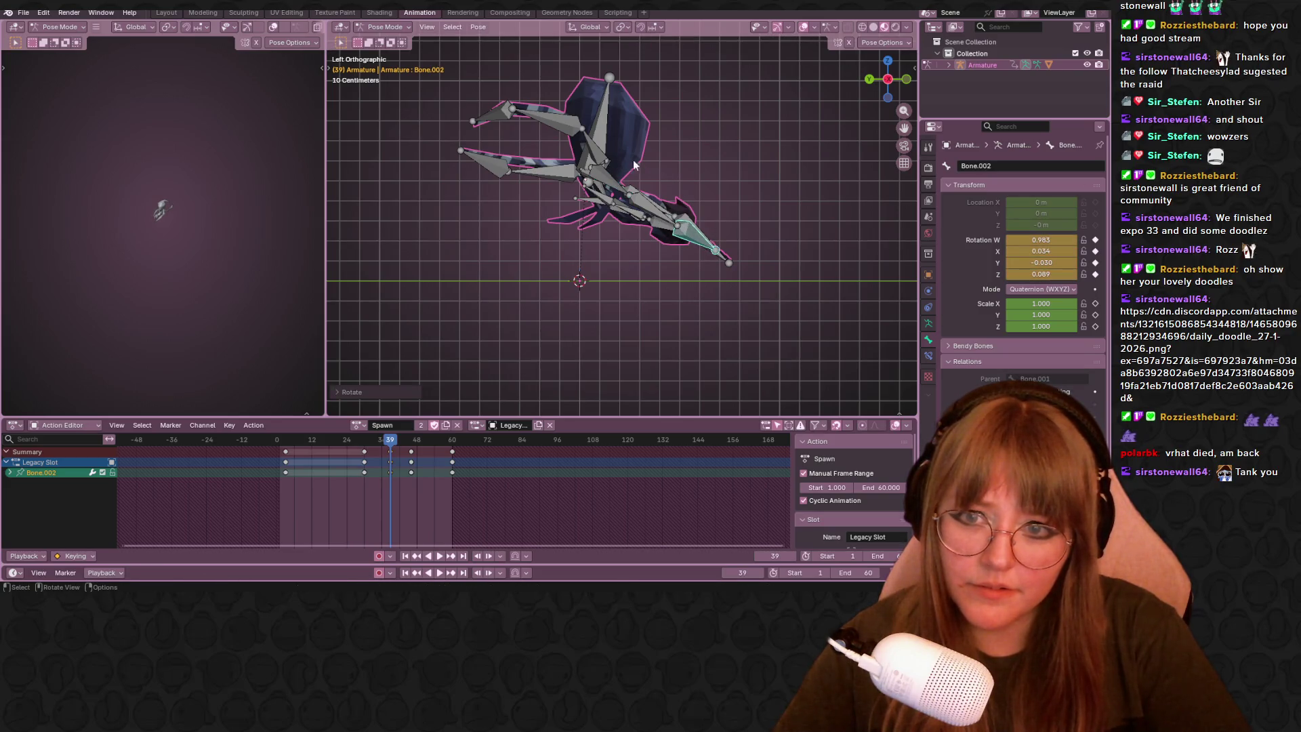
# Rotate Bone.003, Bone.014, Bone.015 and Bone.016 into the new keyed leg pose from the side views.
pyautogui.click(612, 148)
pyautogui.press('r')
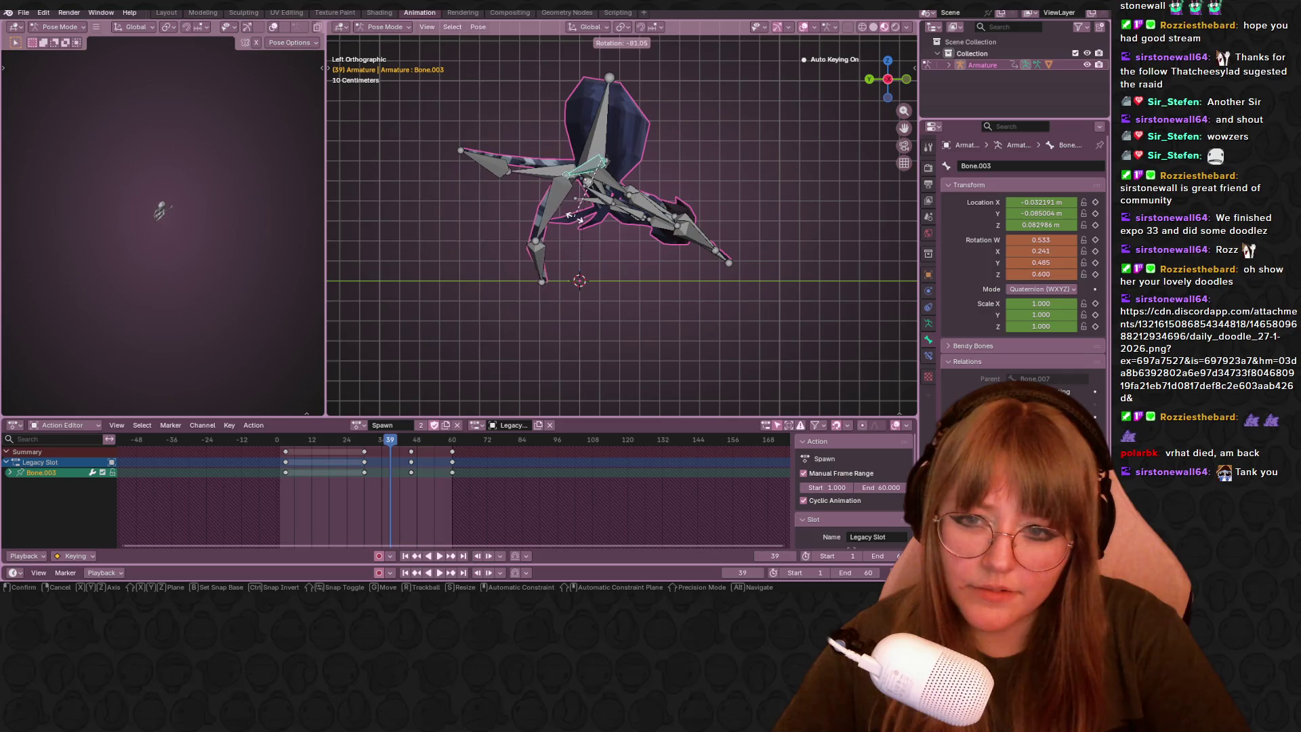
pyautogui.click(572, 214)
pyautogui.click(887, 79)
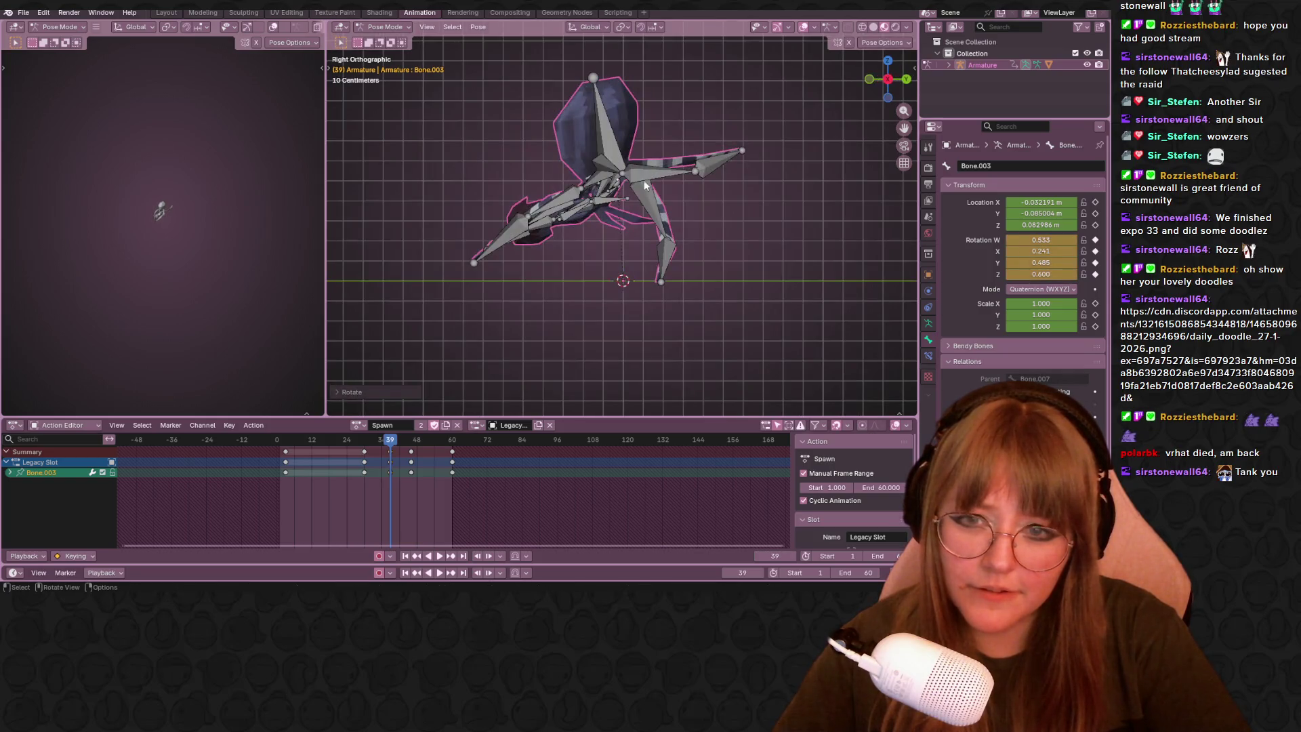
pyautogui.click(599, 171)
pyautogui.press('r')
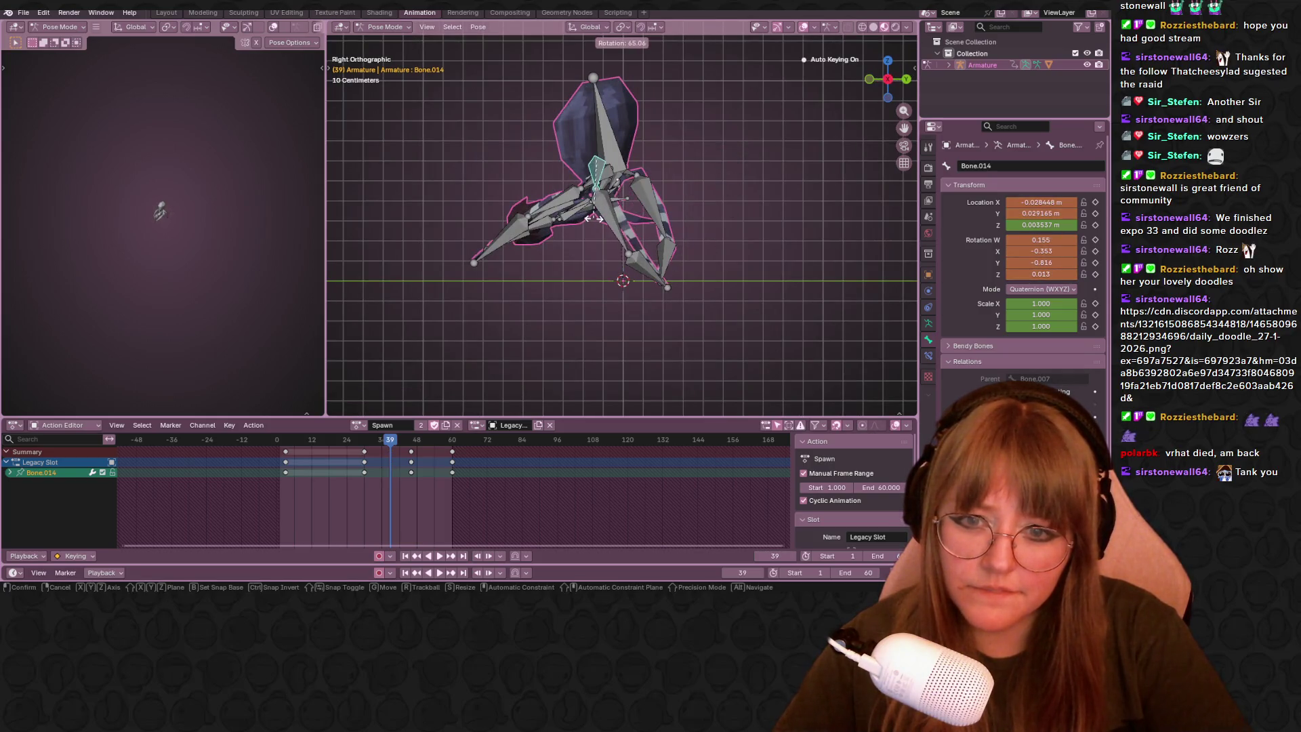
pyautogui.click(660, 179)
pyautogui.press('r')
pyautogui.click(694, 241)
pyautogui.press('r')
pyautogui.click(665, 263)
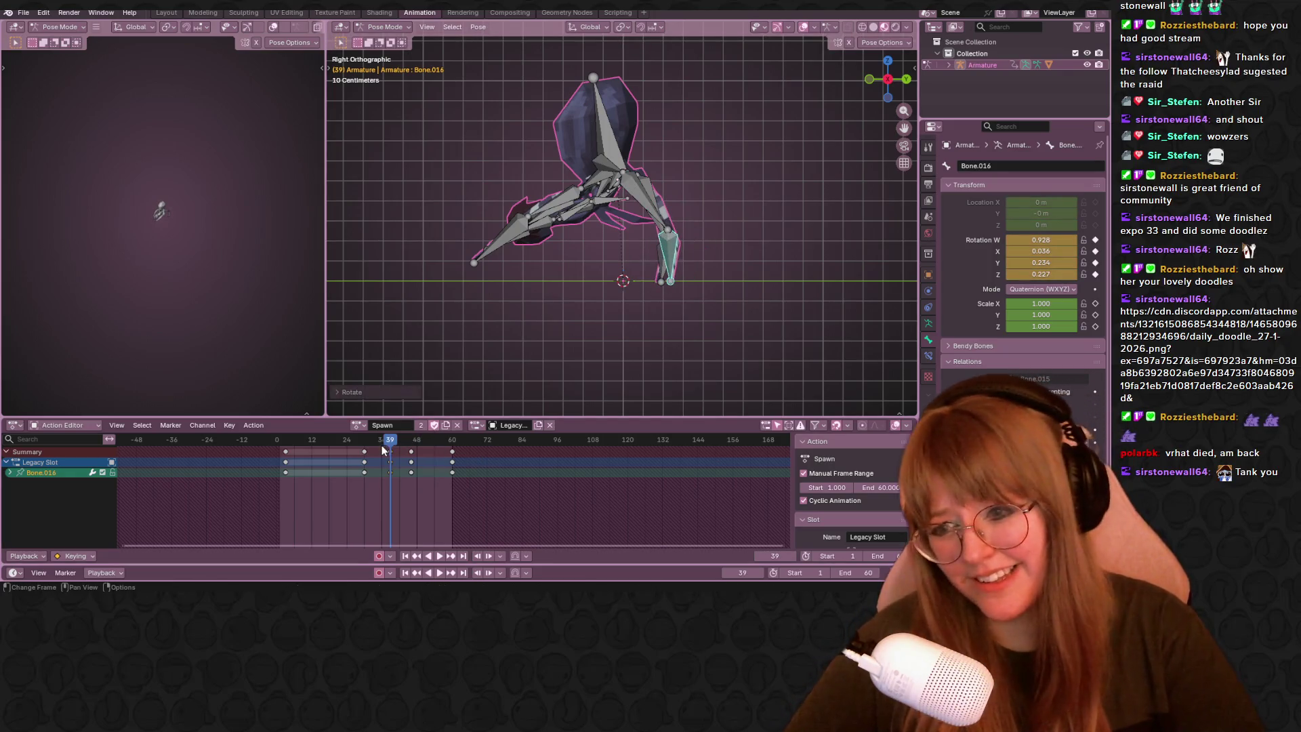
pyautogui.press('space')
pyautogui.moveTo(411, 437); pyautogui.dragTo(384, 445)
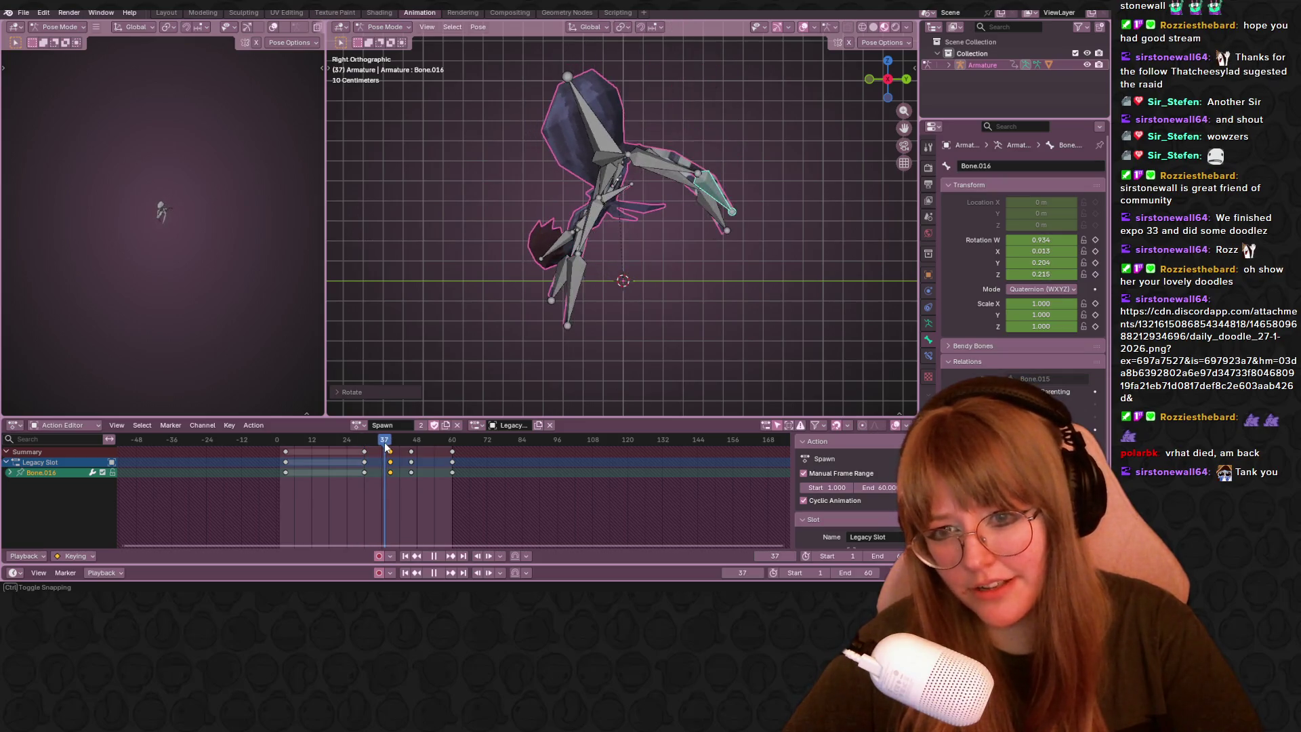
pyautogui.moveTo(384, 444); pyautogui.dragTo(438, 445)
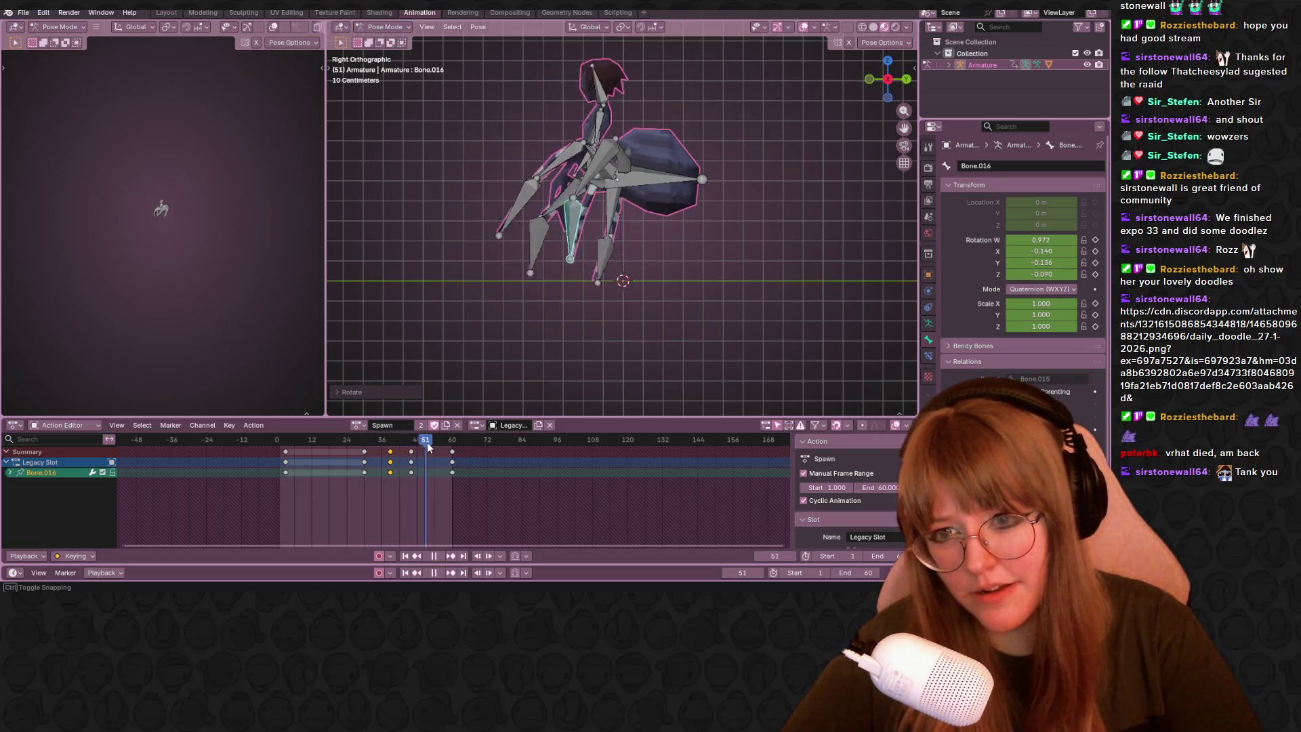
pyautogui.press('space')
pyautogui.moveTo(486, 406)
pyautogui.mouseDown(button='middle')
pyautogui.moveTo(543, 308)
pyautogui.moveTo(698, 329)
pyautogui.moveTo(485, 460)
pyautogui.mouseUp(button='middle')
pyautogui.press('space')
pyautogui.moveTo(438, 445); pyautogui.dragTo(333, 453)
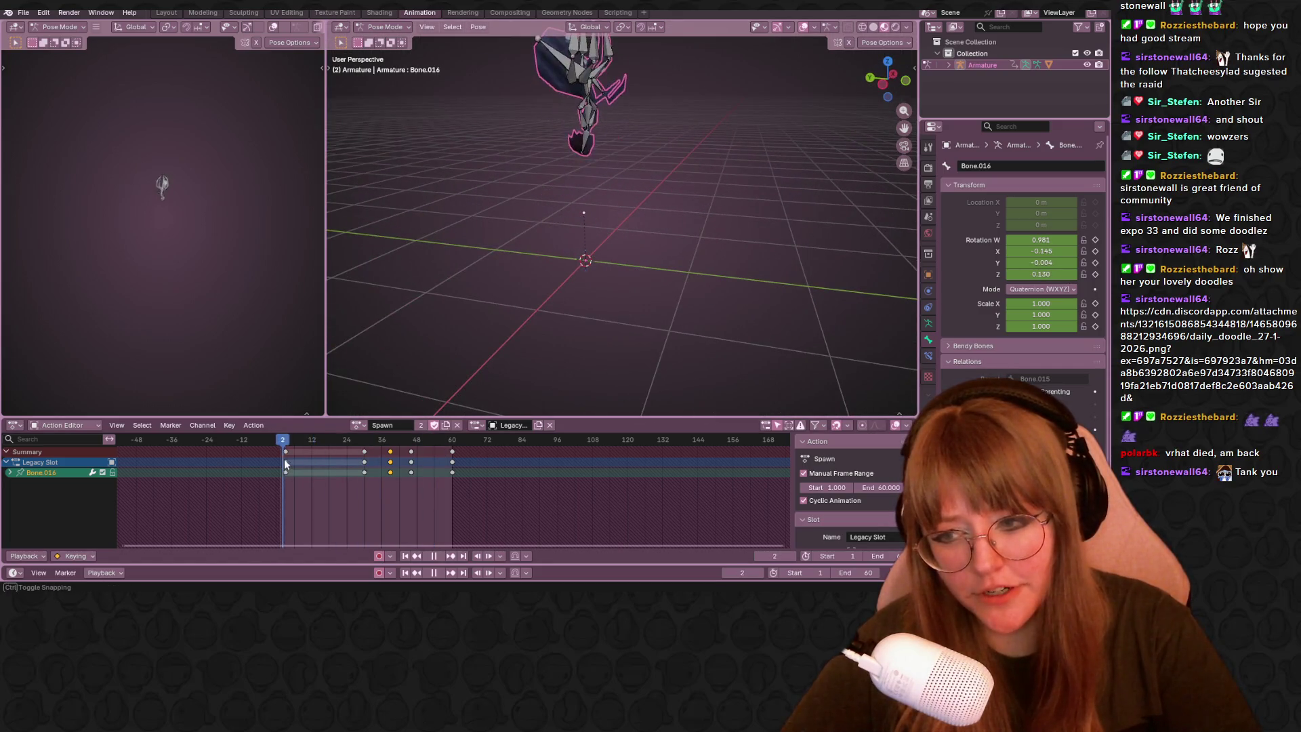
pyautogui.press('space')
pyautogui.click(892, 88)
pyautogui.moveTo(367, 439); pyautogui.dragTo(376, 439)
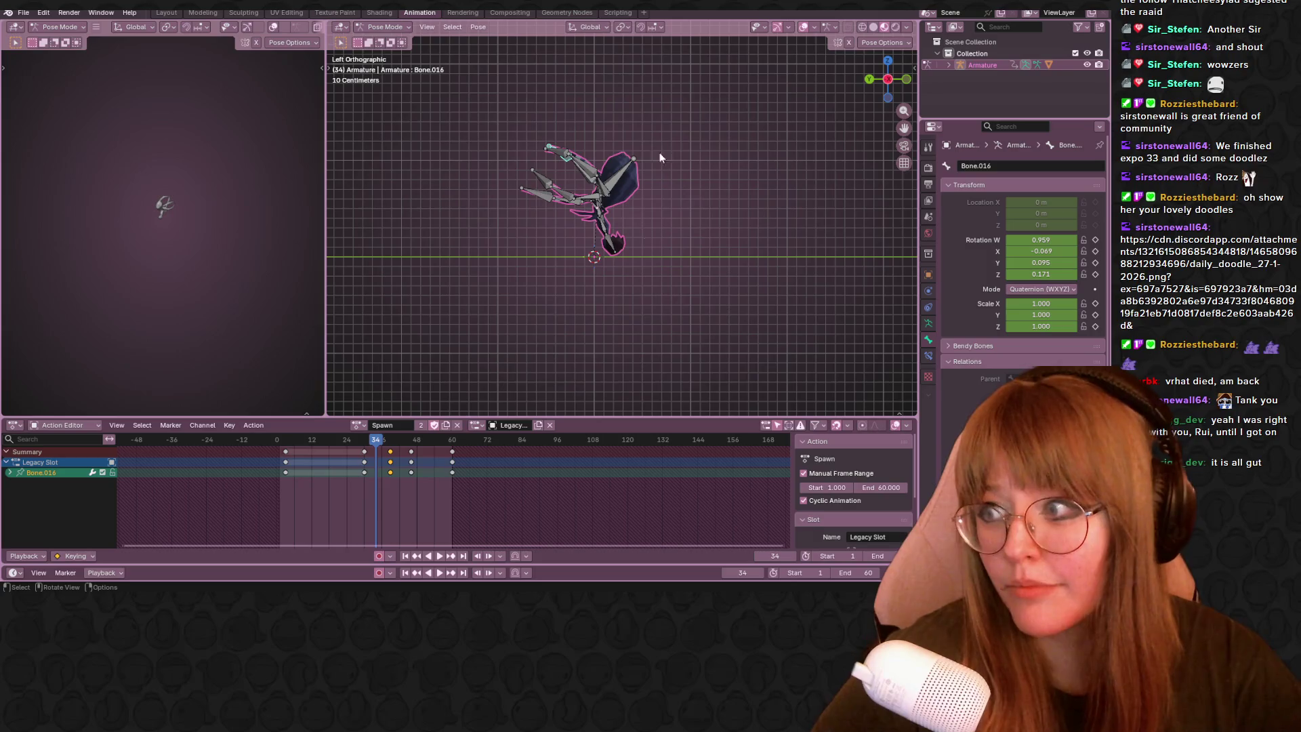
pyautogui.scroll(1, 712, 213)
pyautogui.scroll(1, 701, 208)
pyautogui.scroll(1, 668, 185)
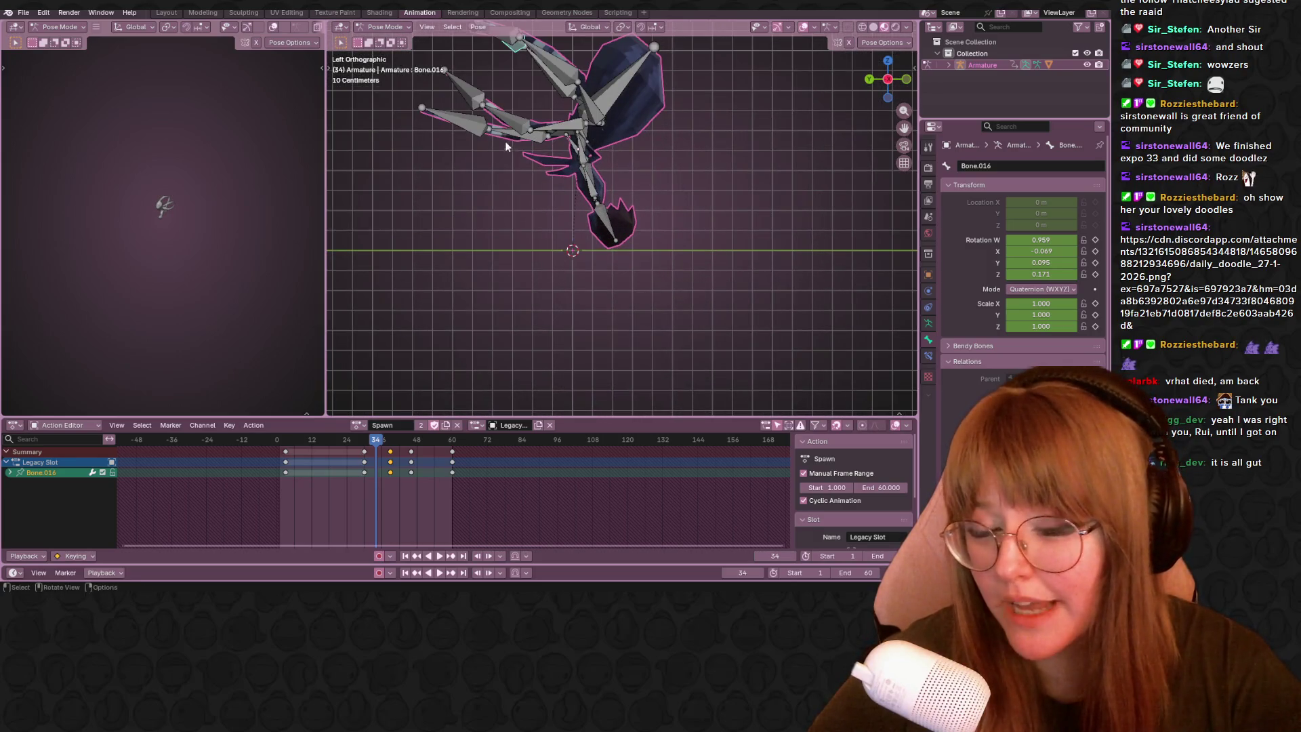
# Play the Spawn action past its end, stop at frame 49 and scrub back to frame 31 in side view.
pyautogui.keyDown('shift'); pyautogui.moveTo(506, 141); pyautogui.dragTo(462, 237, button='middle'); pyautogui.keyUp('shift')
pyautogui.press('space')
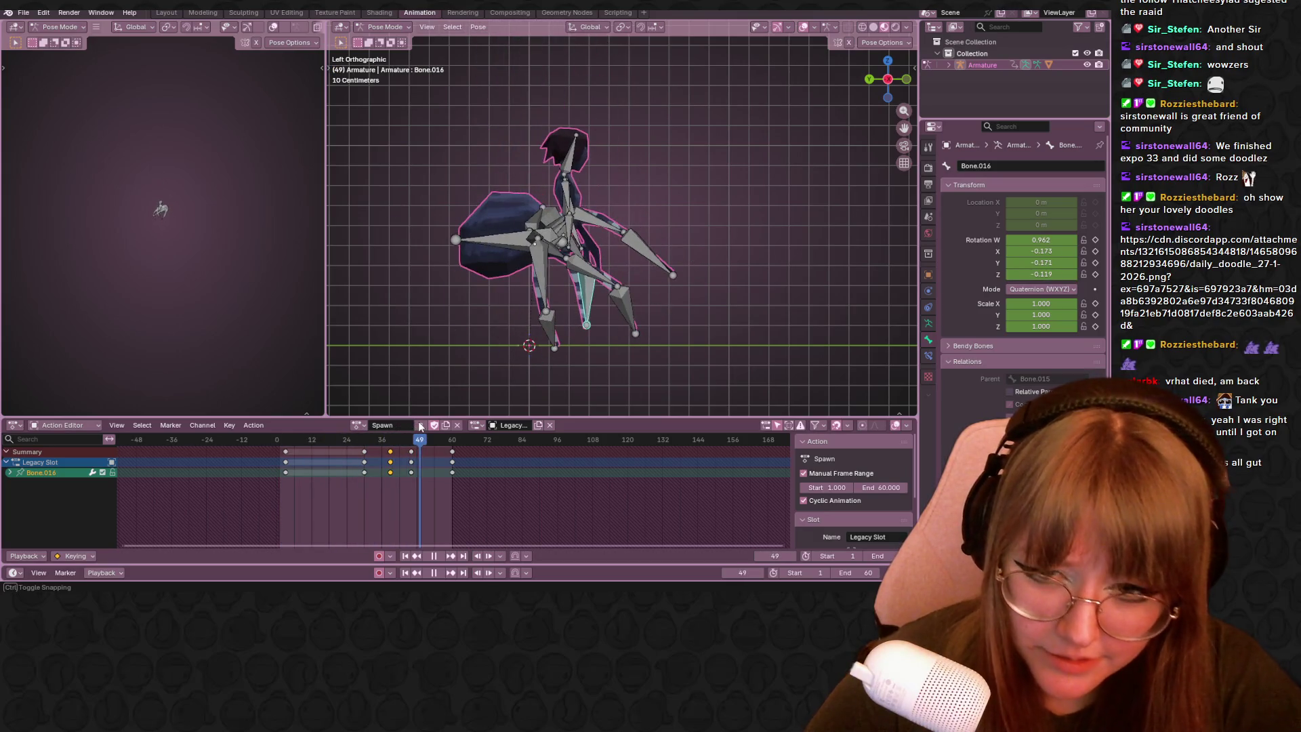
pyautogui.moveTo(426, 435)
pyautogui.mouseDown()
pyautogui.moveTo(486, 428)
pyautogui.moveTo(420, 434)
pyautogui.mouseUp()
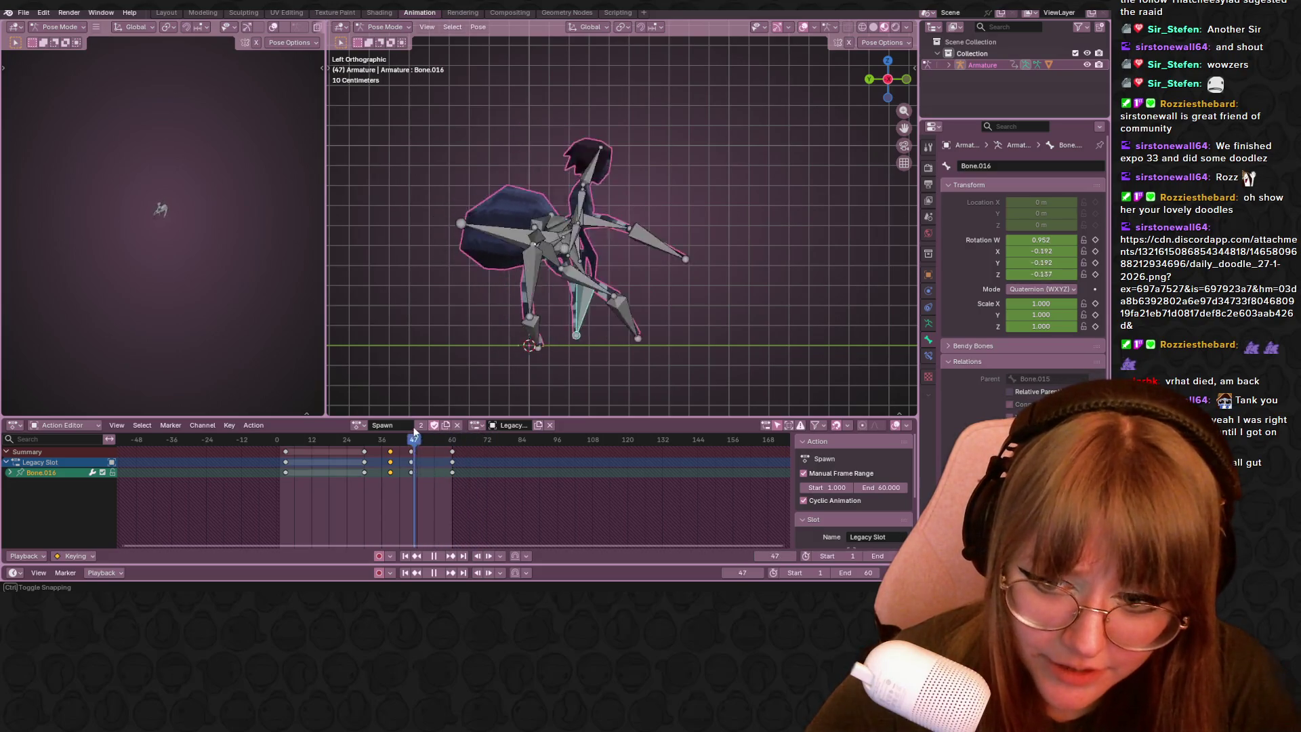
pyautogui.press('space')
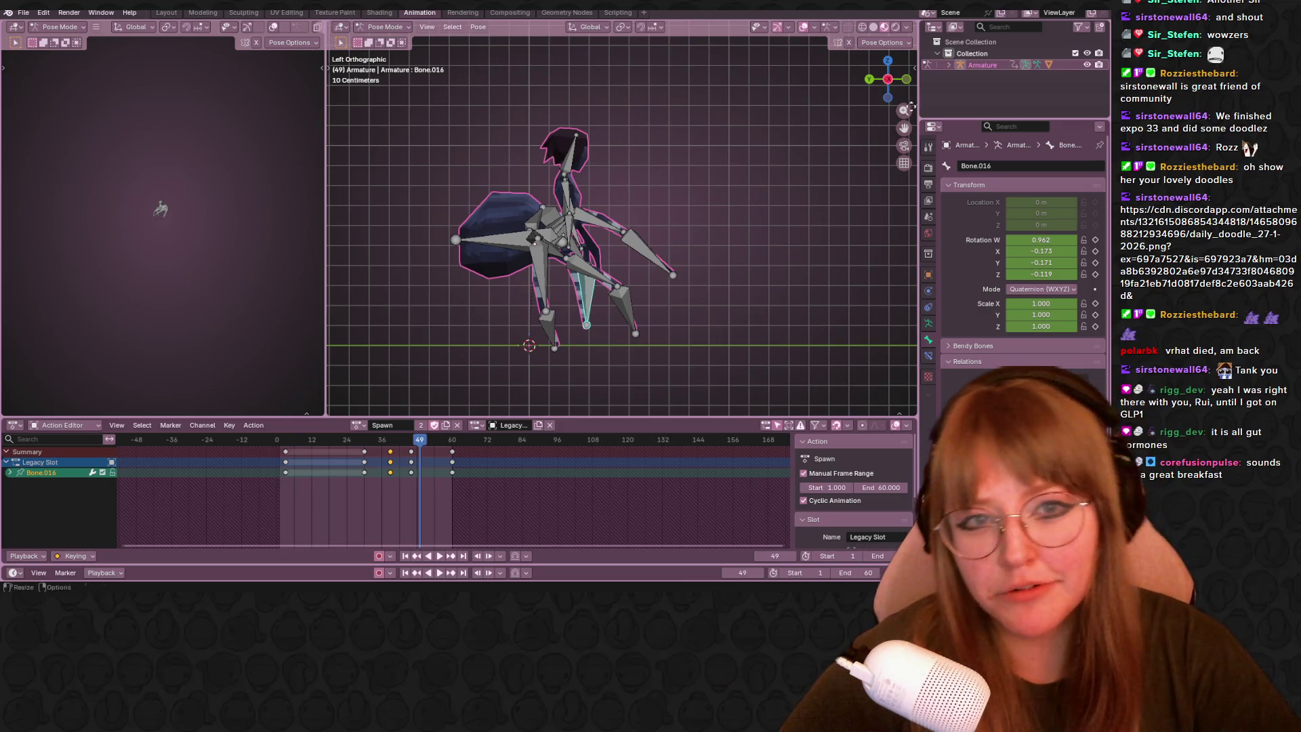
pyautogui.moveTo(747, 203); pyautogui.dragTo(515, 232, button='middle')
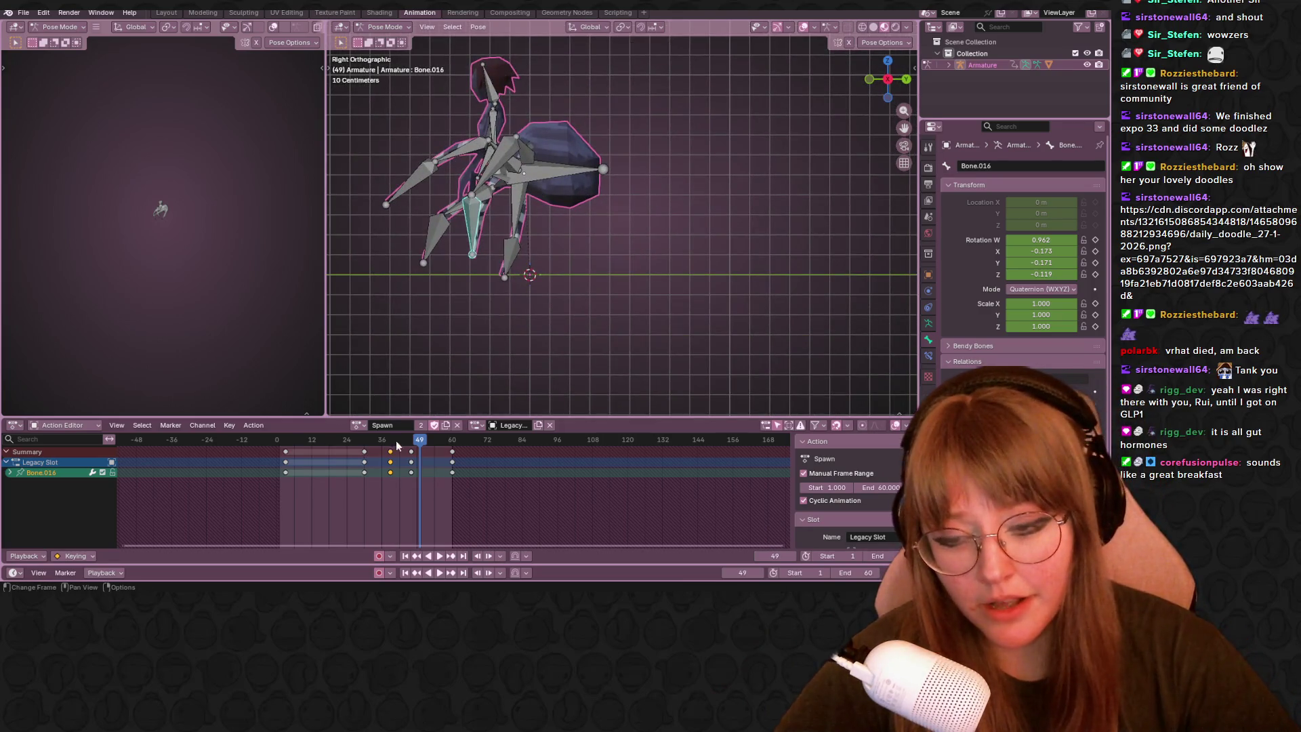
pyautogui.moveTo(424, 447); pyautogui.dragTo(376, 443)
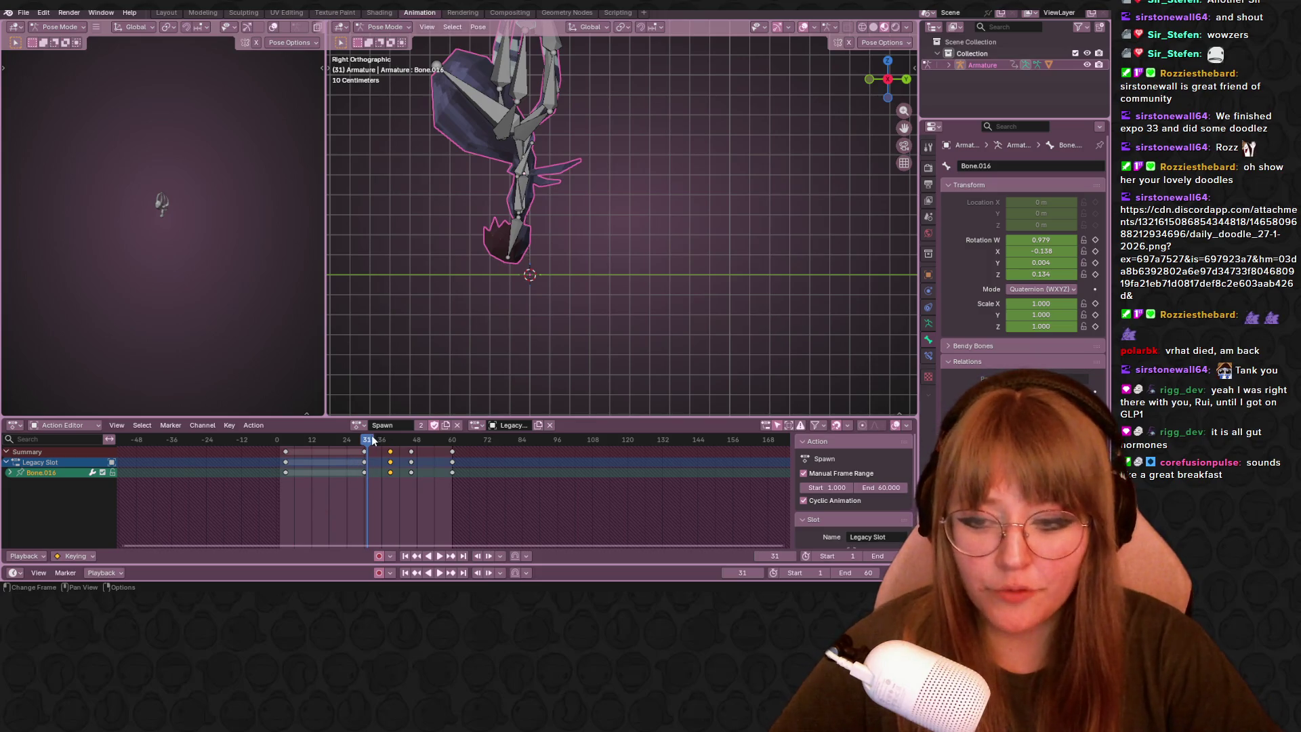
# Play again to frame 48 and select all keyframes of the Spawn action.
pyautogui.keyDown('shift'); pyautogui.moveTo(480, 330); pyautogui.dragTo(494, 372, button='middle'); pyautogui.keyUp('shift')
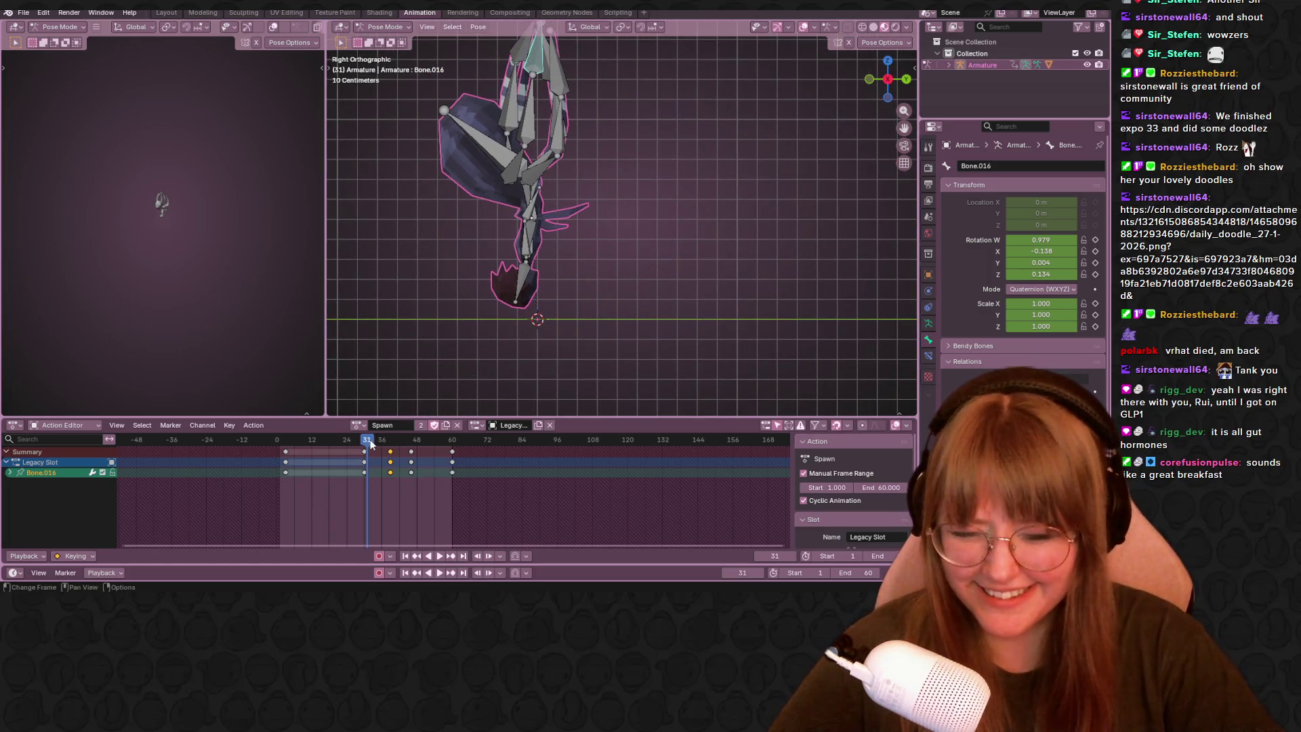
pyautogui.press('space')
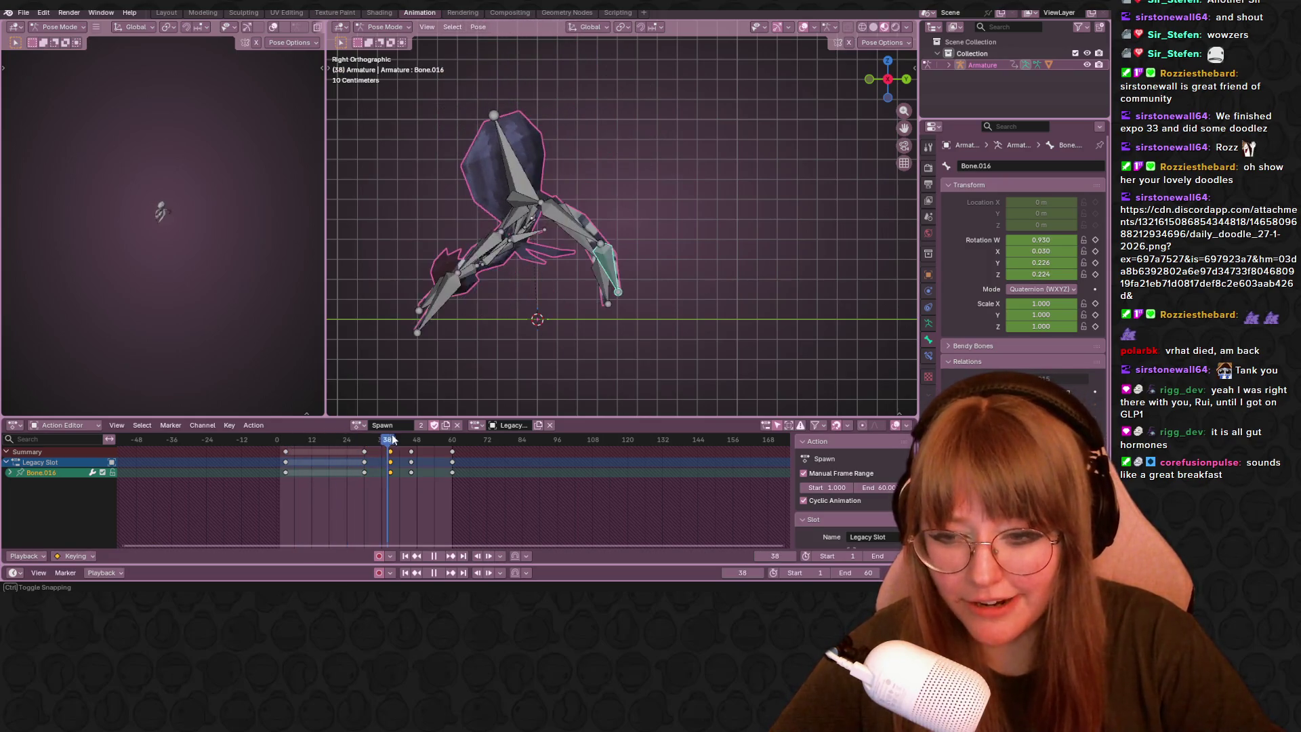
pyautogui.moveTo(379, 440); pyautogui.dragTo(414, 439)
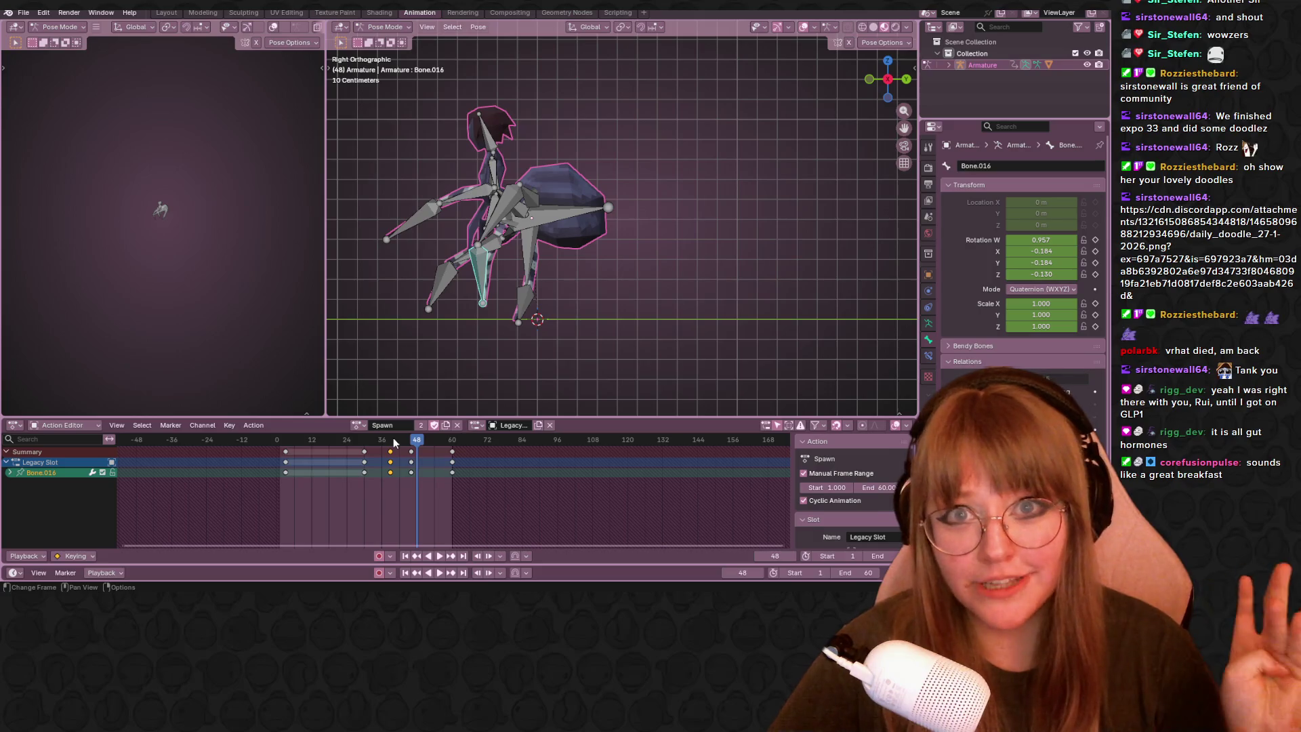
pyautogui.press('a')
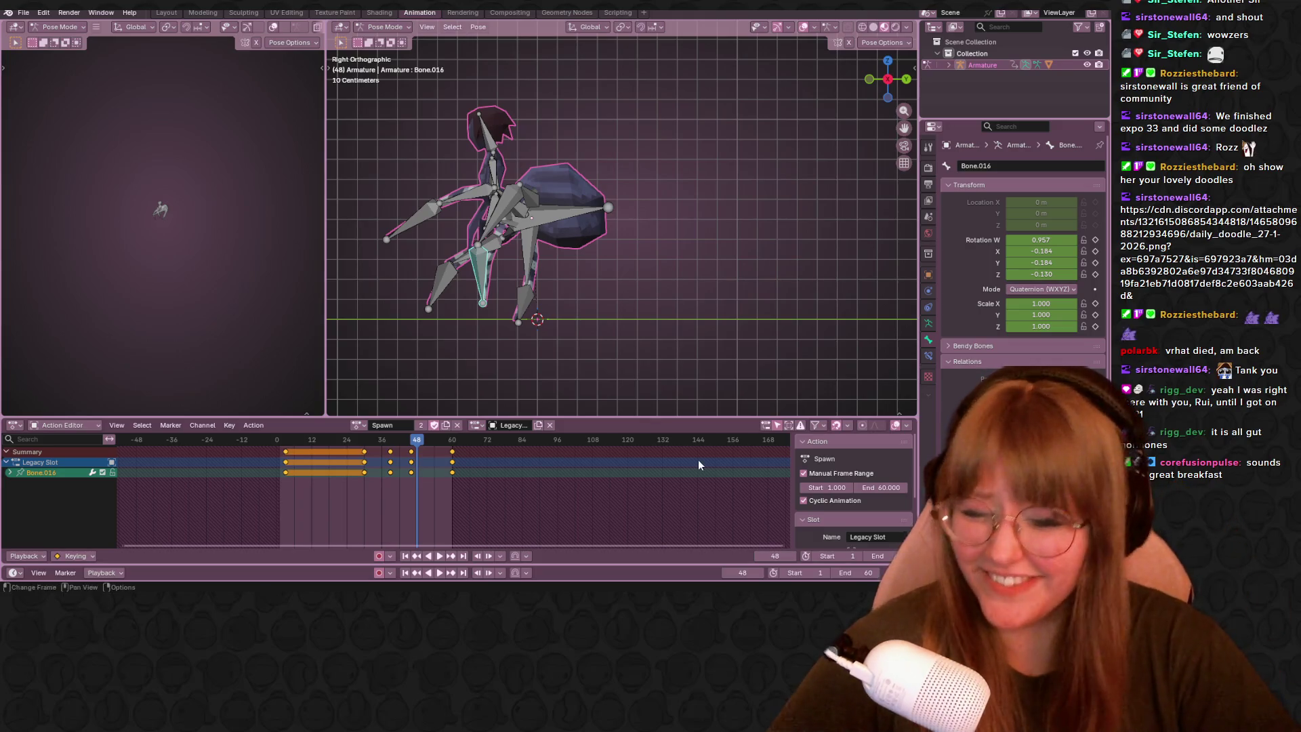
# Play and scrub the loop between frames 38 and 66, then pause.
pyautogui.press('space')
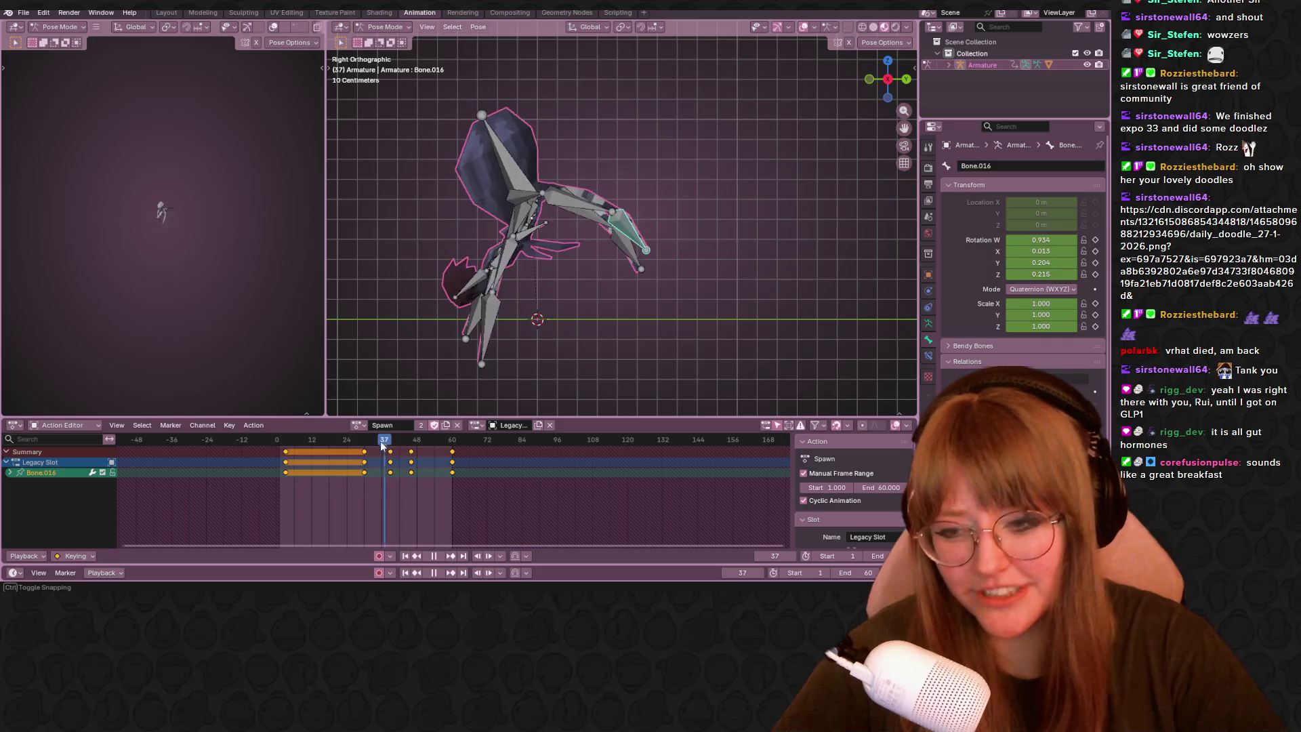
pyautogui.moveTo(417, 445); pyautogui.dragTo(388, 441)
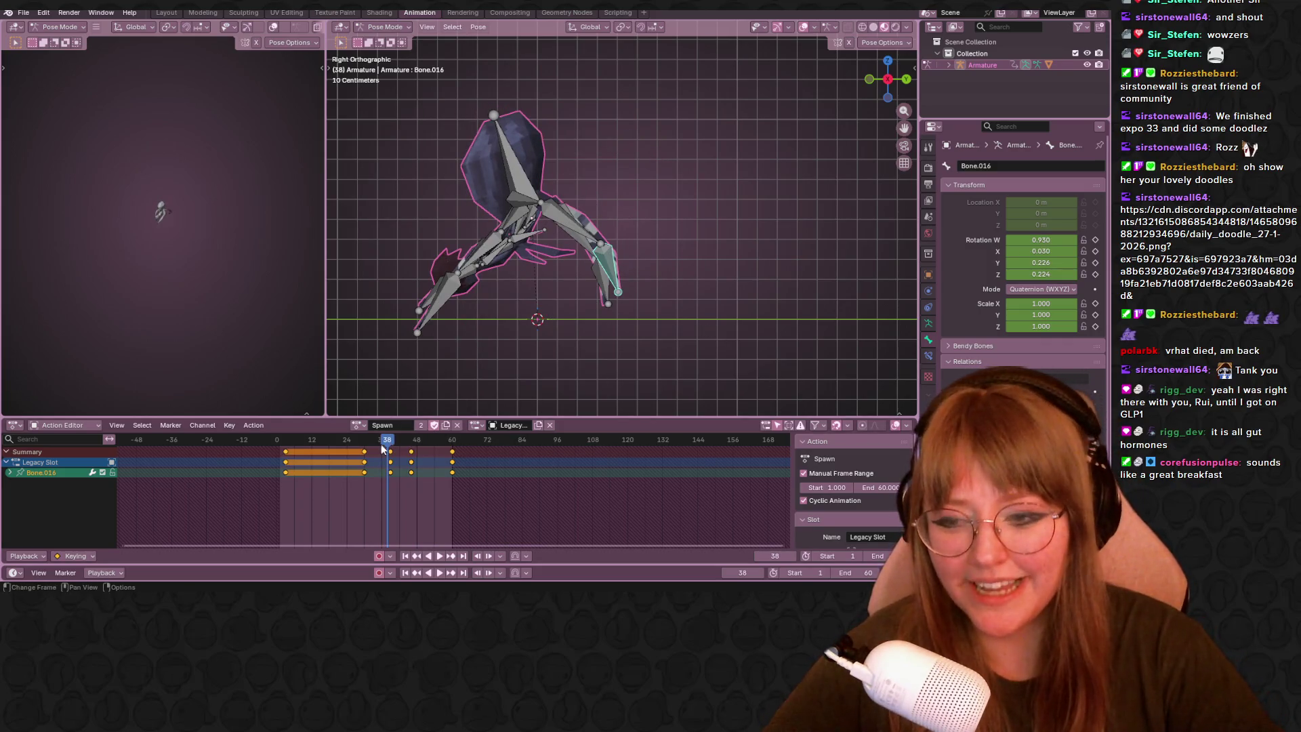
pyautogui.press('space')
pyautogui.moveTo(424, 454); pyautogui.dragTo(471, 447)
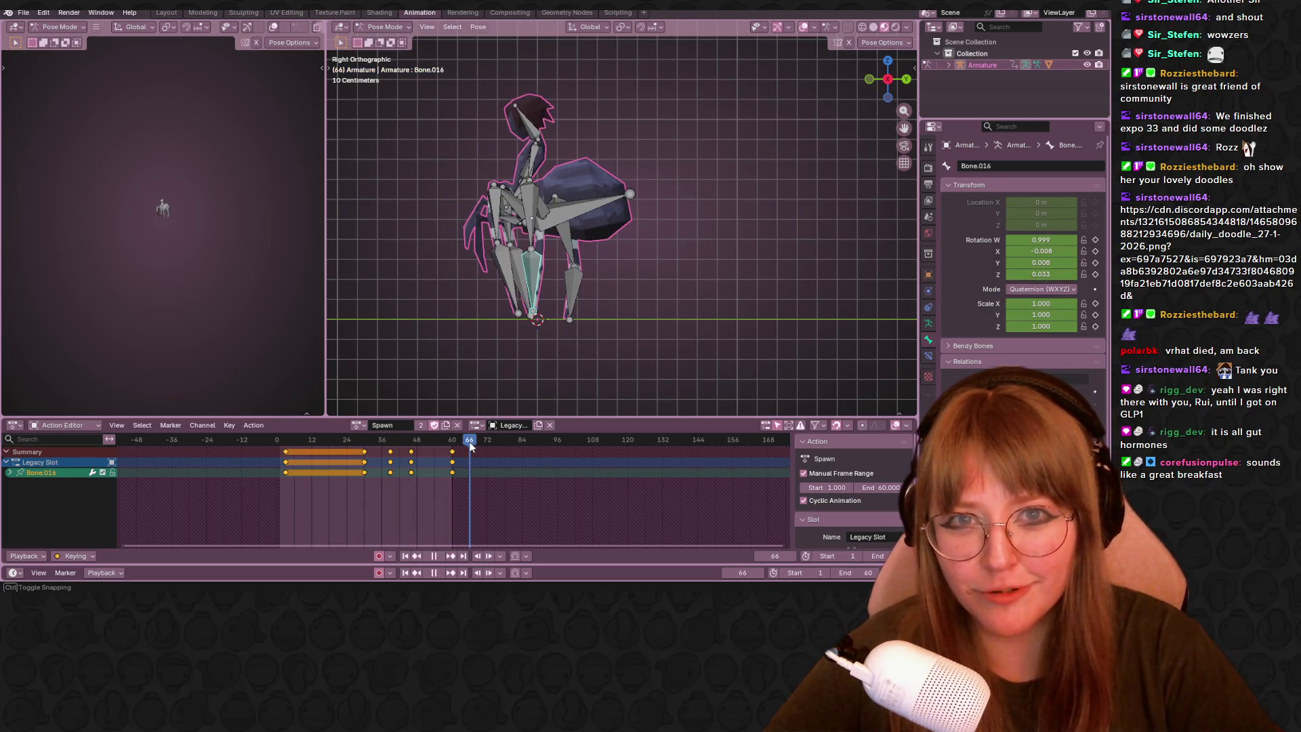
pyautogui.press('space')
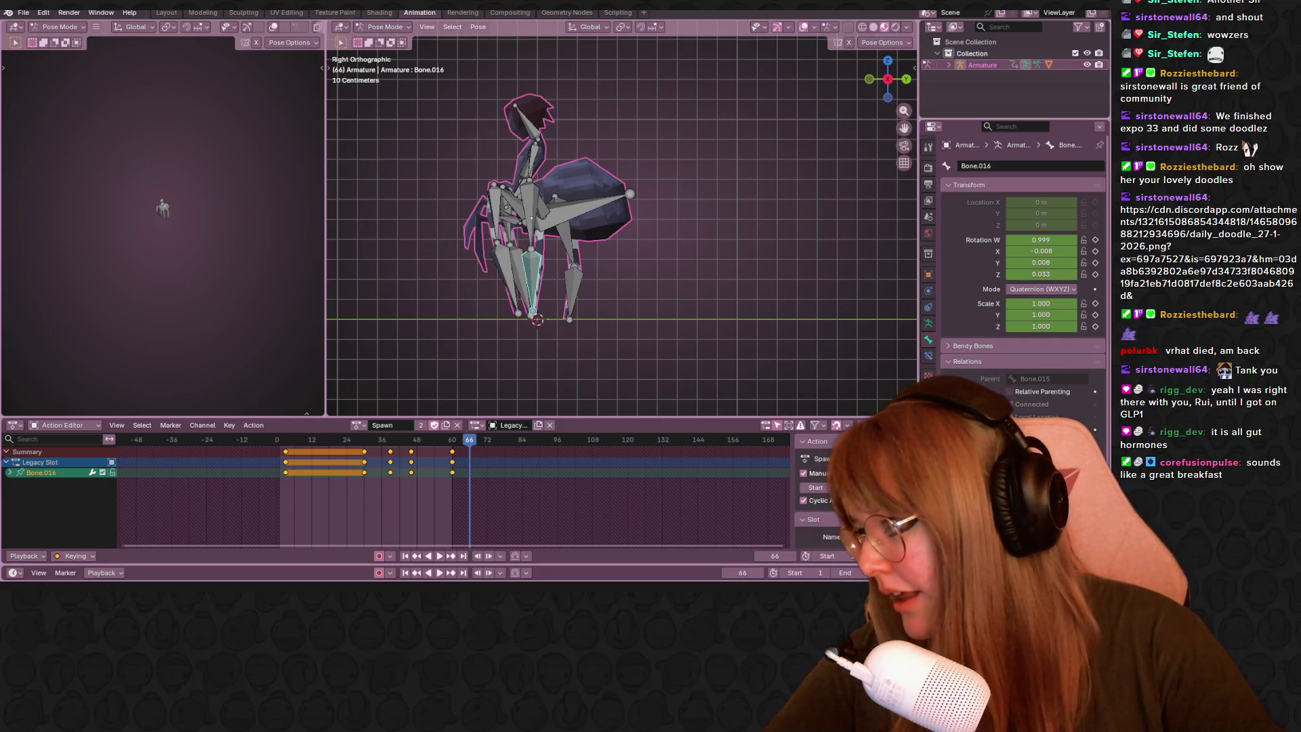
# Scrub back through frames 30 and 12, replay, and settle the playhead on frame 35.
pyautogui.moveTo(442, 450)
pyautogui.mouseDown()
pyautogui.moveTo(364, 457)
pyautogui.moveTo(400, 459)
pyautogui.mouseUp()
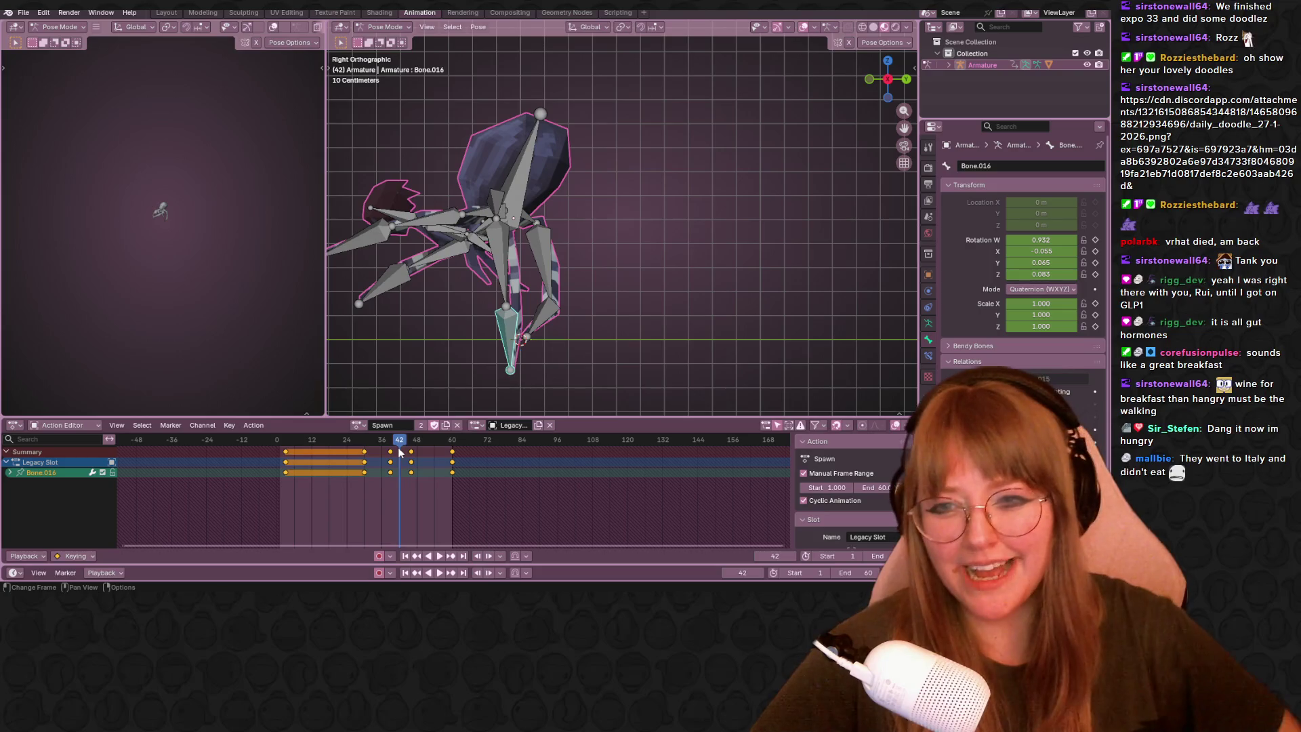
pyautogui.moveTo(405, 449); pyautogui.dragTo(311, 441)
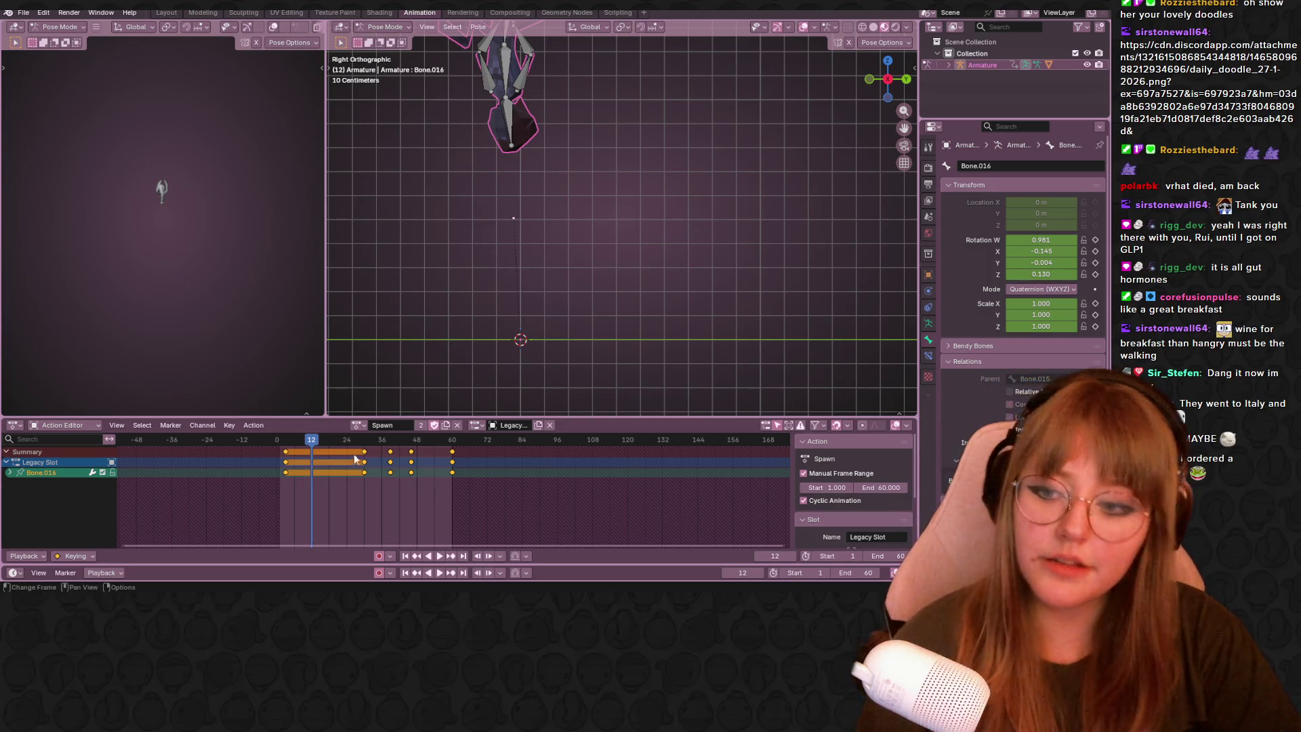
pyautogui.press('space')
pyautogui.moveTo(404, 454); pyautogui.dragTo(380, 454)
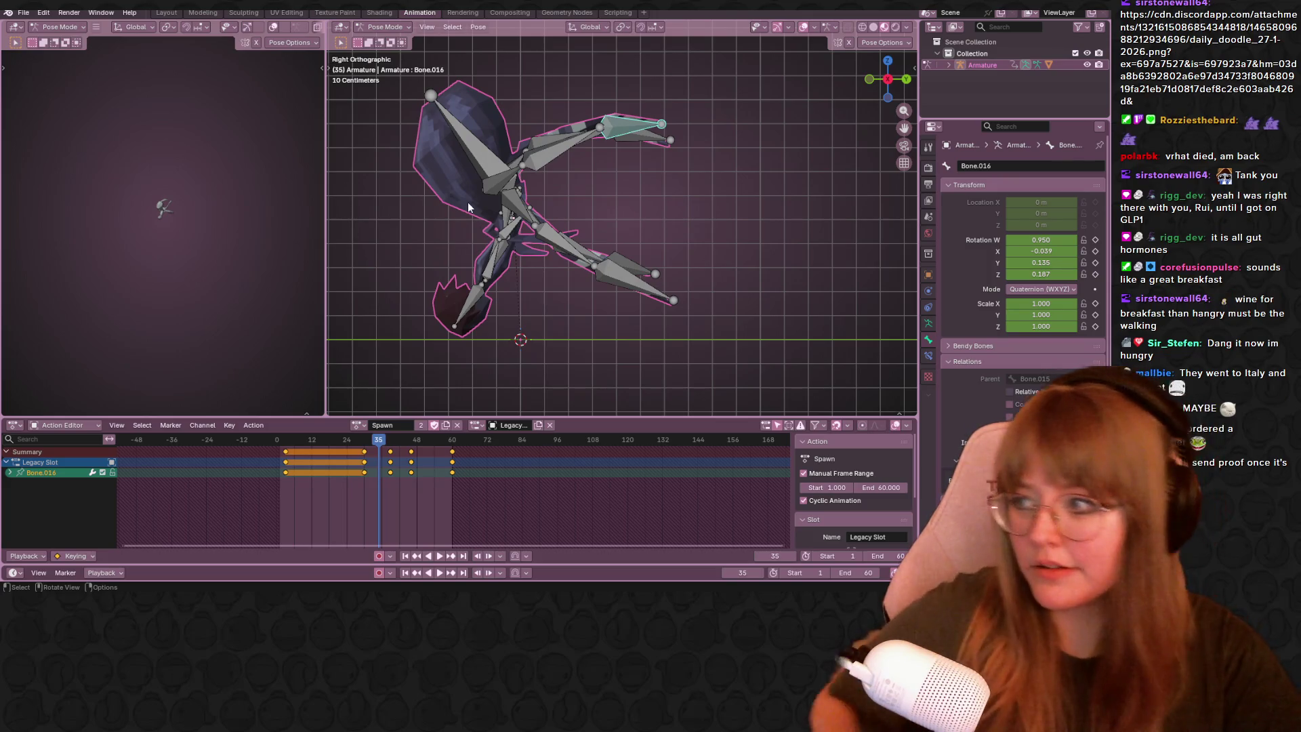
# Rotate the selected wing bones (Bone.011 pair) at frame 35, preview the motion and return to frame 35.
pyautogui.click(528, 210)
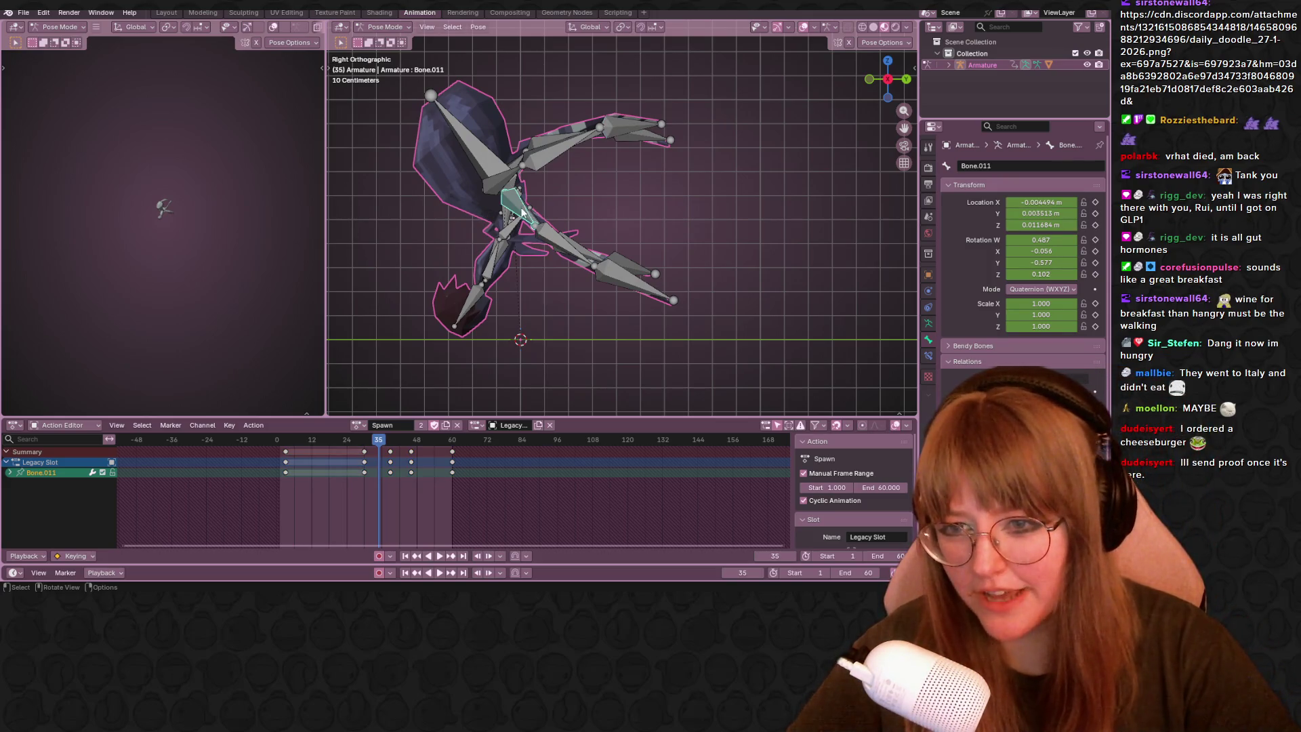
pyautogui.keyDown('shift'); pyautogui.click(530, 216); pyautogui.keyUp('shift')
pyautogui.moveTo(569, 214); pyautogui.dragTo(772, 119, button='middle')
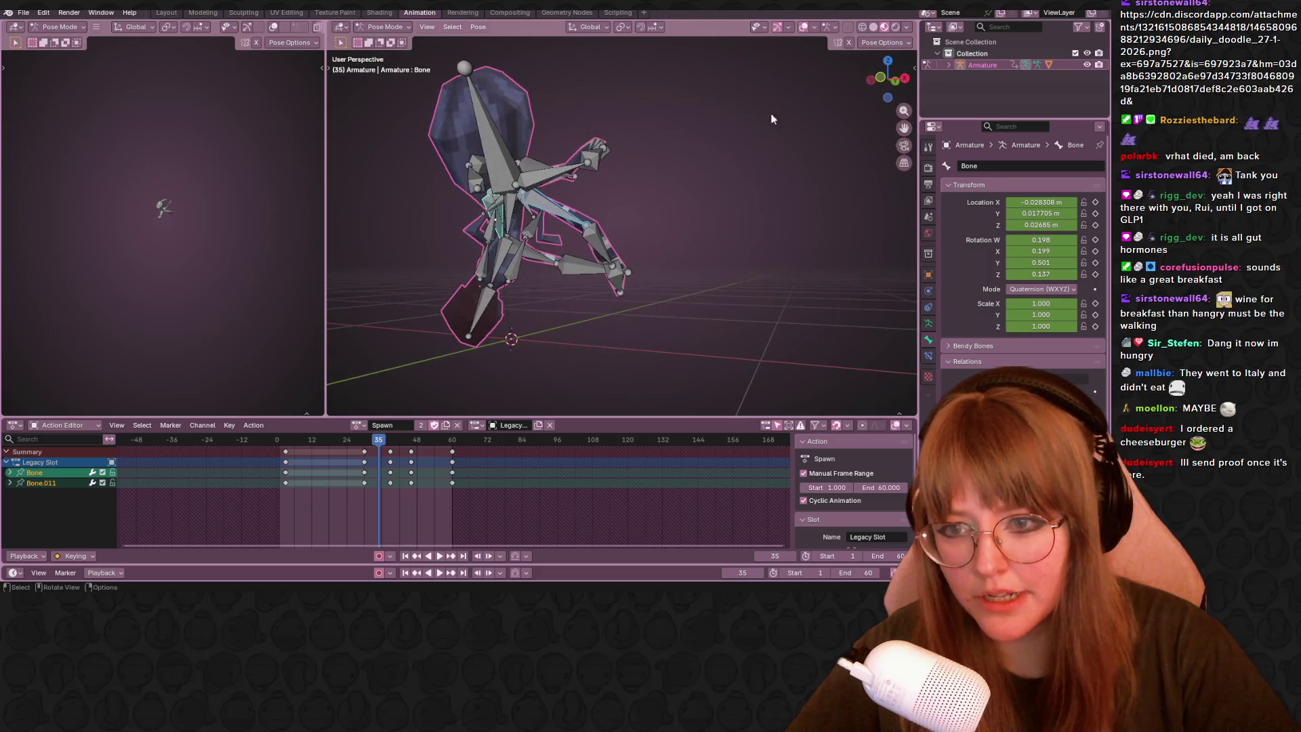
pyautogui.click(903, 79)
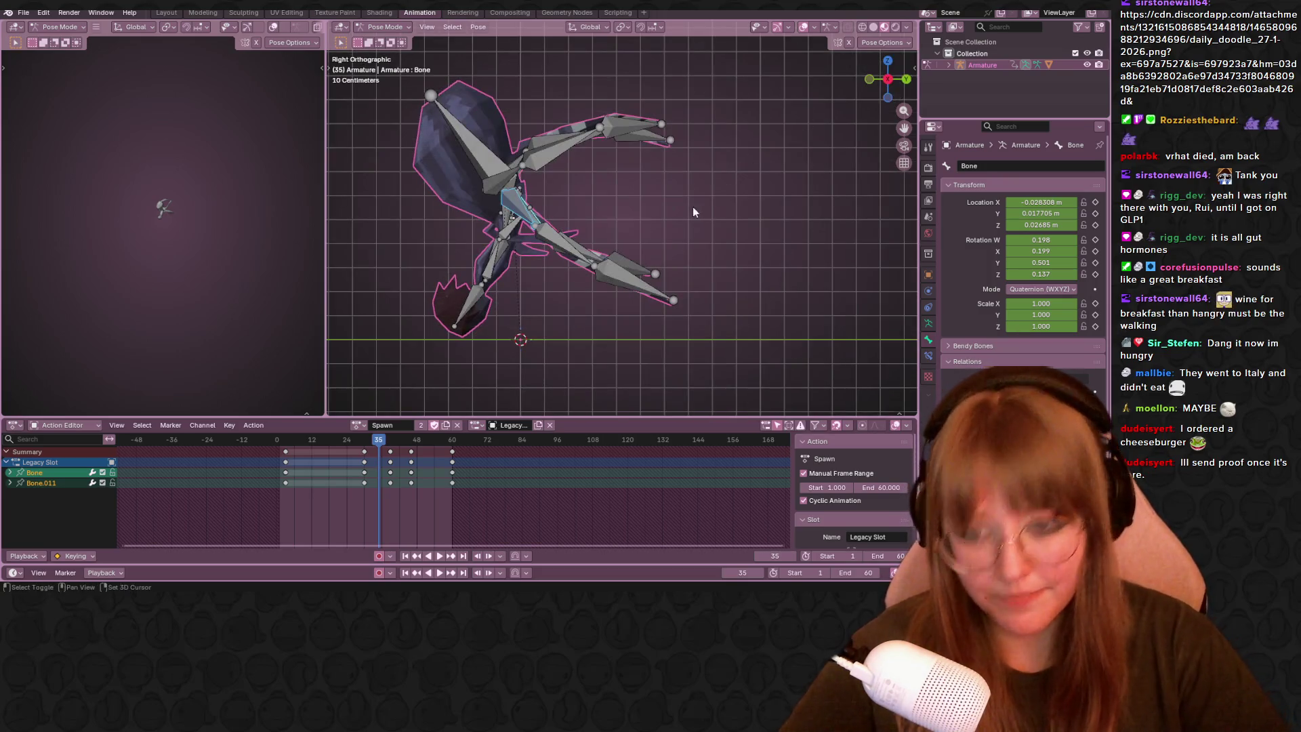
pyautogui.press('r')
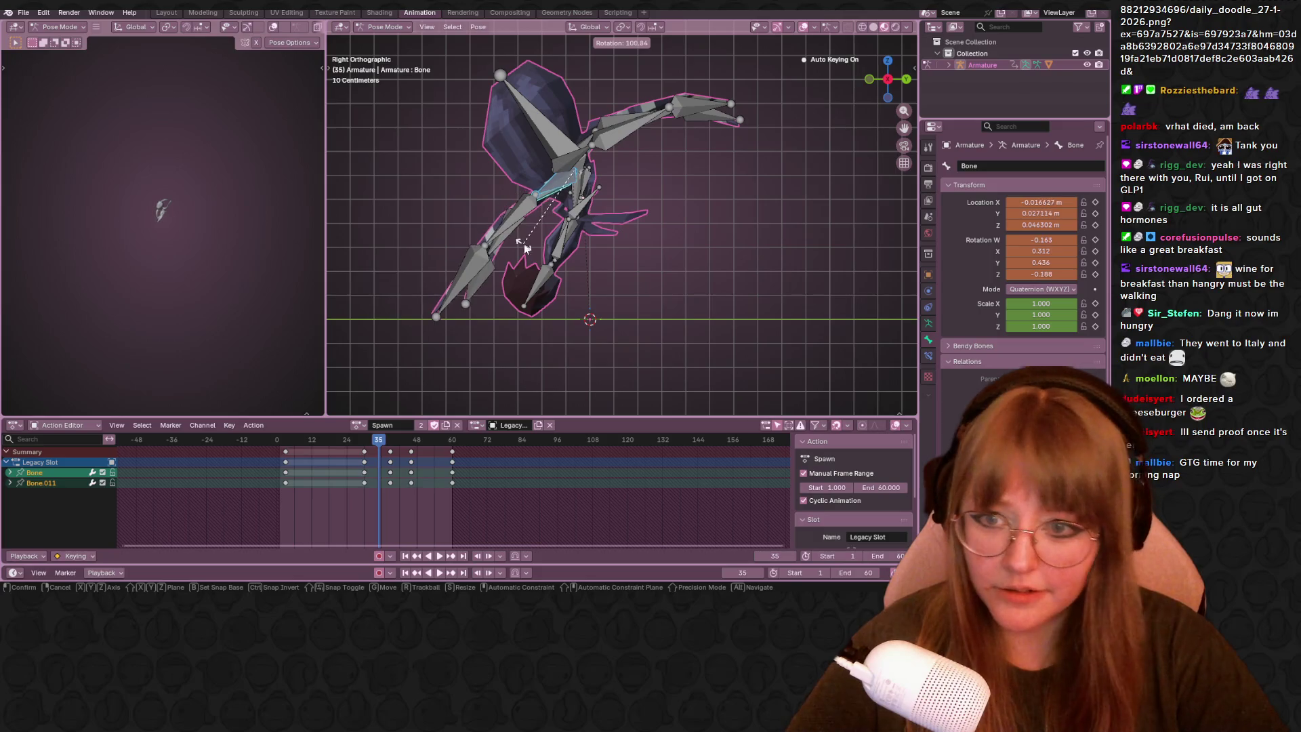
pyautogui.click(468, 335)
pyautogui.moveTo(374, 444); pyautogui.dragTo(366, 444)
pyautogui.press('space')
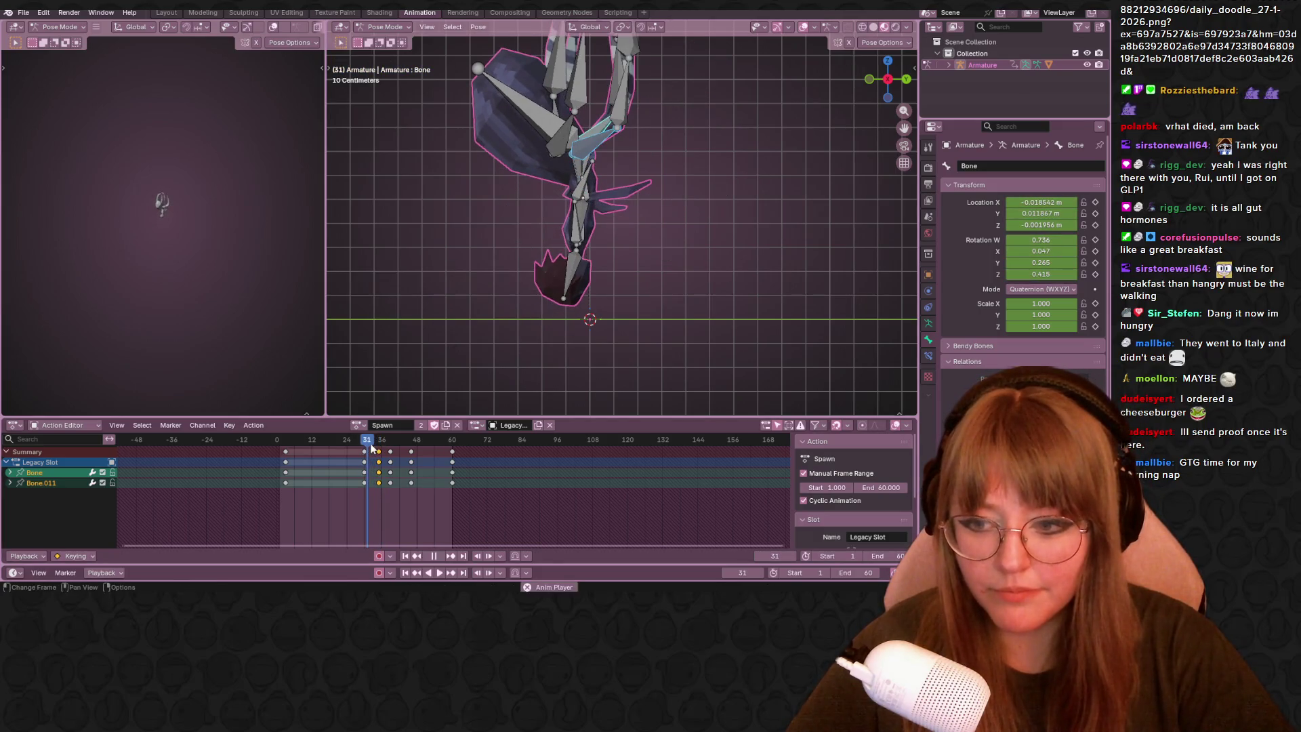
pyautogui.press('space')
pyautogui.hotkey('ctrl', 'z')
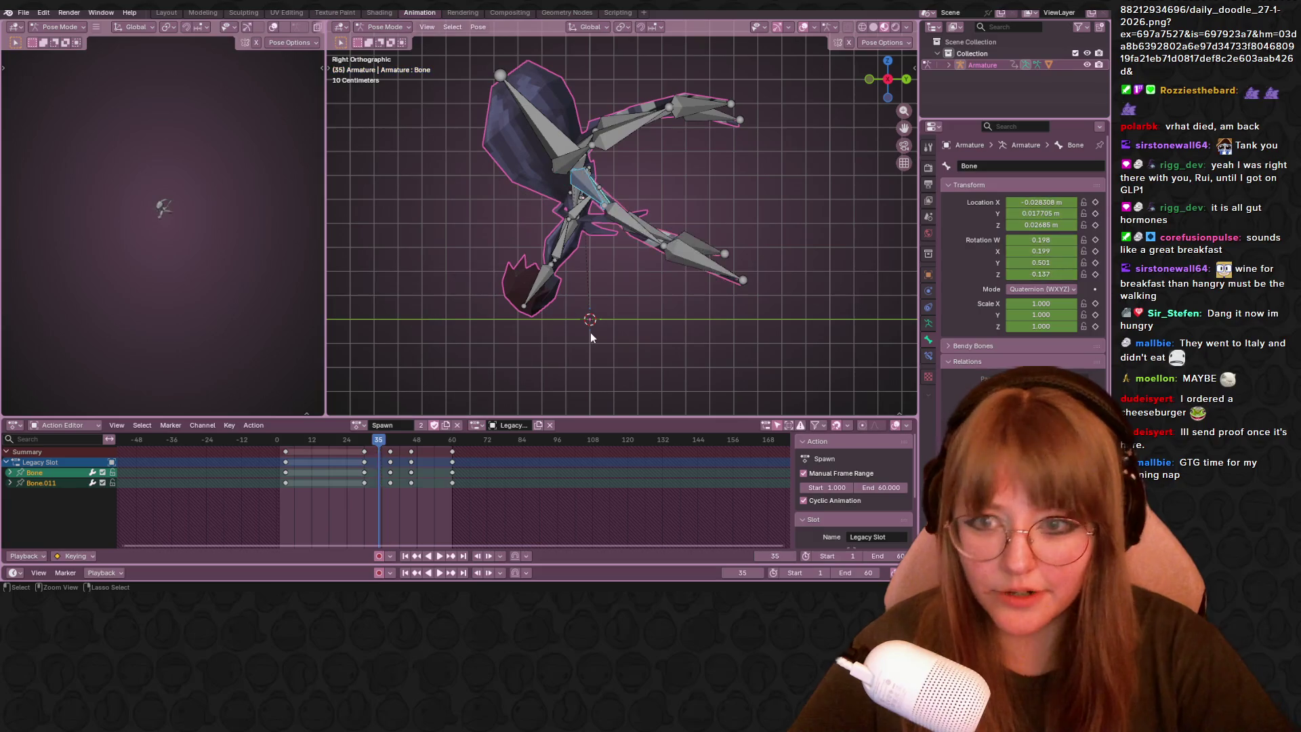
# Rotate the lower arm bones Bone.012, Bone.001 and Bone.002 into keyed frame-35 rotations.
pyautogui.click(635, 211)
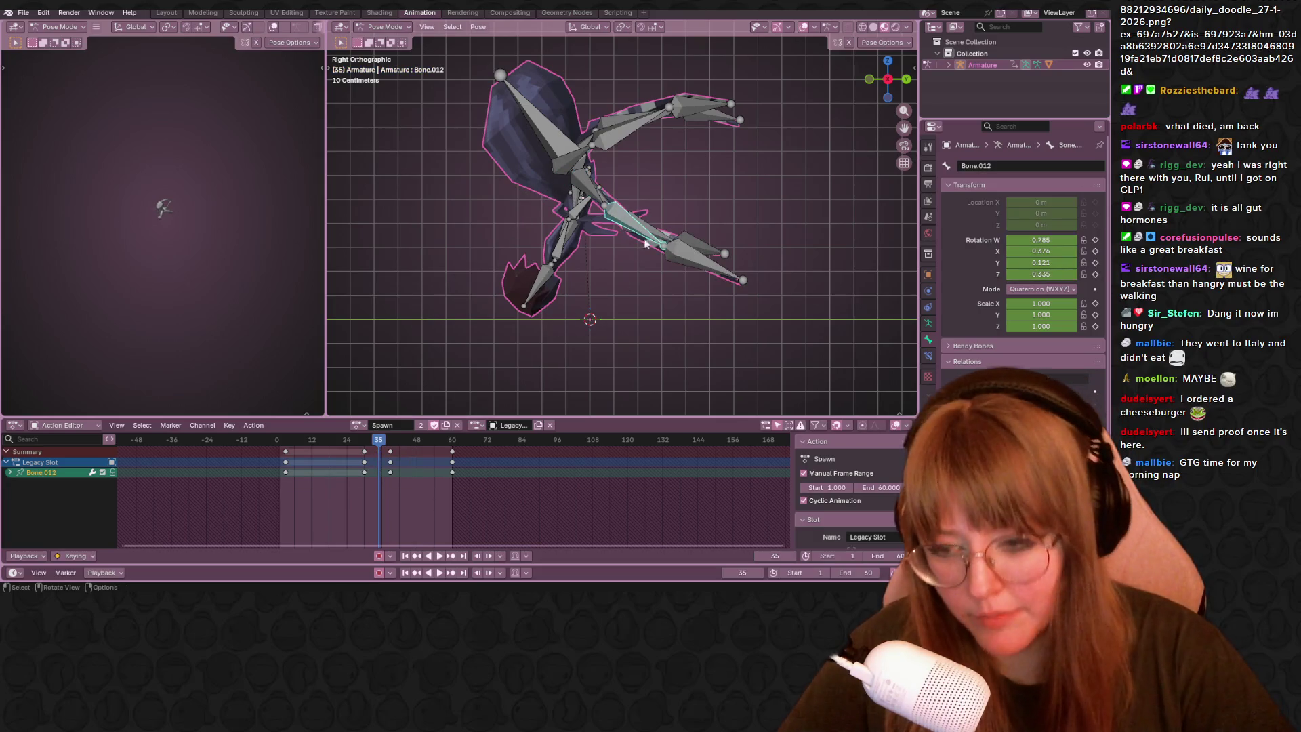
pyautogui.press('r')
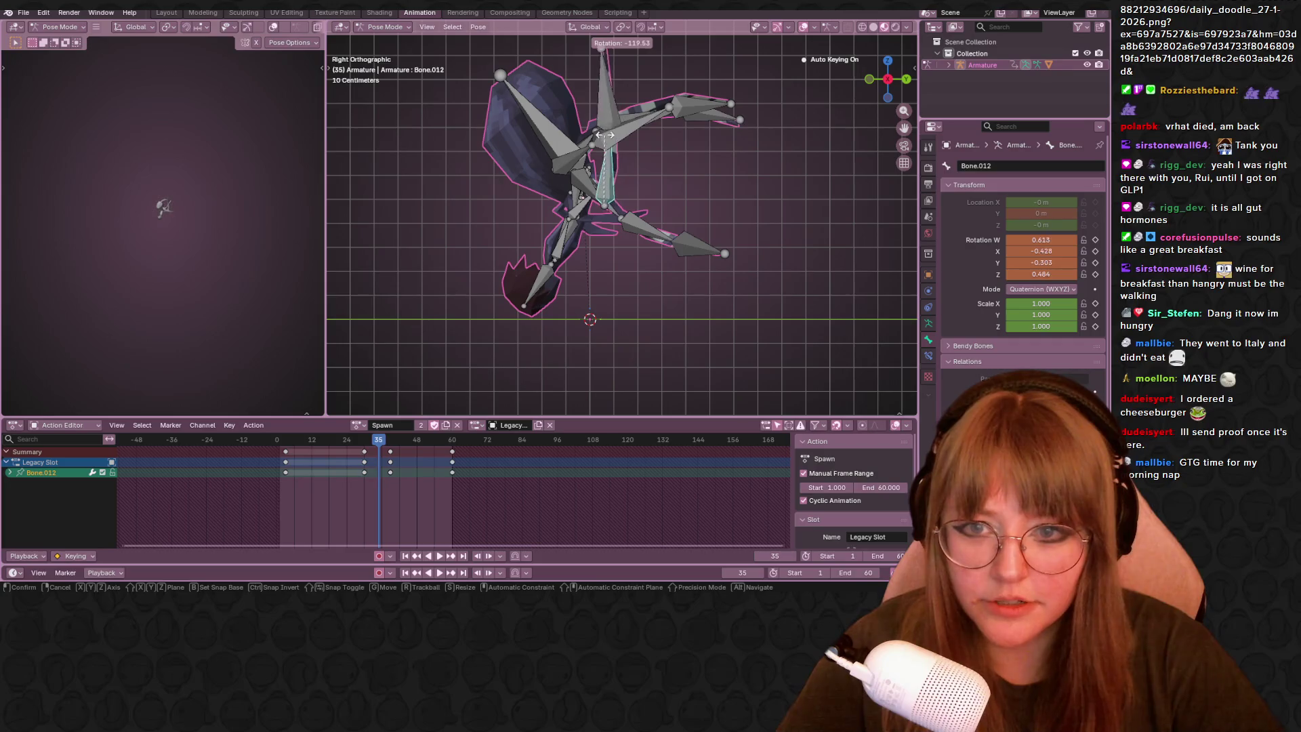
pyautogui.click(693, 162)
pyautogui.press('r')
pyautogui.click(645, 153)
pyautogui.press('r')
pyautogui.click(646, 174)
pyautogui.press('r')
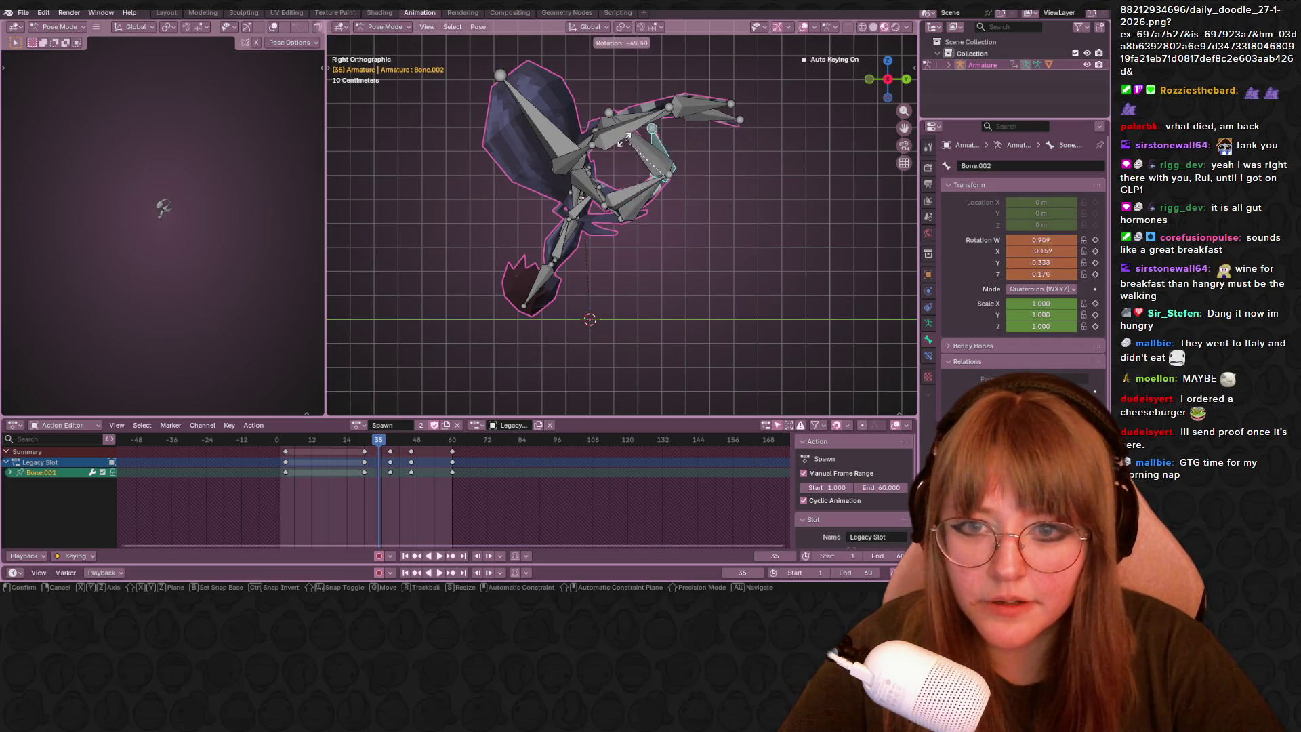
pyautogui.click(663, 178)
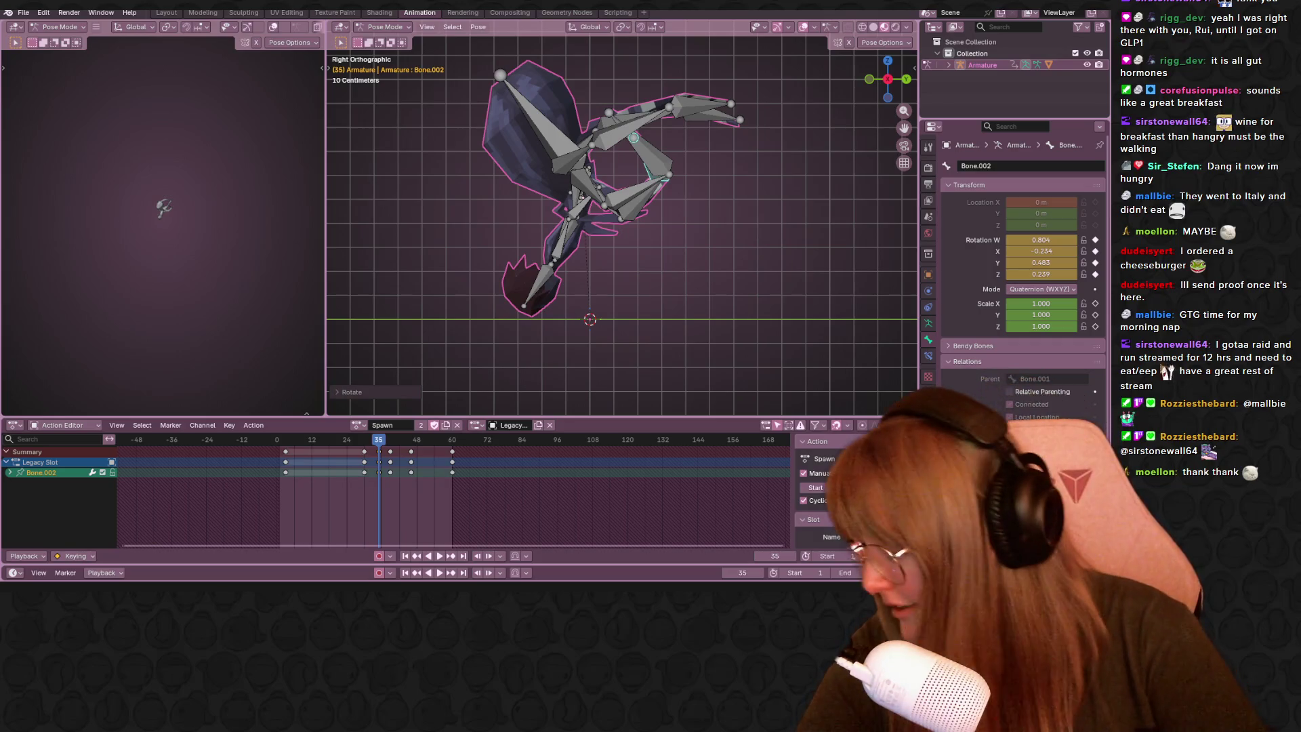
# Follow the offline streamer's Twitch channel from its About page, then close the browser.
pyautogui.hotkey('alt', 'Tab')
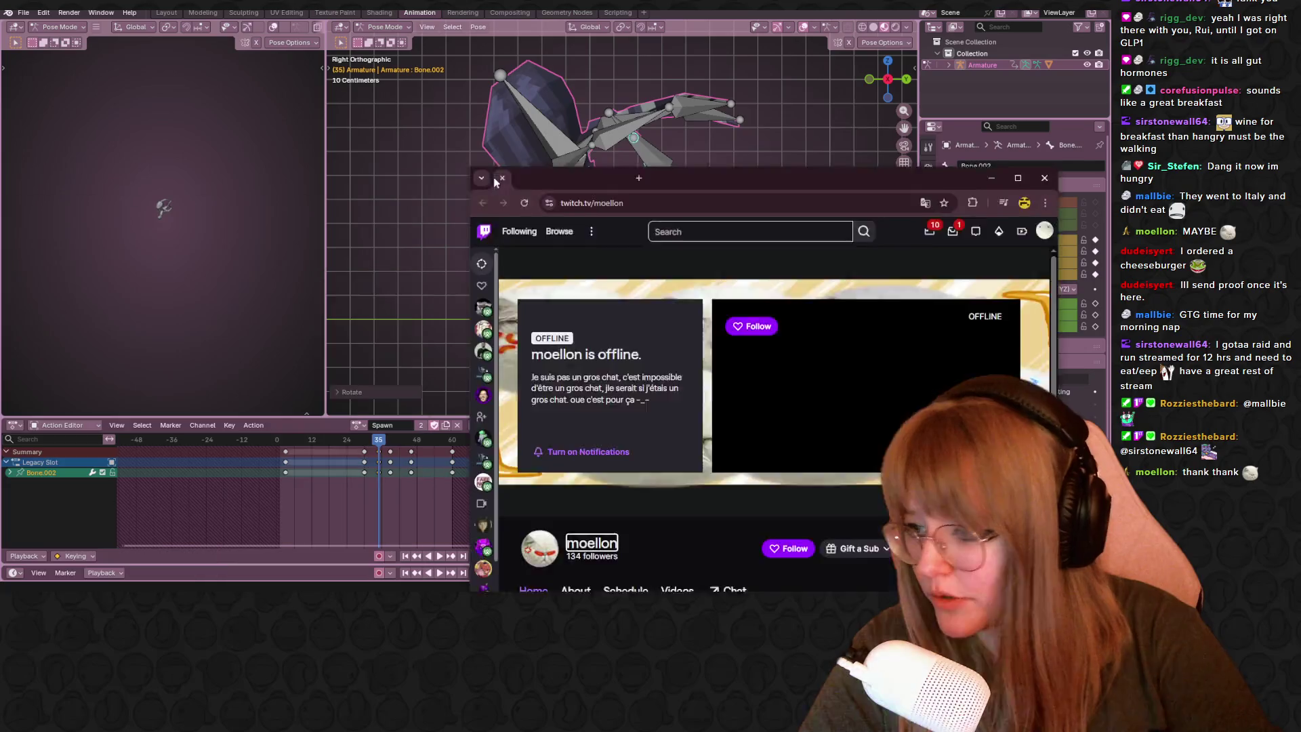
pyautogui.scroll(-1, 467, 456)
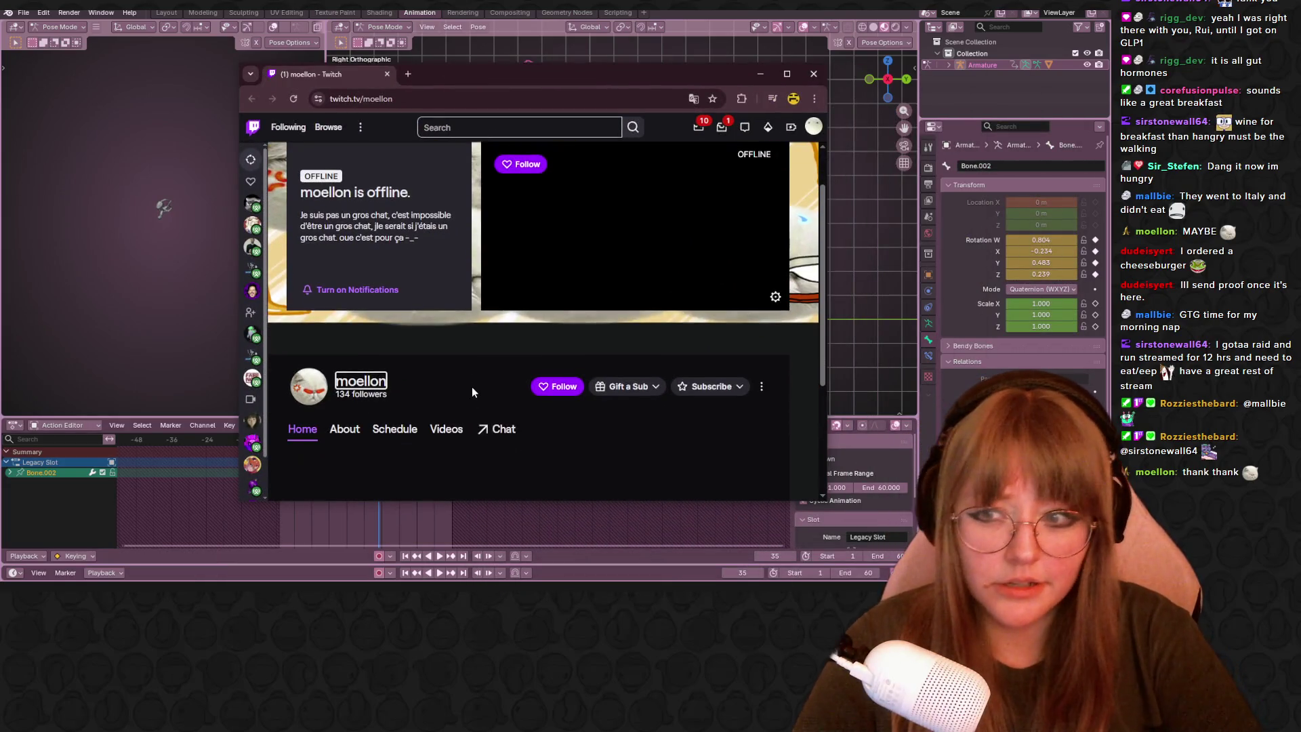
pyautogui.scroll(1, 470, 389)
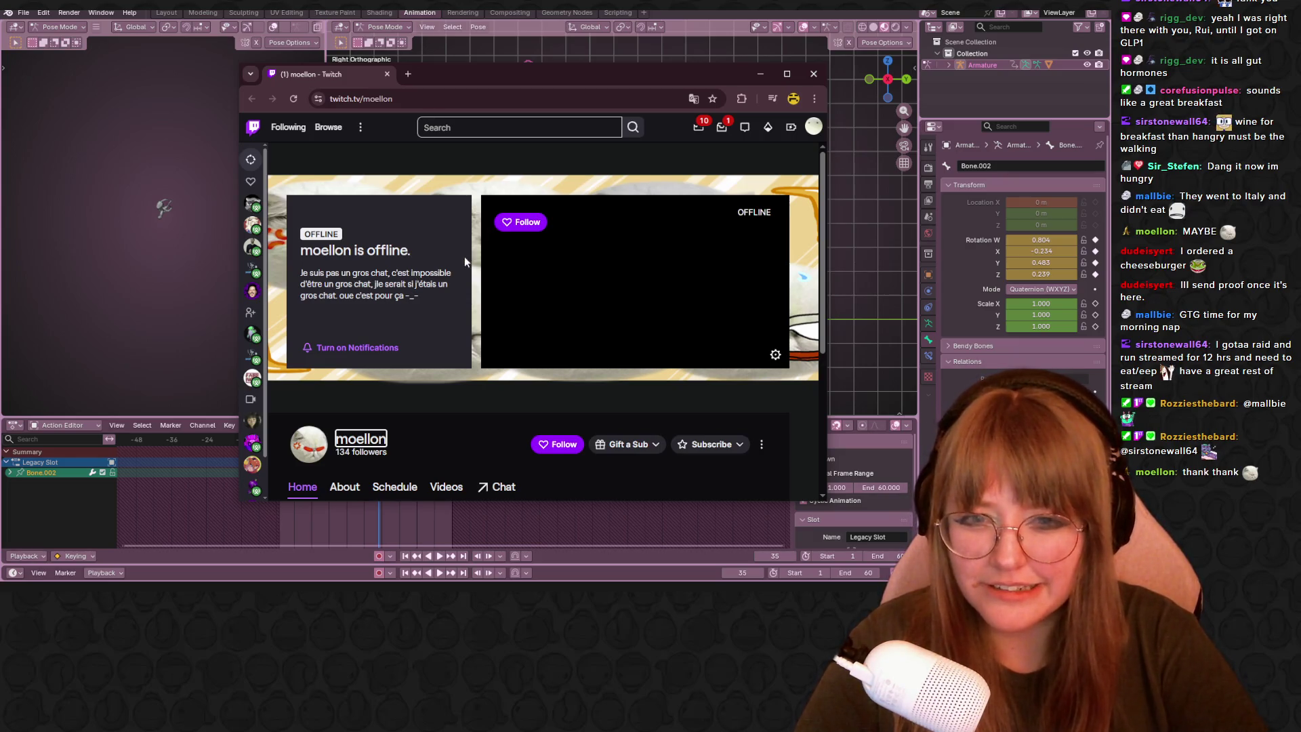
pyautogui.scroll(-1, 418, 296)
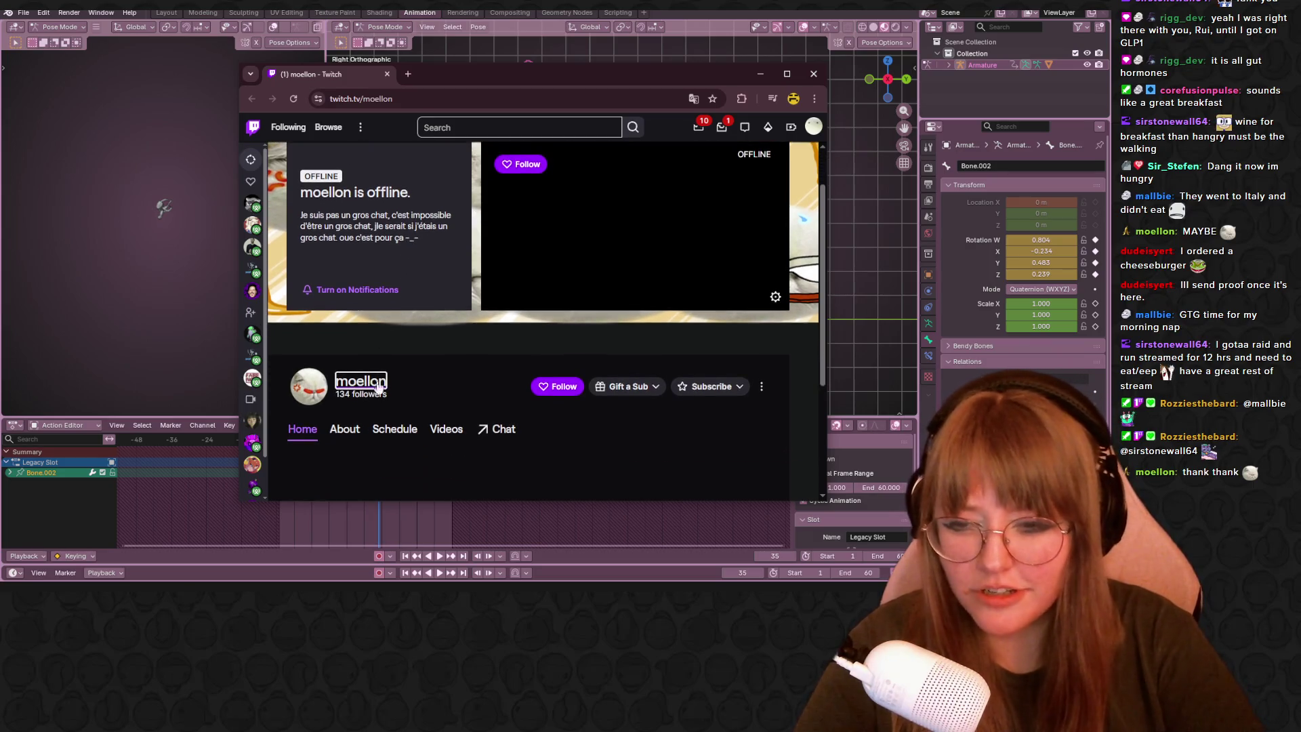
pyautogui.click(344, 430)
pyautogui.scroll(-1, 439, 368)
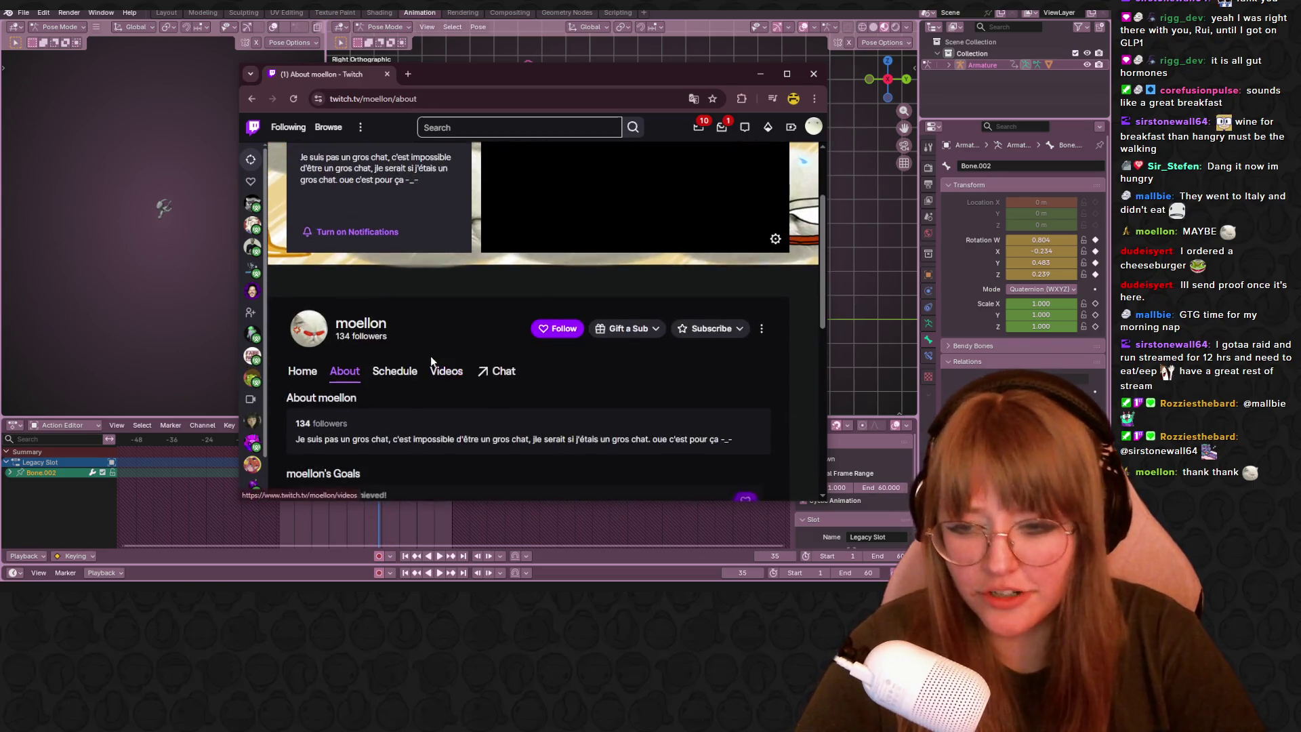
pyautogui.scroll(-1, 429, 356)
pyautogui.scroll(-1, 435, 370)
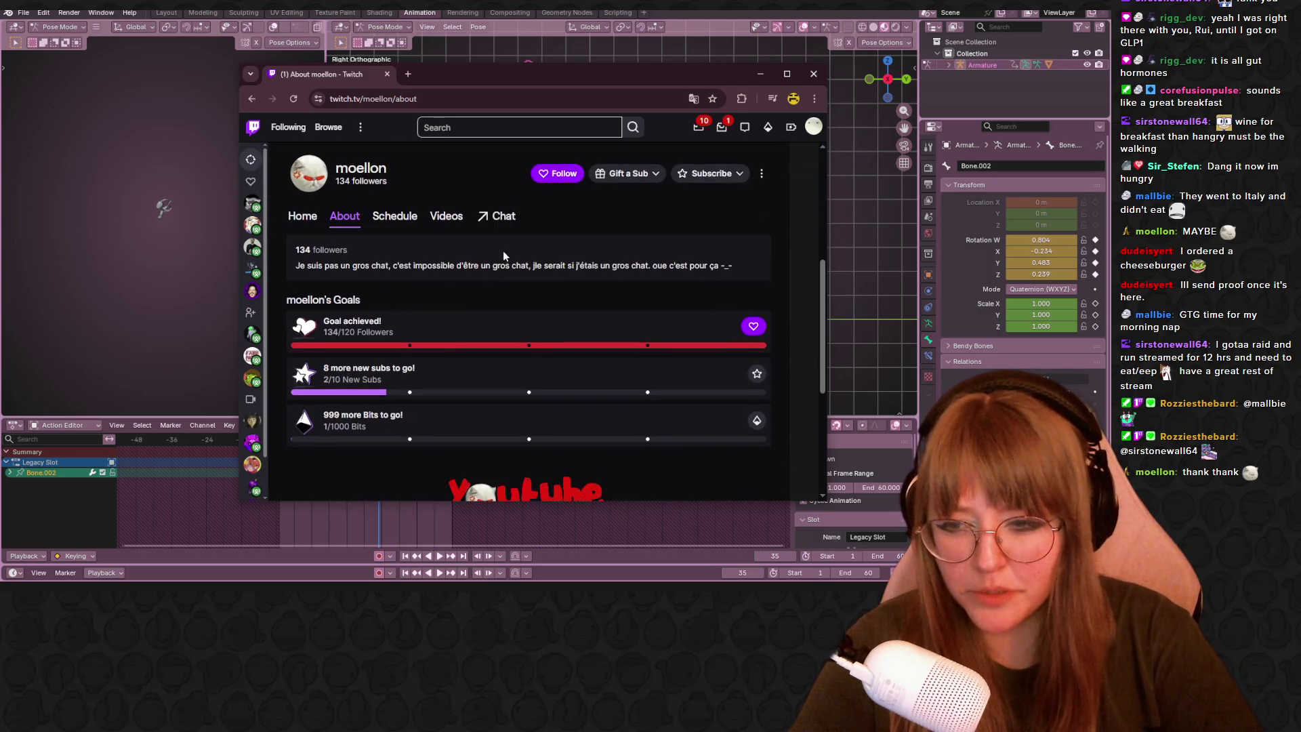
pyautogui.click(559, 174)
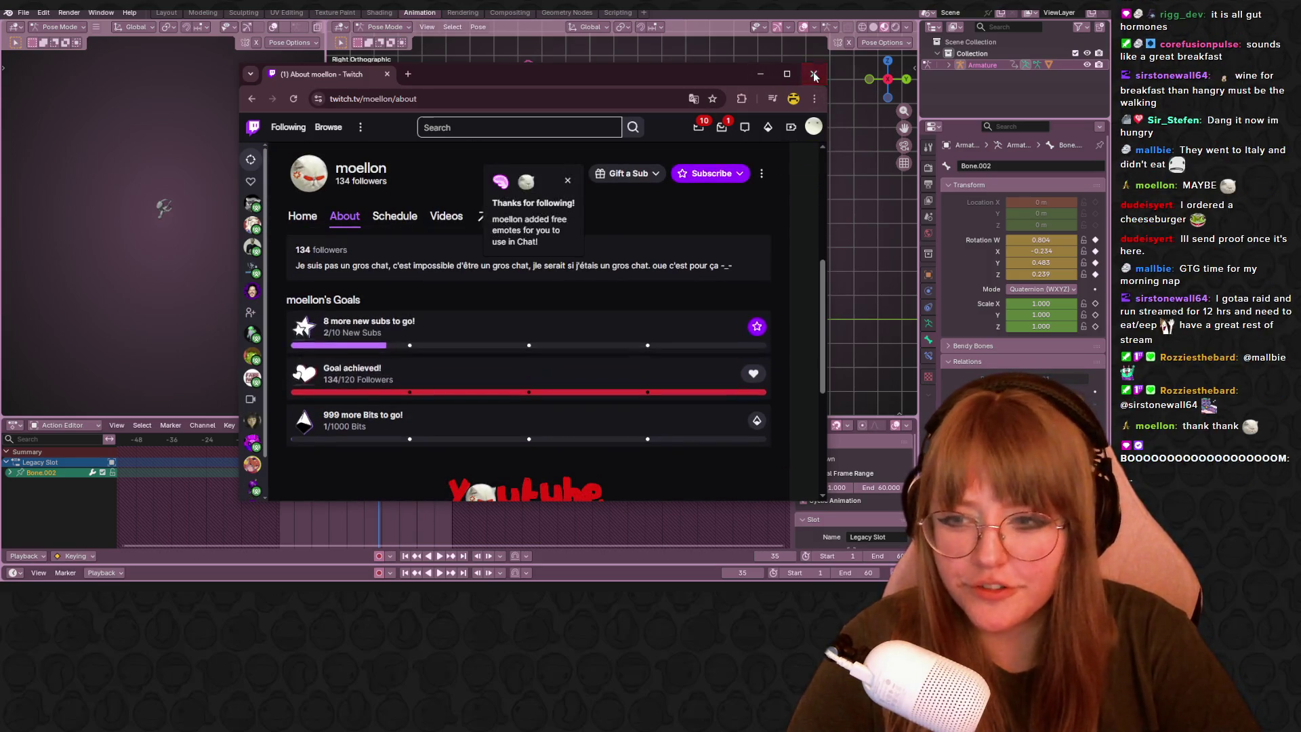
pyautogui.click(814, 75)
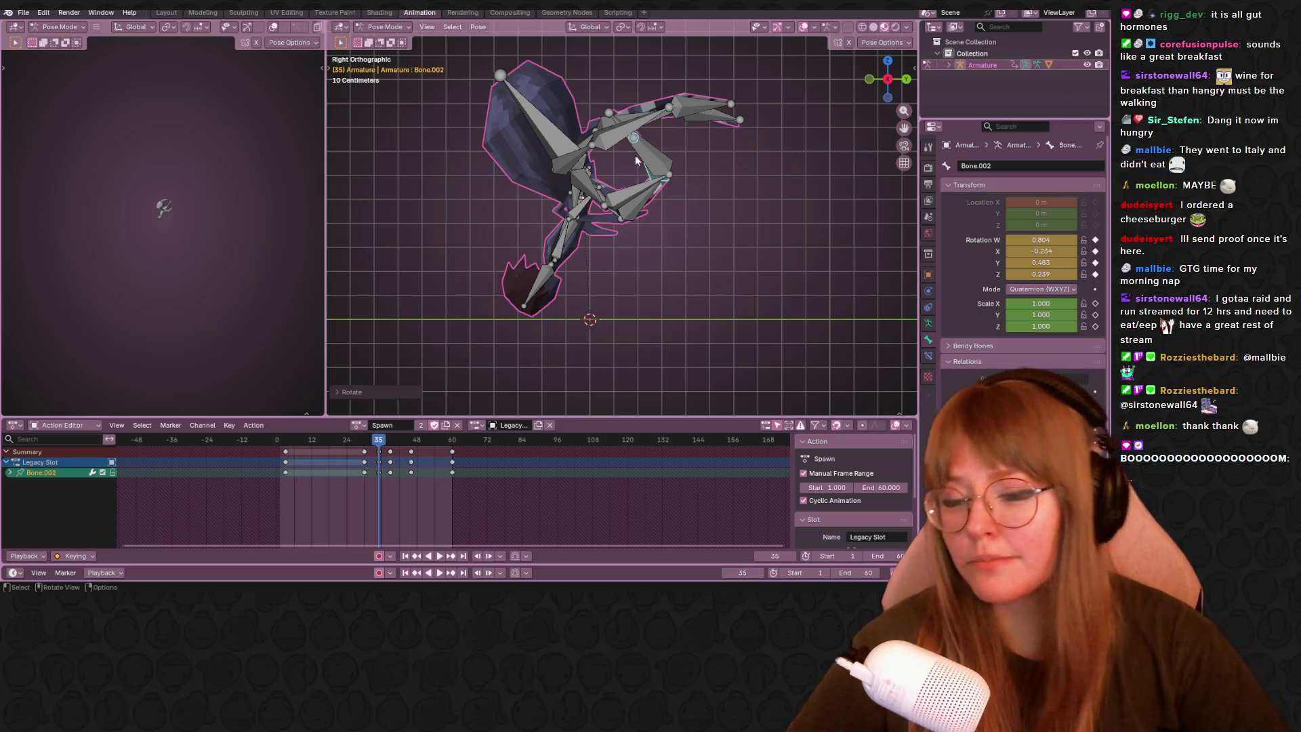
pyautogui.moveTo(378, 440); pyautogui.dragTo(365, 444)
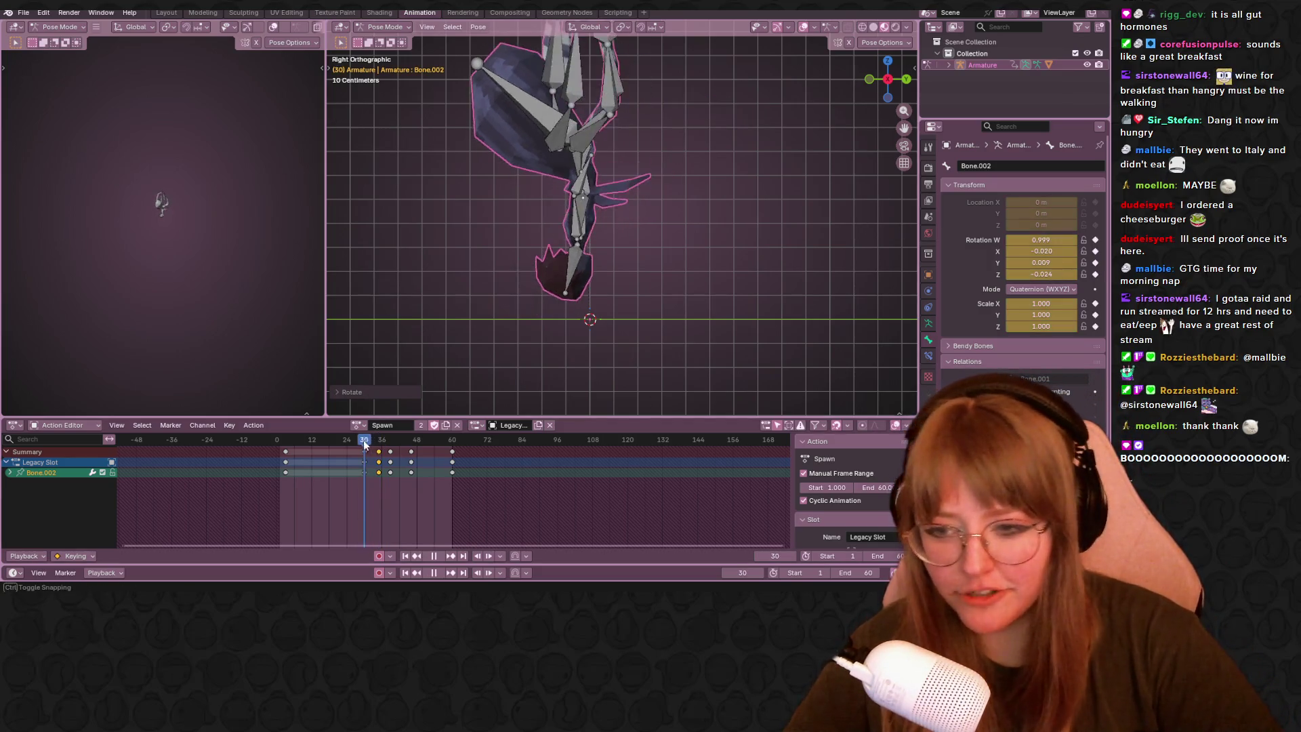
pyautogui.press('space')
pyautogui.moveTo(793, 218)
pyautogui.keyDown('shift'); pyautogui.mouseDown(button='middle')
pyautogui.moveTo(804, 188)
pyautogui.moveTo(784, 194)
pyautogui.mouseUp(button='middle'); pyautogui.keyUp('shift')
pyautogui.press('space')
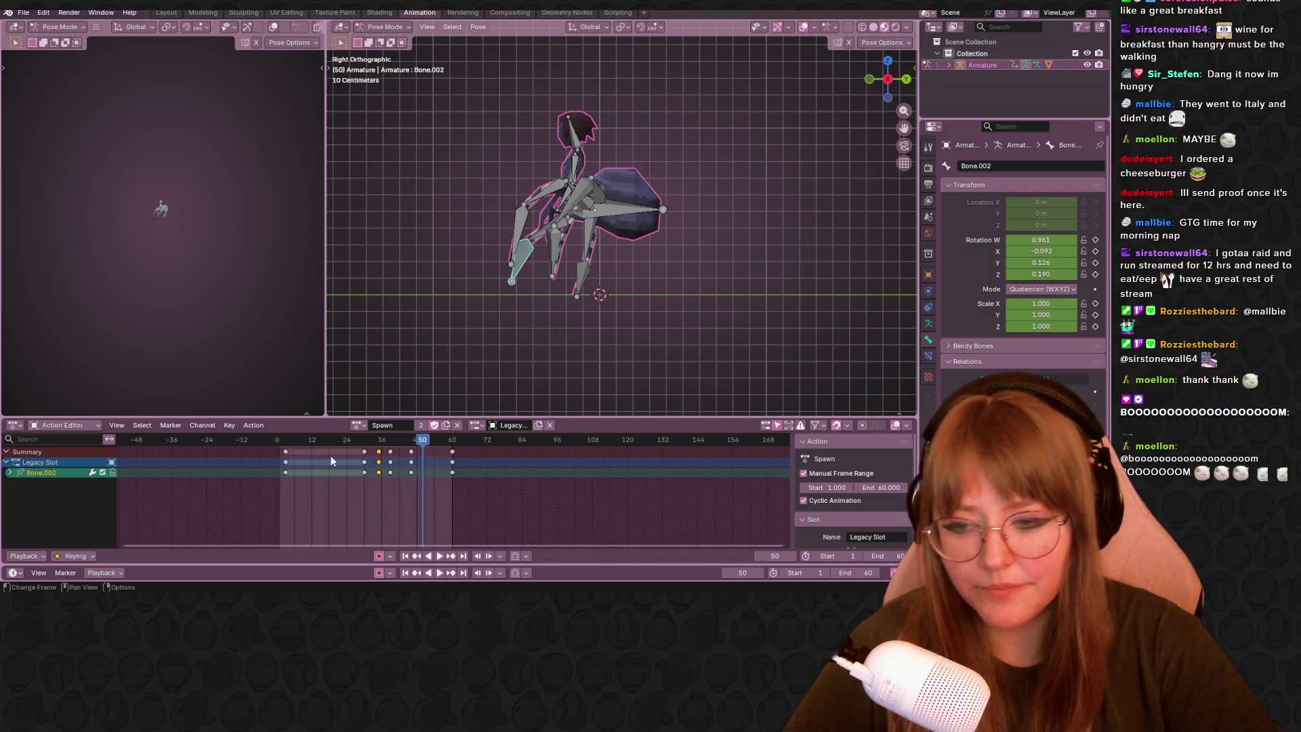
pyautogui.moveTo(418, 448); pyautogui.dragTo(391, 442)
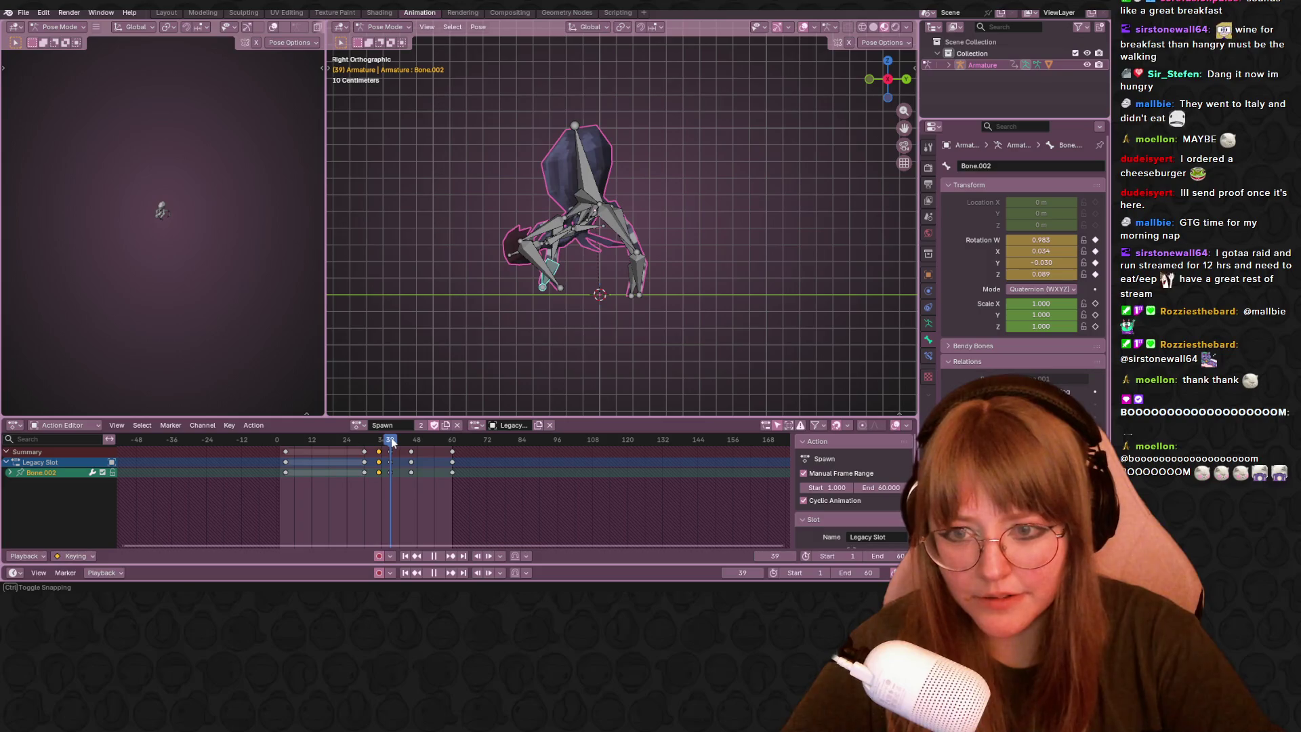
pyautogui.moveTo(538, 299)
pyautogui.mouseDown(button='middle')
pyautogui.moveTo(652, 346)
pyautogui.moveTo(518, 319)
pyautogui.moveTo(591, 253)
pyautogui.moveTo(579, 247)
pyautogui.moveTo(599, 249)
pyautogui.moveTo(568, 244)
pyautogui.mouseUp(button='middle')
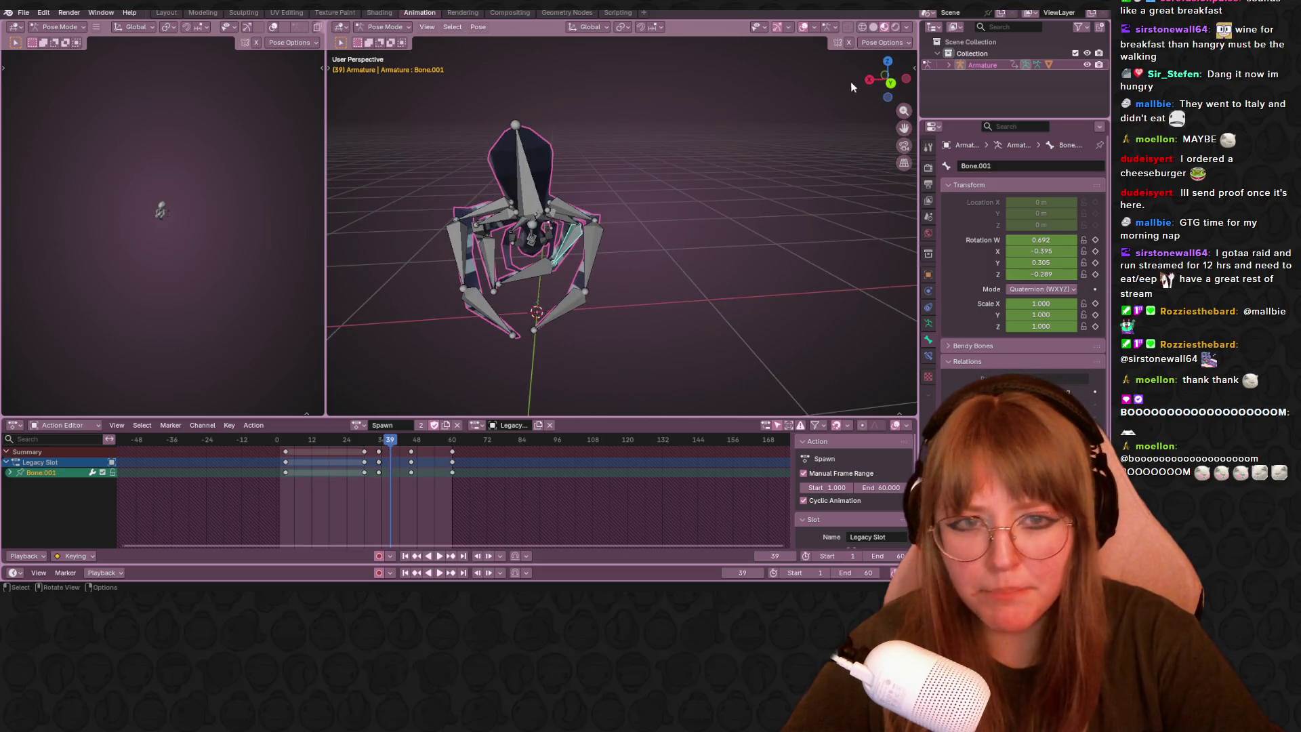
# From Back view, rotate leg bones Bone.001 and Bone.002 into new keyed poses at frame 39.
pyautogui.click(885, 77)
pyautogui.click(582, 244)
pyautogui.press('r')
pyautogui.click(645, 253)
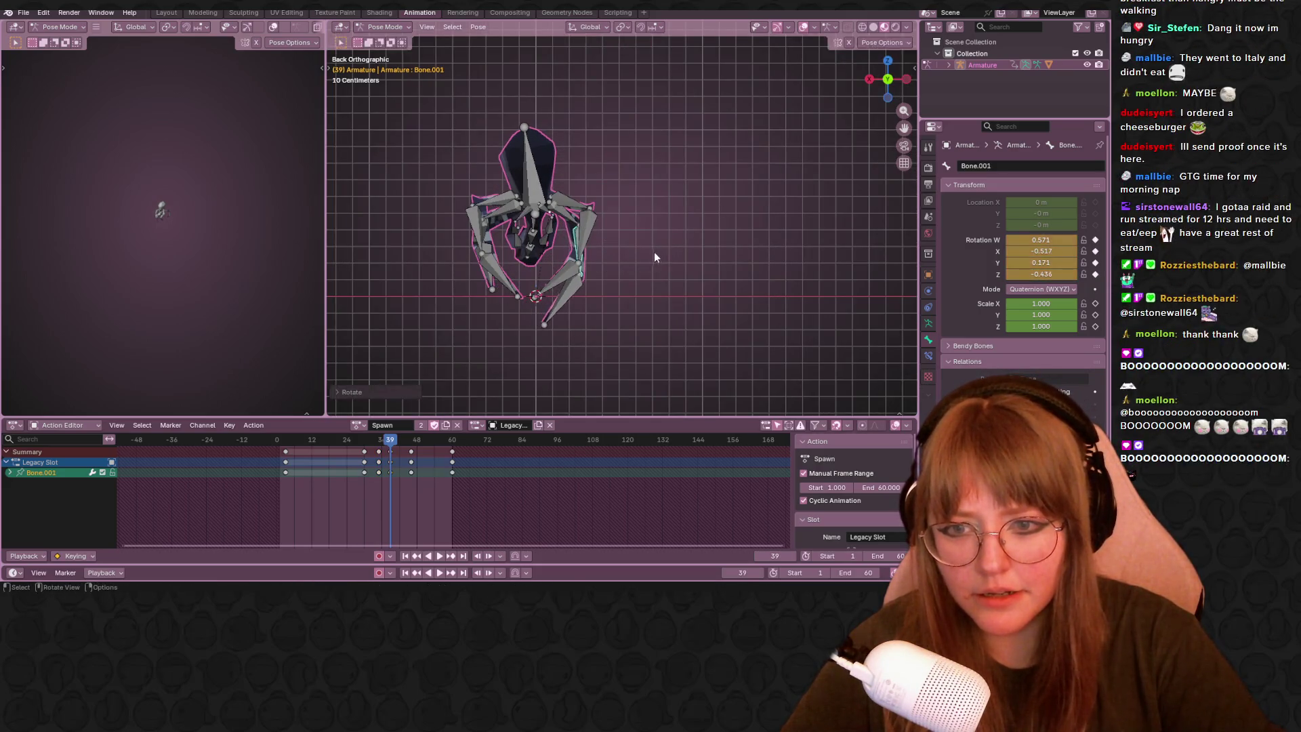
pyautogui.click(568, 305)
pyautogui.press('r')
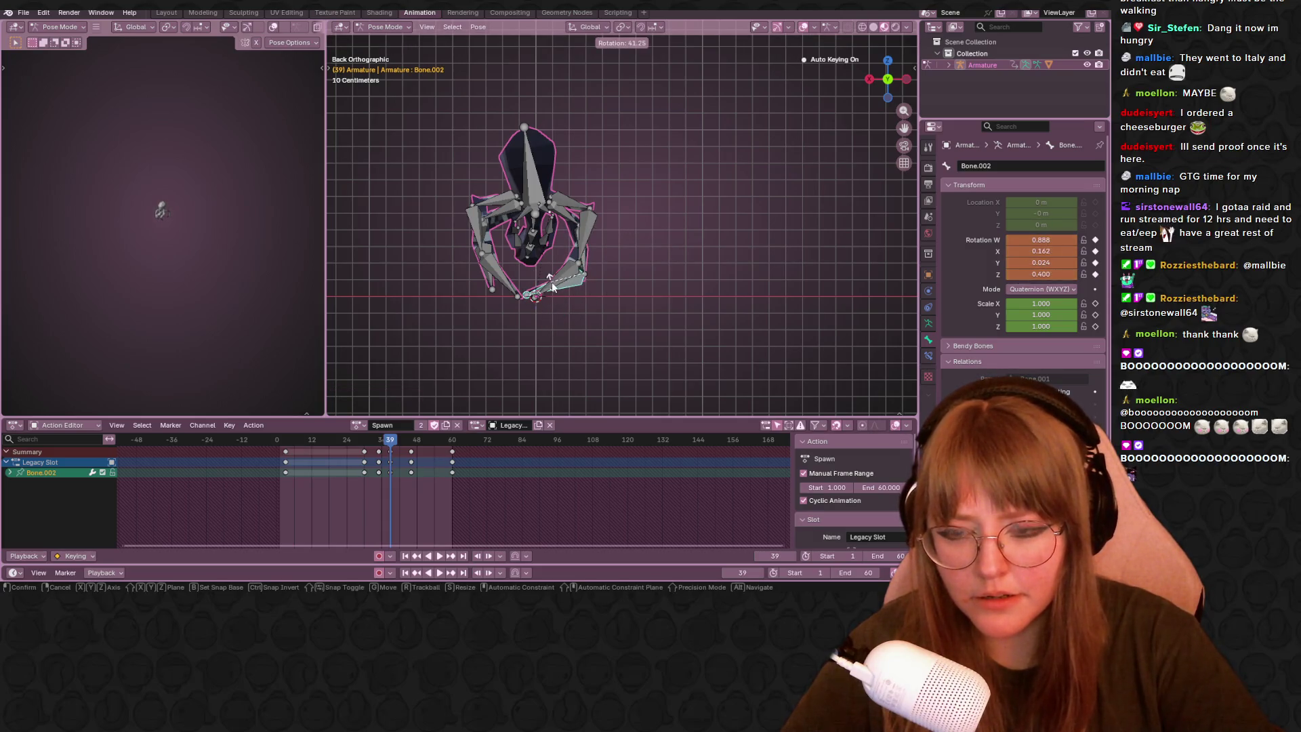
pyautogui.click(551, 285)
pyautogui.scroll(3, 610, 244)
# Play the Spawn loop to check the new leg pose, stopping at frame 47.
pyautogui.keyDown('shift'); pyautogui.moveTo(620, 255); pyautogui.dragTo(736, 182, button='middle'); pyautogui.keyUp('shift')
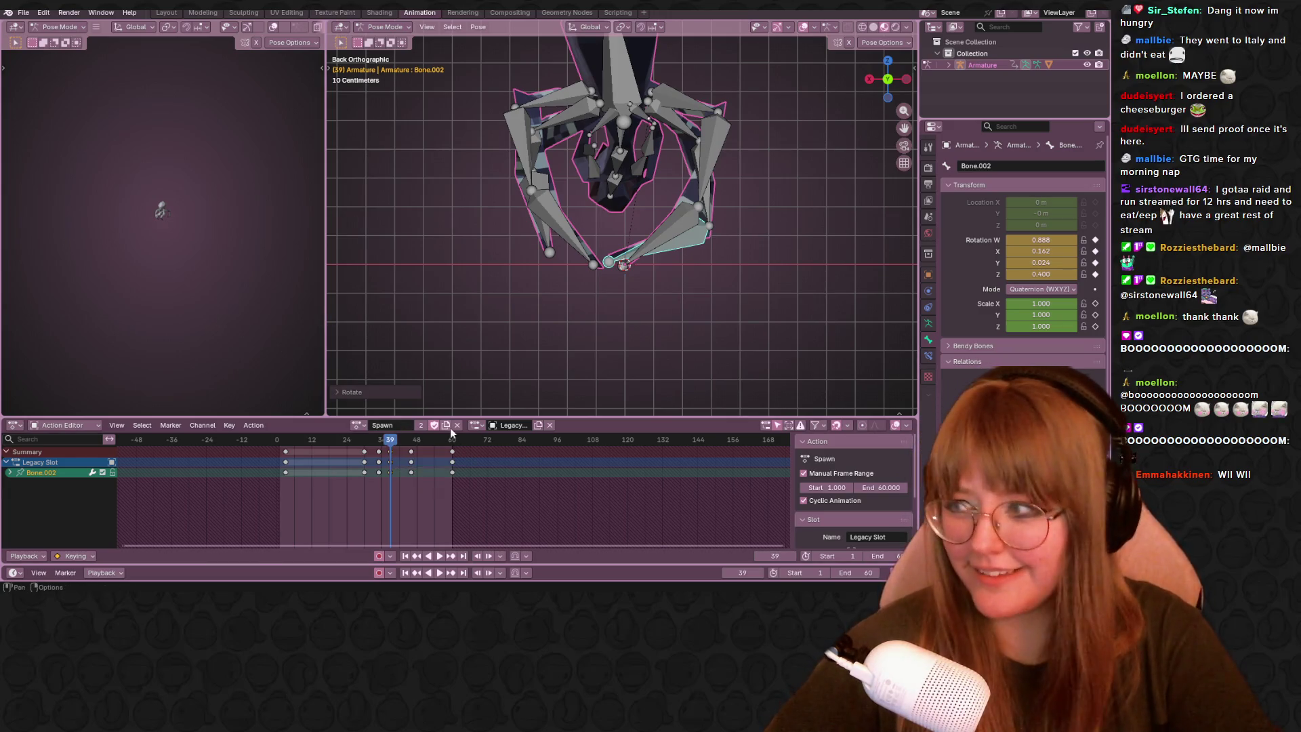
pyautogui.moveTo(739, 173); pyautogui.dragTo(478, 410, button='middle')
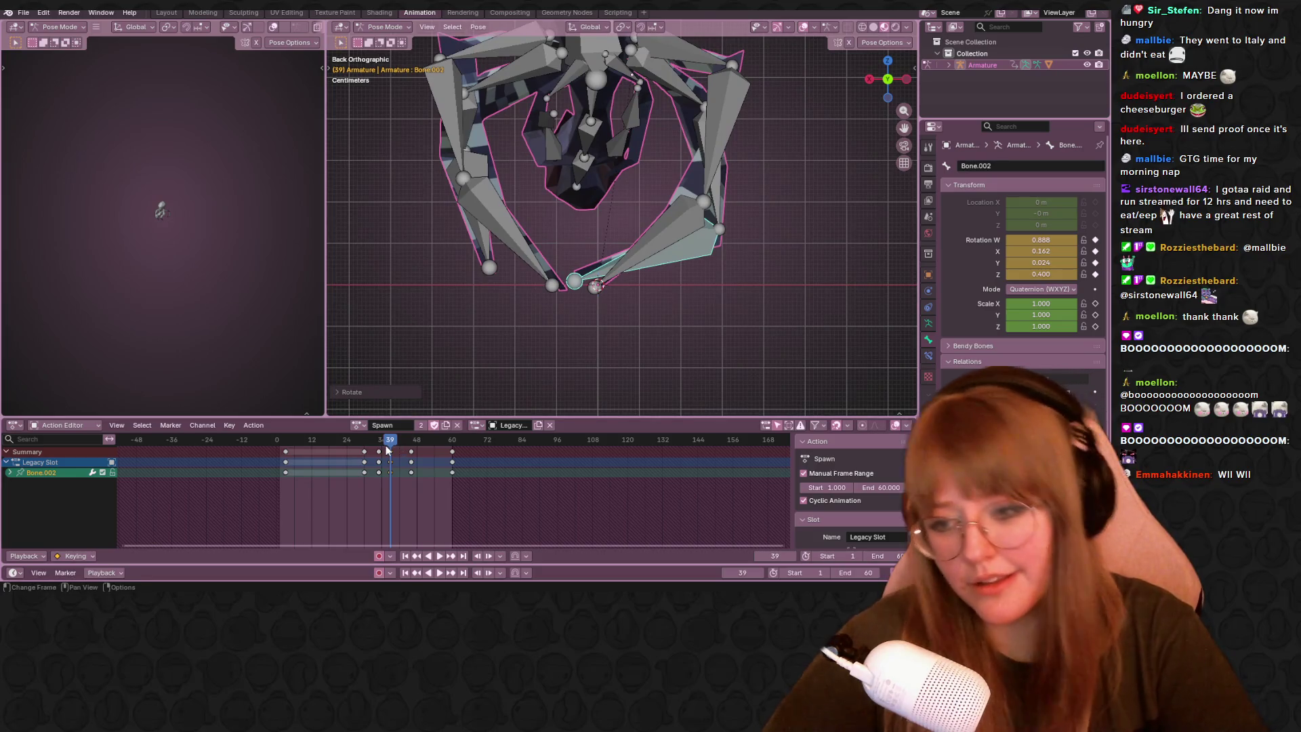
pyautogui.press('space')
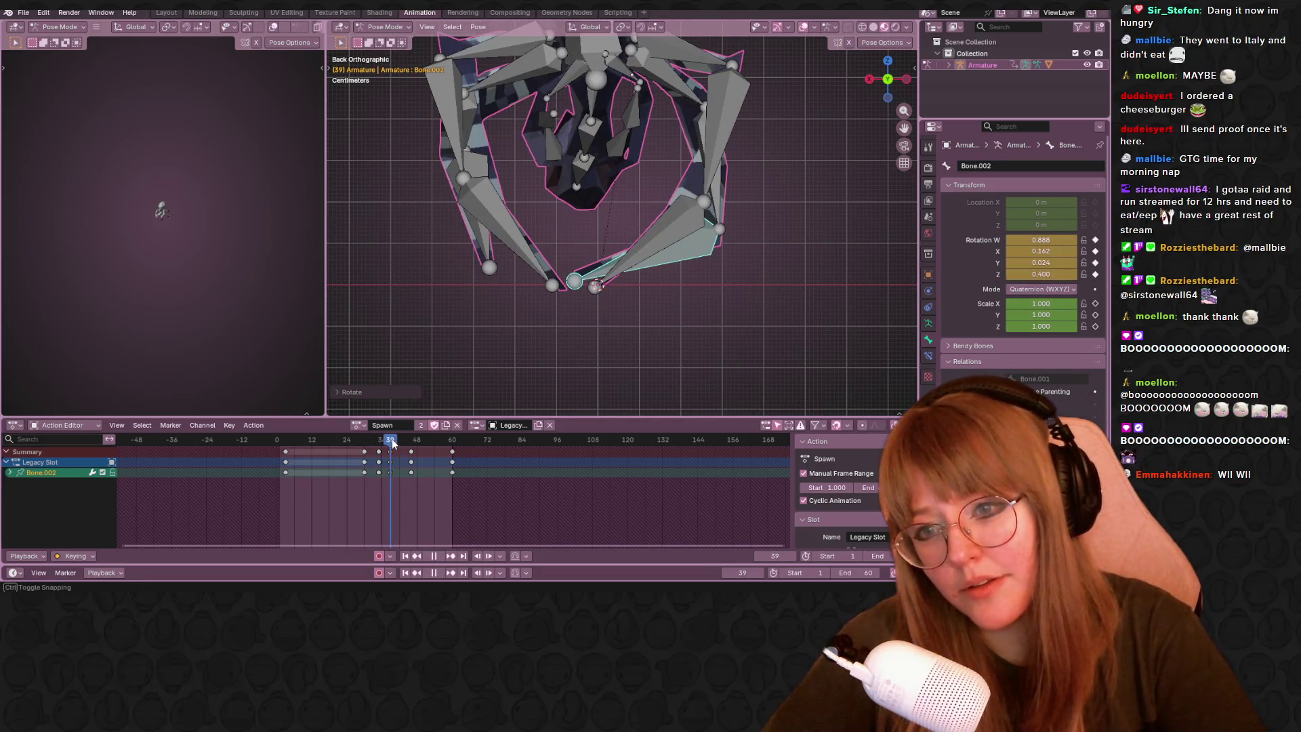
pyautogui.press('space')
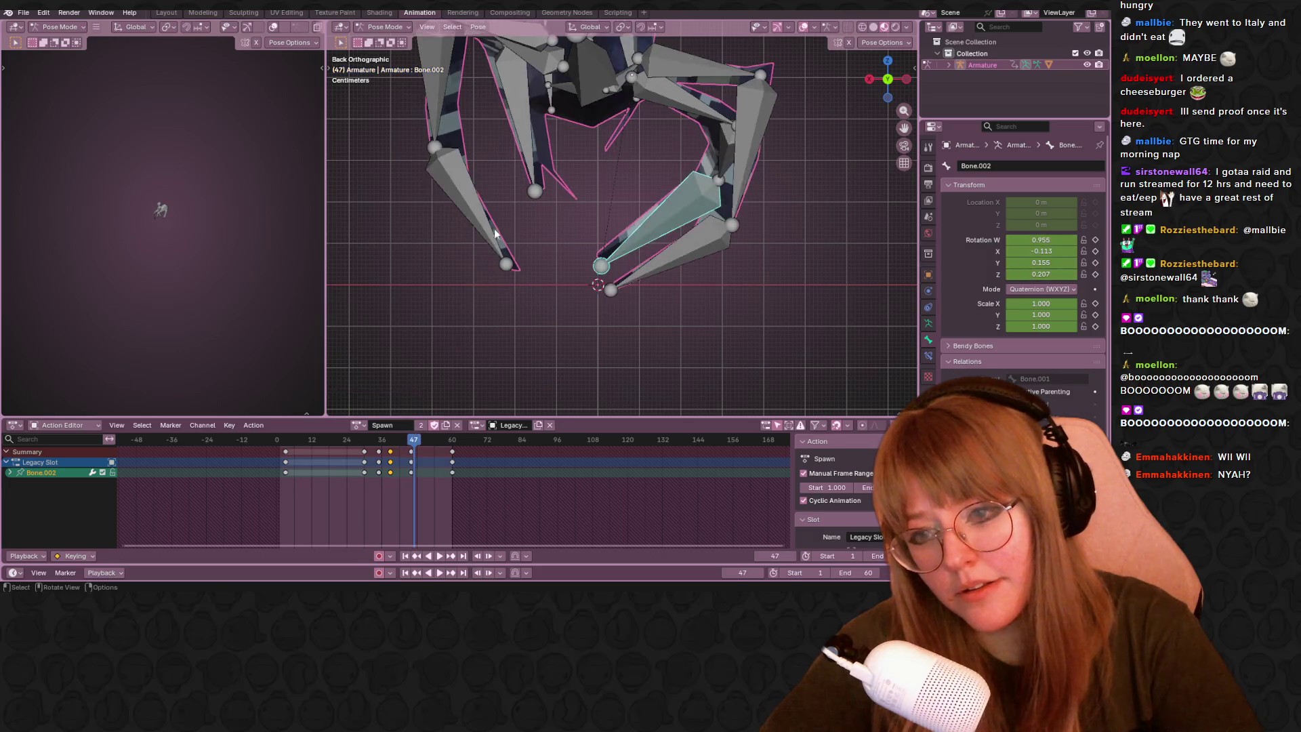
pyautogui.moveTo(495, 233); pyautogui.dragTo(643, 213, button='middle')
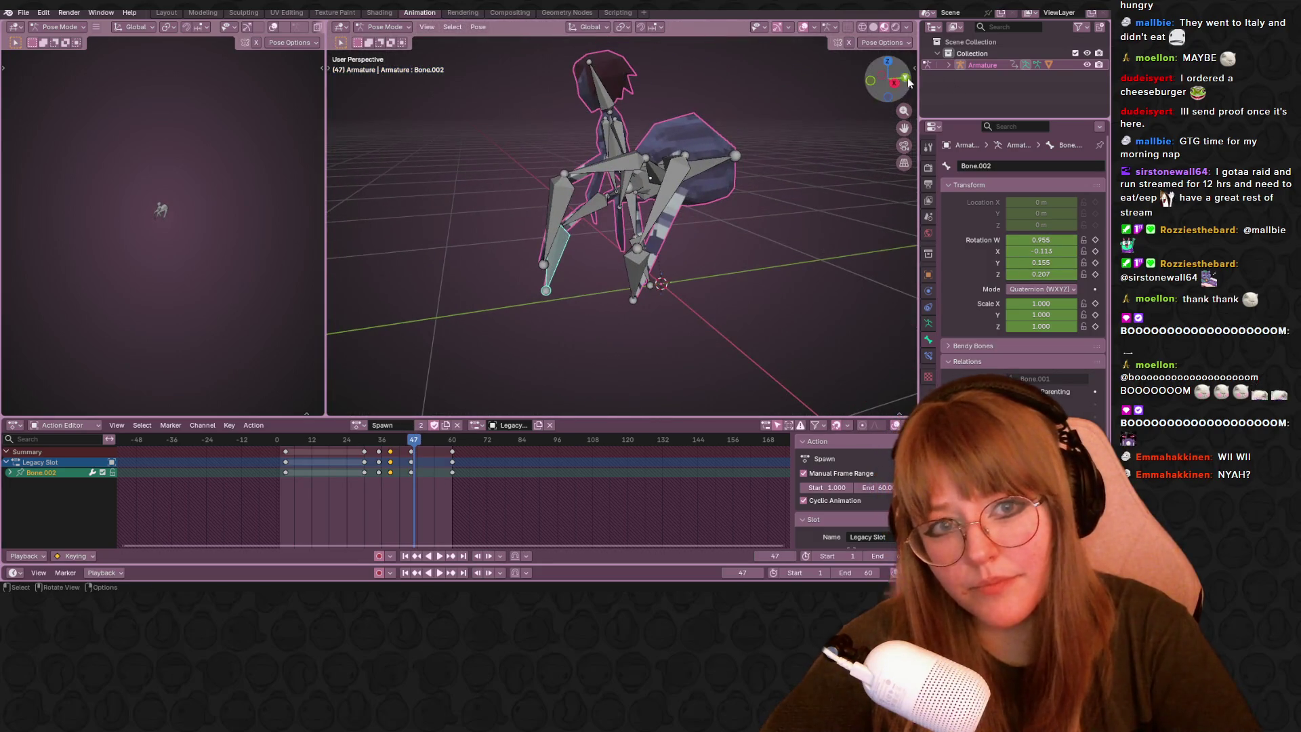
# From Right view, replay Spawn to frame 59, then select all bones to list every keyframe channel.
pyautogui.click(894, 81)
pyautogui.press('space')
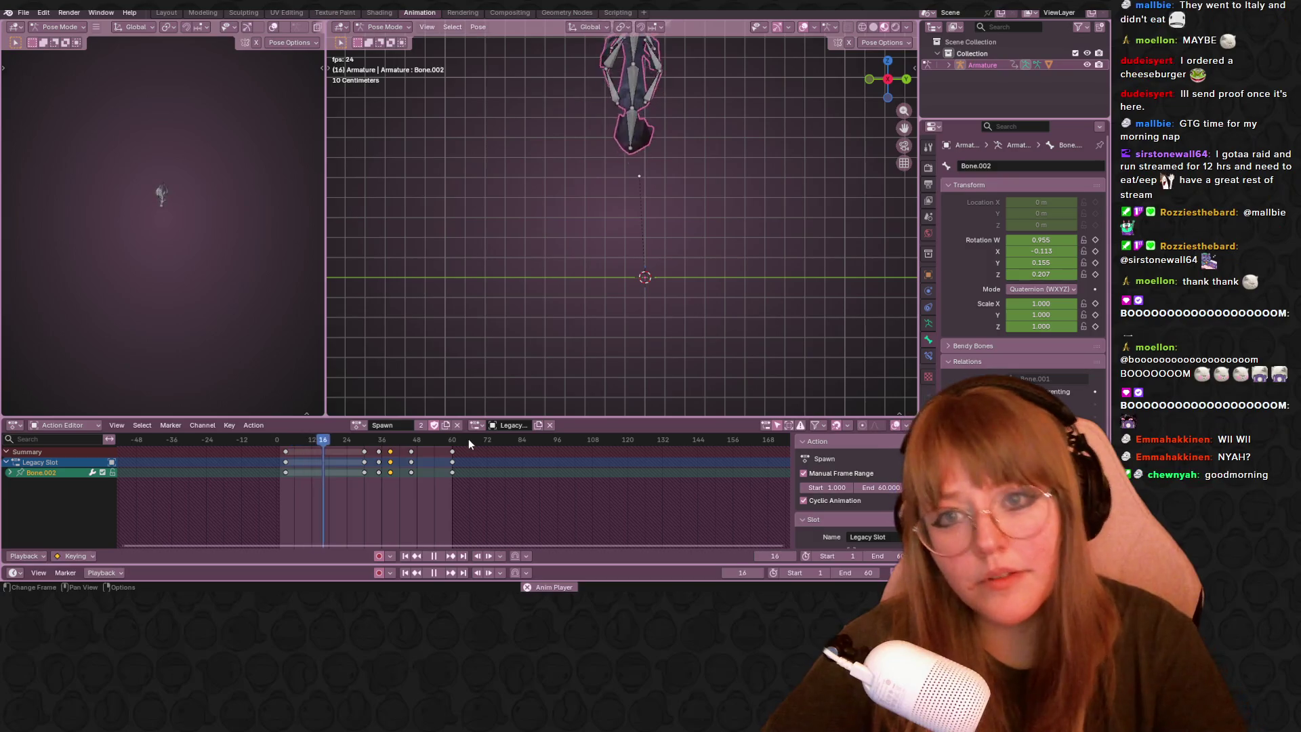
pyautogui.moveTo(469, 438); pyautogui.dragTo(687, 310, button='middle')
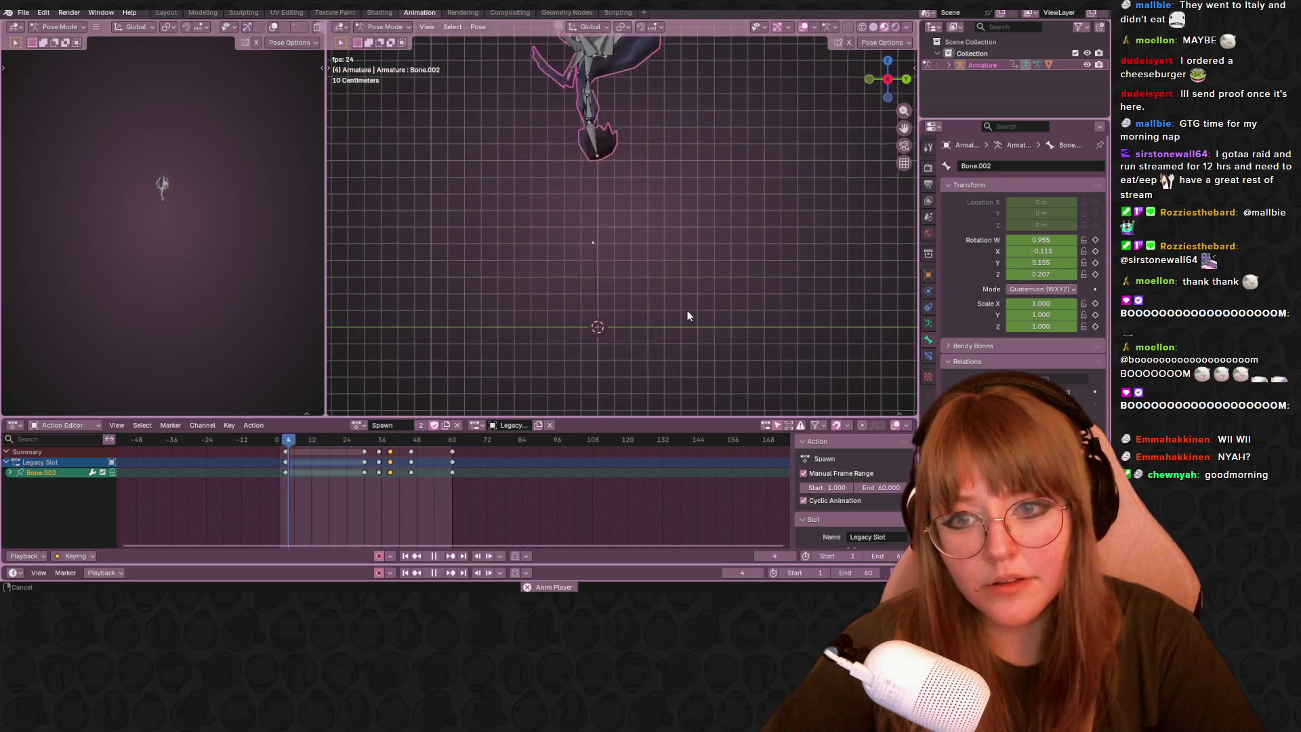
pyautogui.press('space')
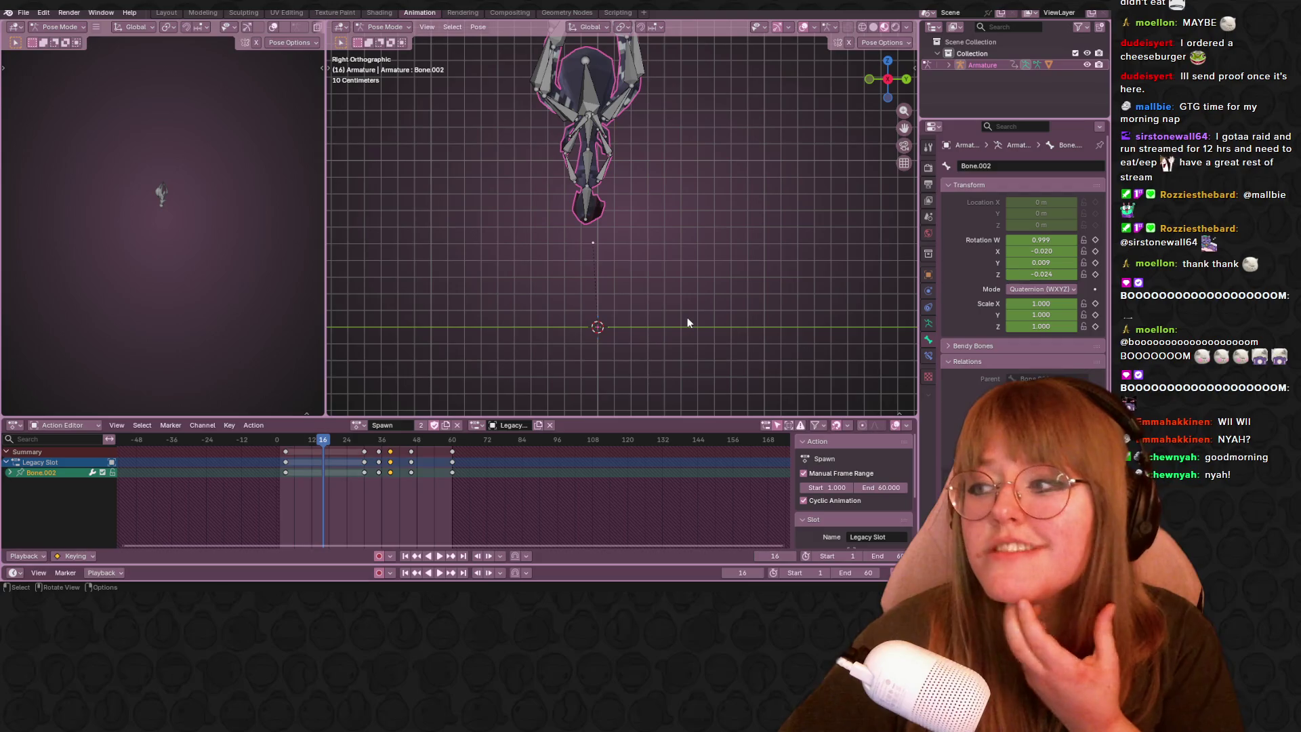
pyautogui.press('space')
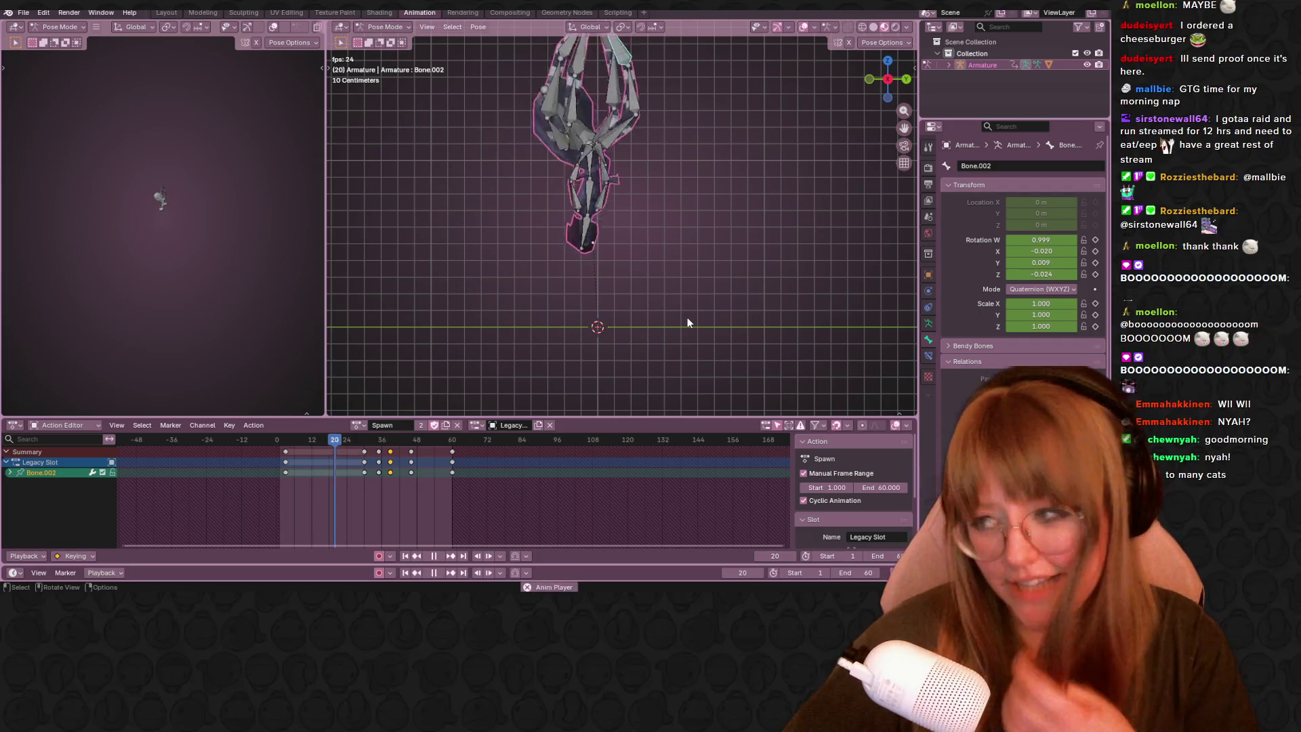
pyautogui.press('space')
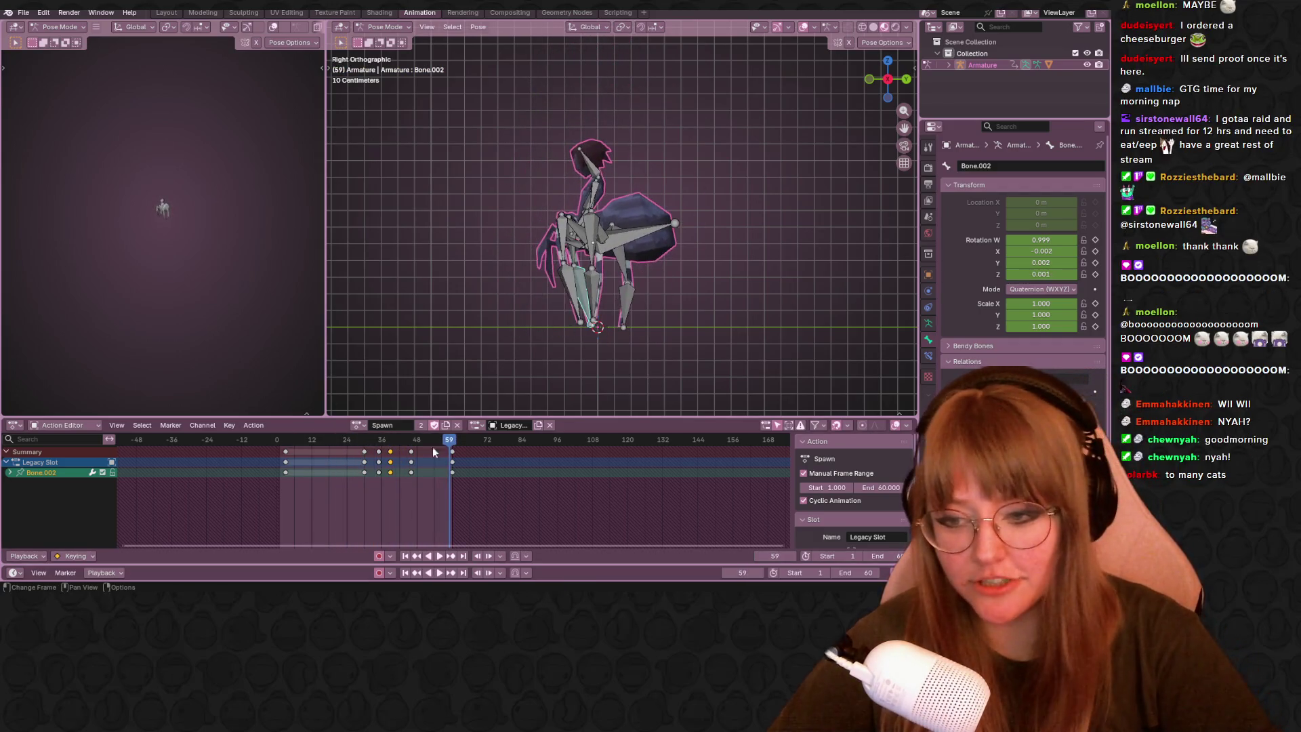
pyautogui.press('a')
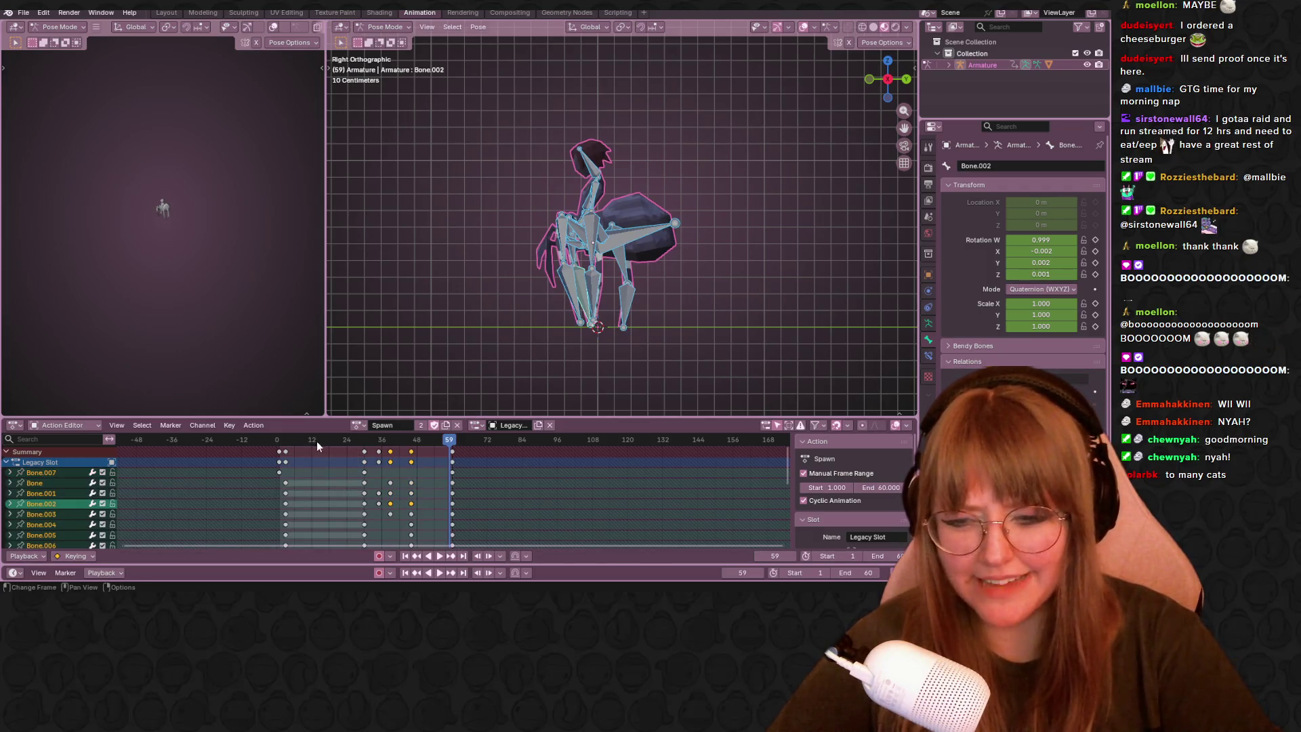
pyautogui.click(411, 444)
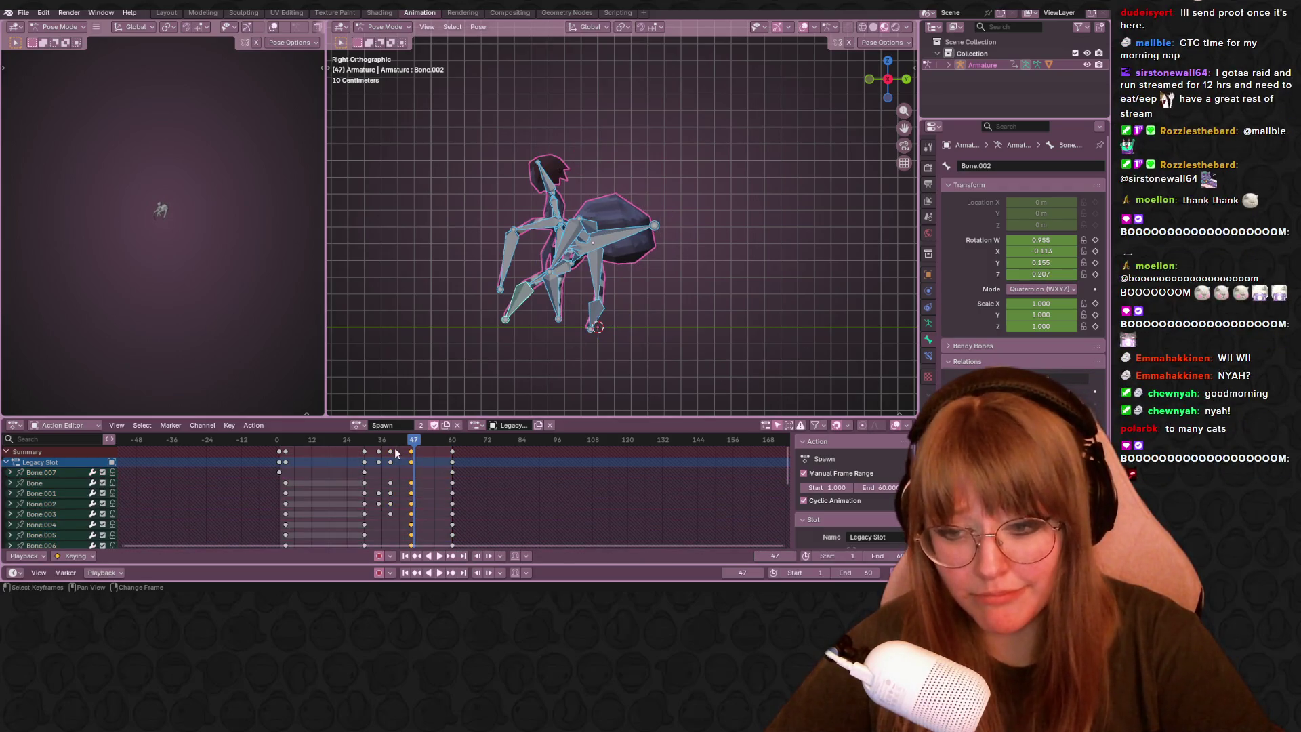
pyautogui.moveTo(392, 460); pyautogui.dragTo(412, 437)
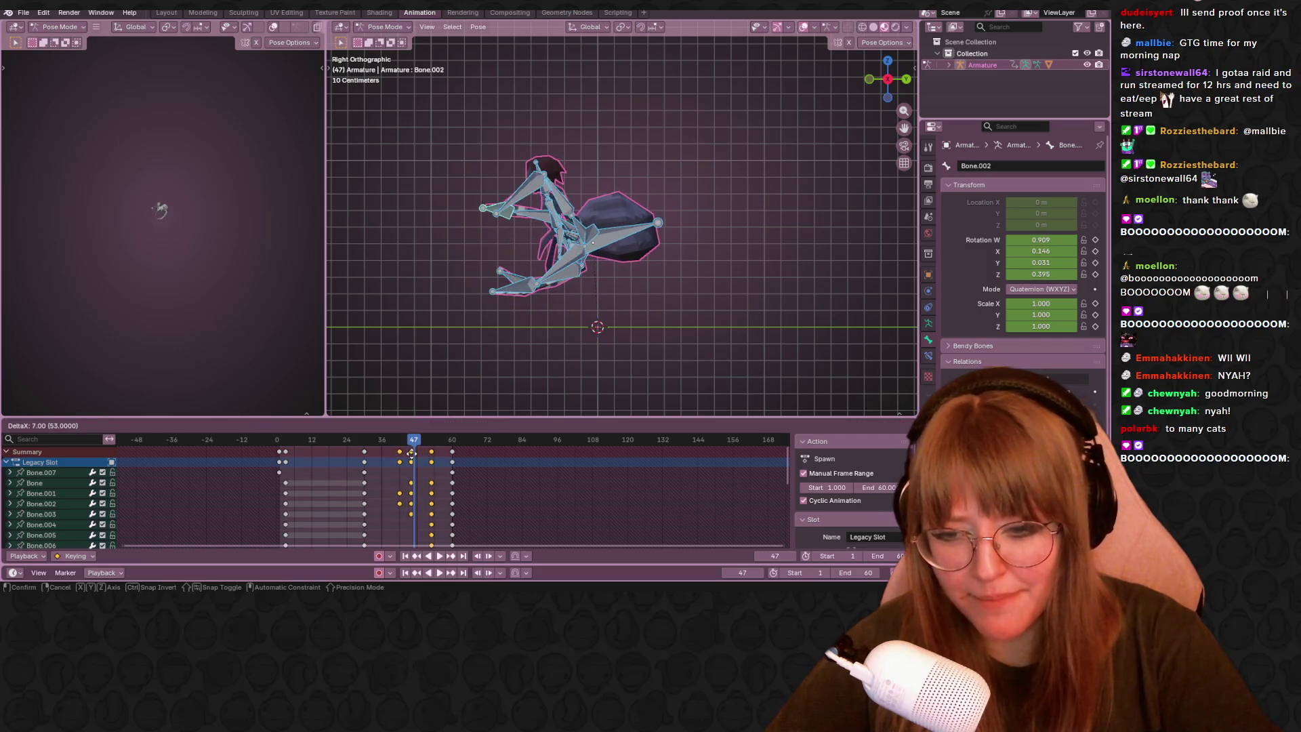
pyautogui.press('space')
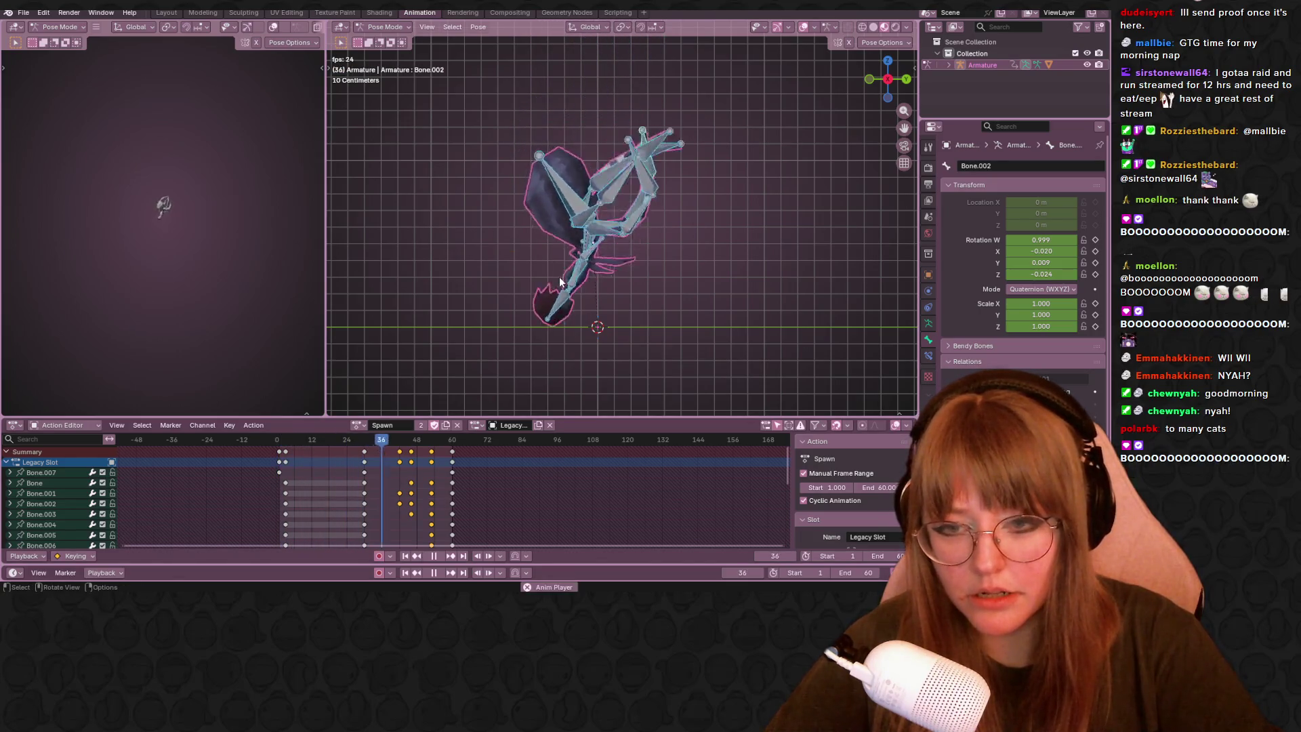
pyautogui.hotkey('ctrl', 'z')
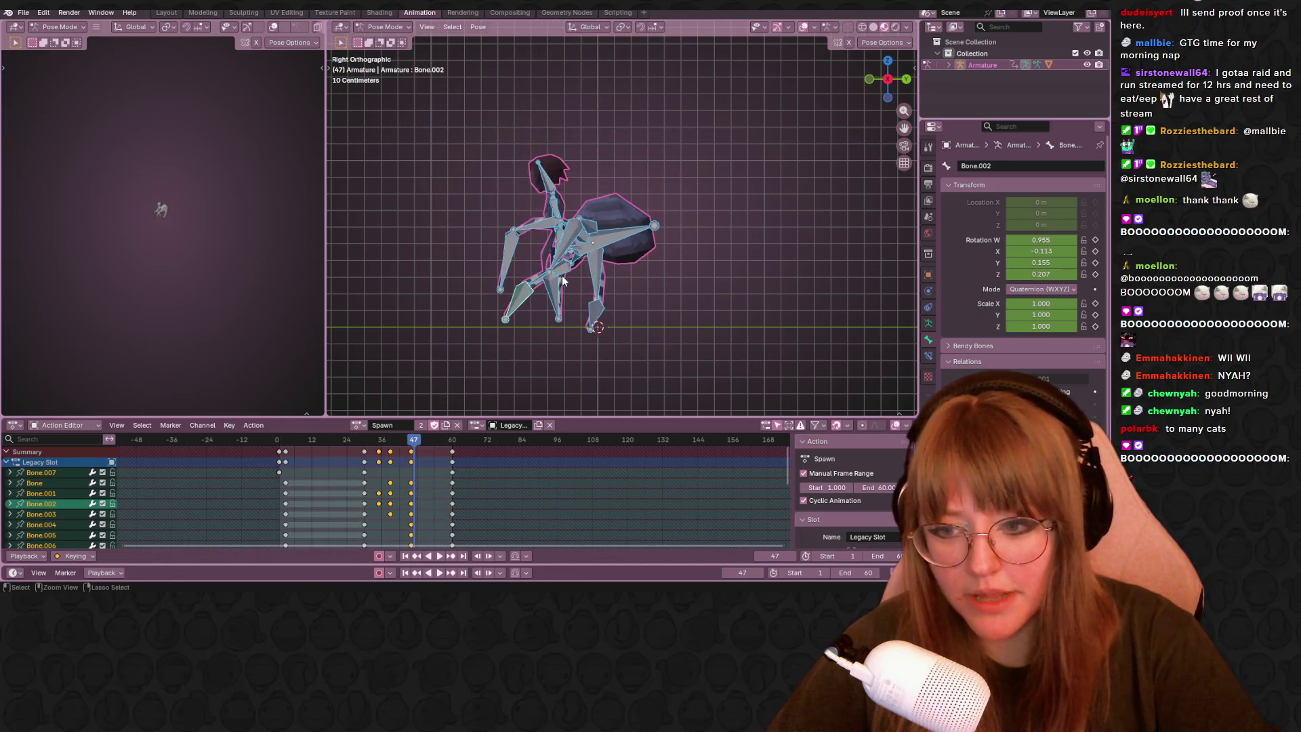
pyautogui.scroll(-3, 560, 277)
pyautogui.press('space')
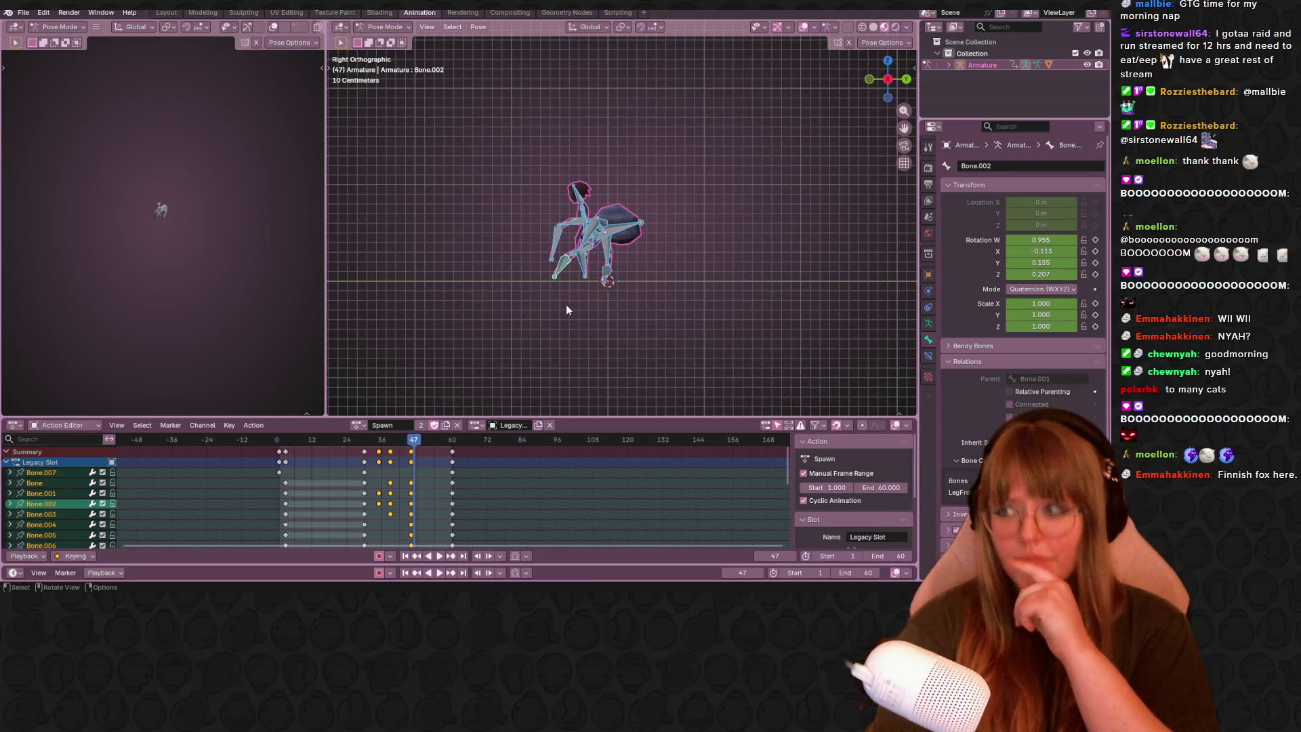
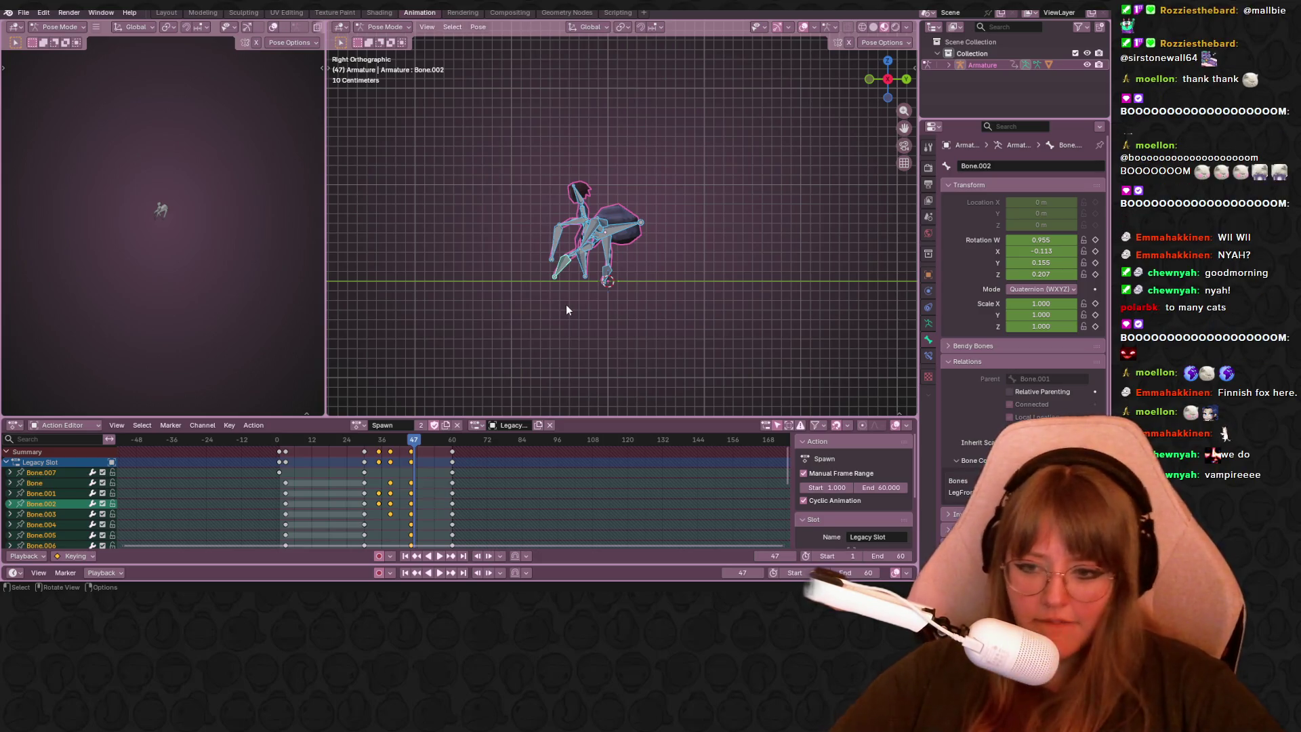
pyautogui.scroll(1, 527, 192)
pyautogui.scroll(2, 523, 255)
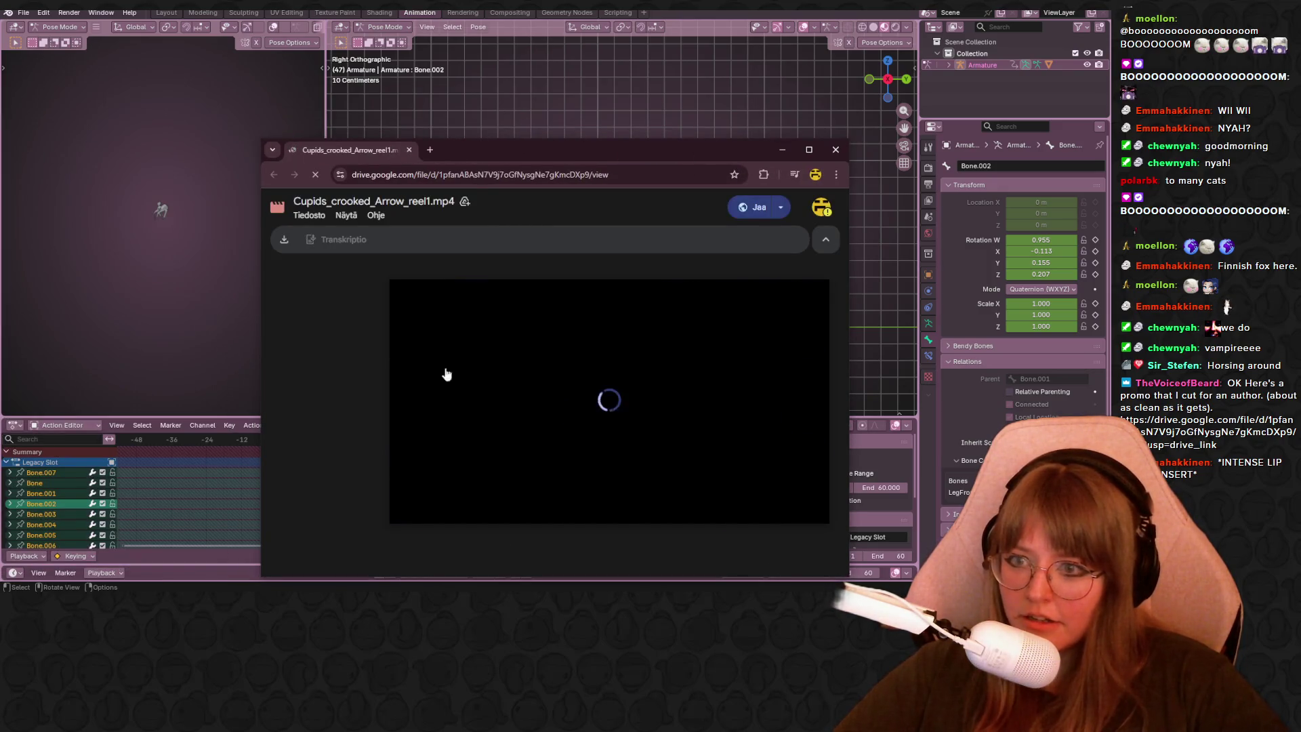
# Drag the Google Drive video preview window off the left edge so Blender is visible.
pyautogui.moveTo(604, 150); pyautogui.dragTo(0, 61)
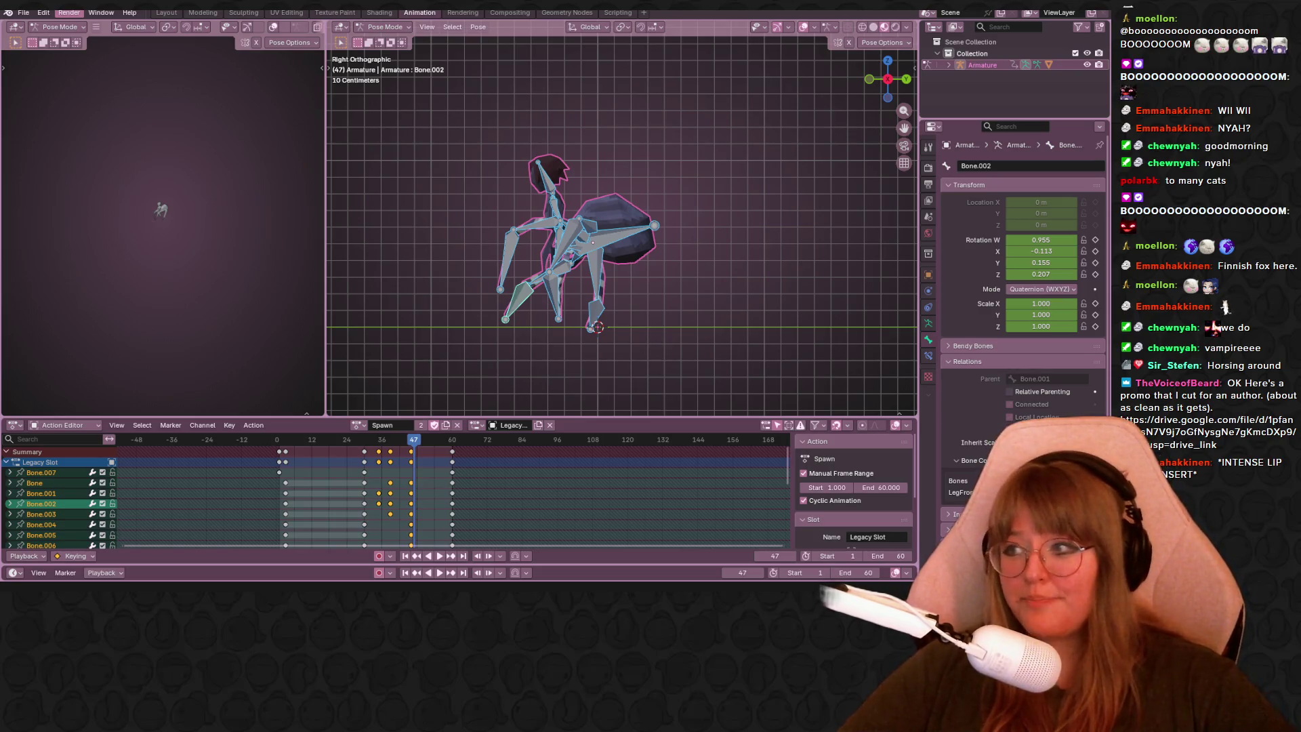
pyautogui.scroll(1, 554, 335)
pyautogui.scroll(2, 562, 248)
pyautogui.scroll(1, 584, 280)
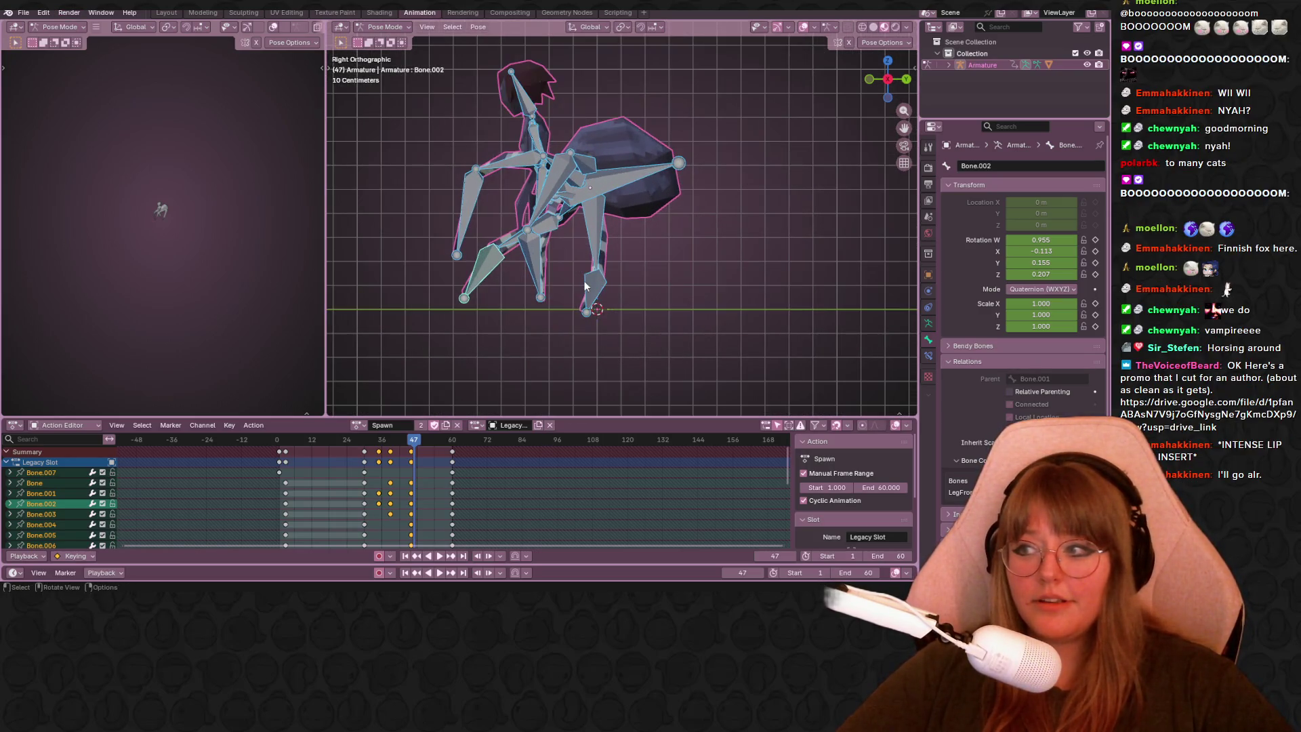
pyautogui.click(641, 157)
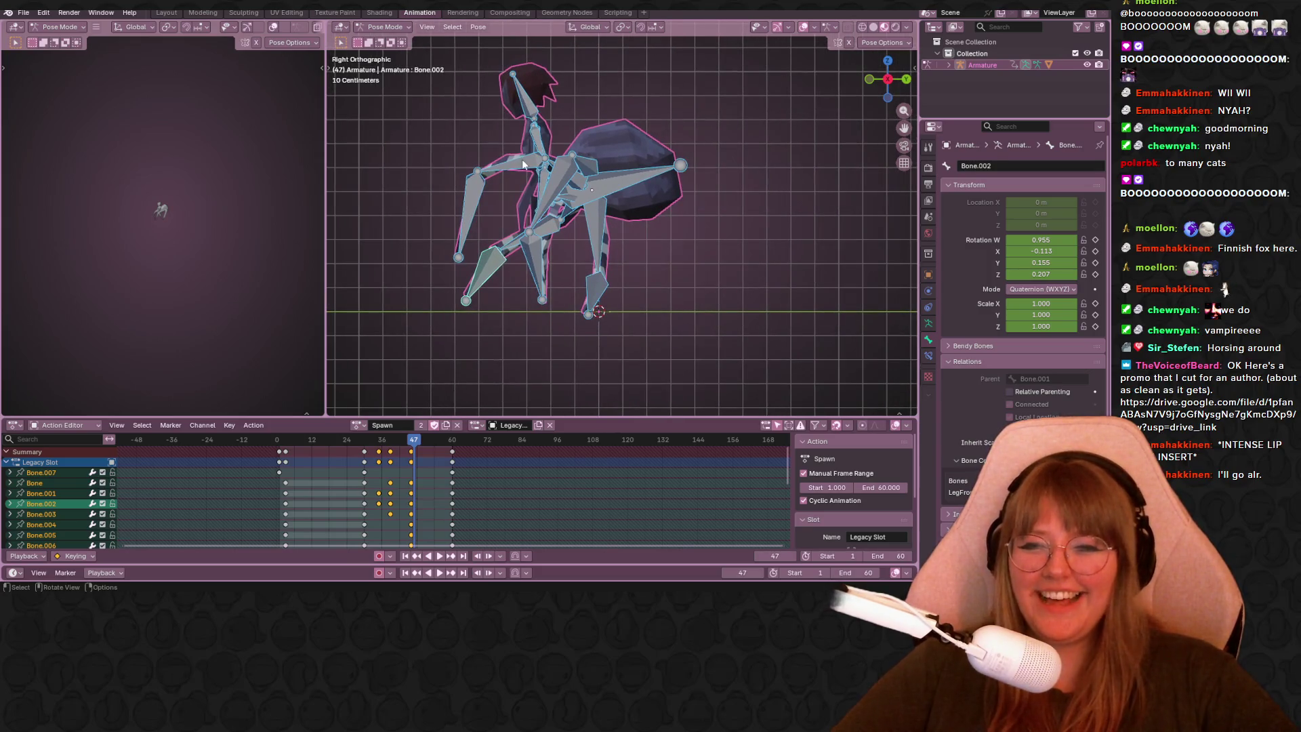
pyautogui.click(554, 163)
pyautogui.press('g')
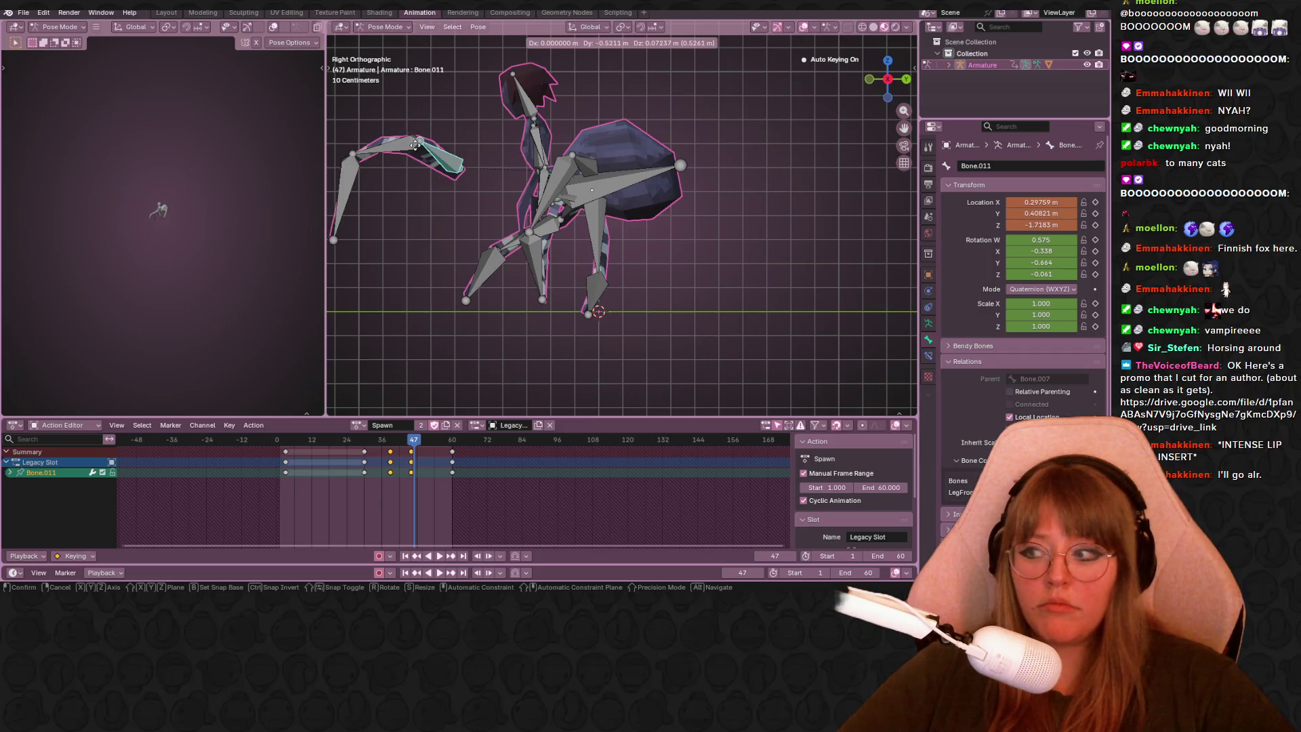
pyautogui.click(415, 146)
pyautogui.moveTo(561, 180)
pyautogui.mouseDown(button='middle')
pyautogui.moveTo(853, 272)
pyautogui.moveTo(706, 245)
pyautogui.mouseUp(button='middle')
pyautogui.hotkey('ctrl', 'z')
pyautogui.hotkey('ctrl', 'z')
pyautogui.moveTo(823, 194); pyautogui.dragTo(564, 185, button='middle')
pyautogui.hotkey('ctrl', 'shift', 'z')
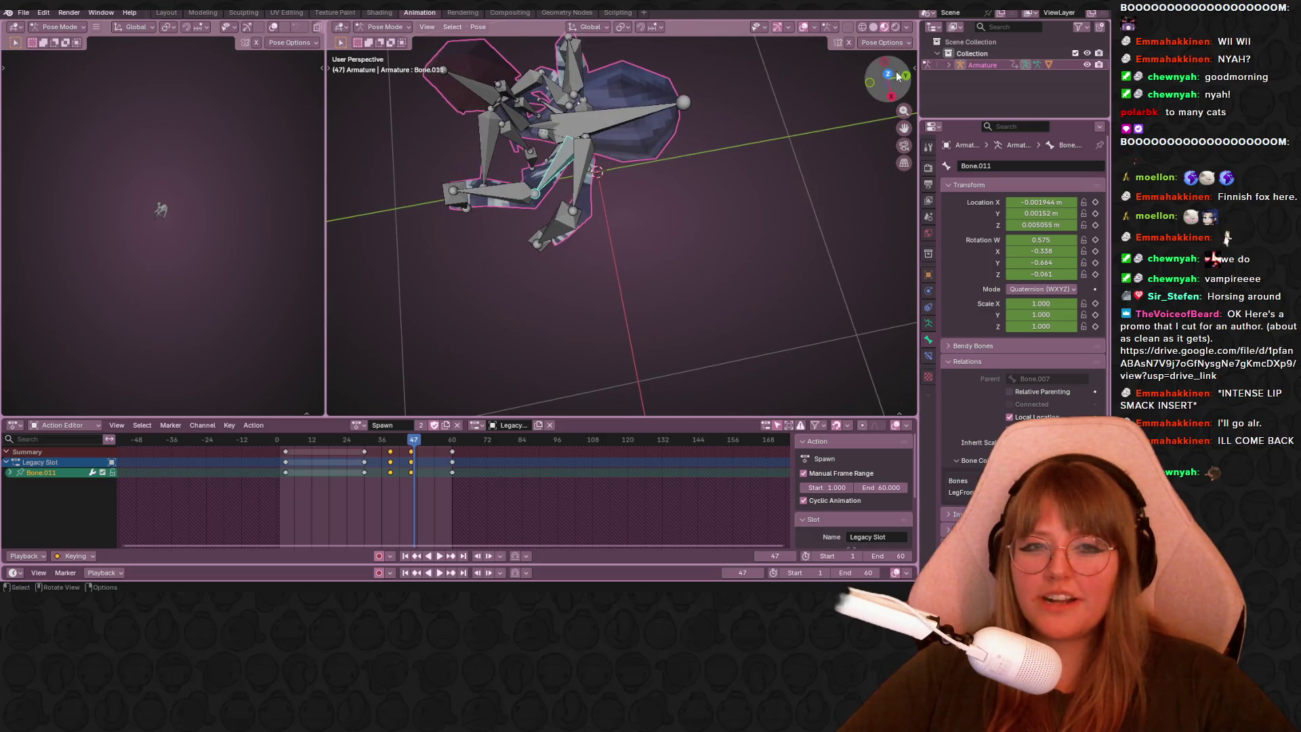
pyautogui.click(889, 74)
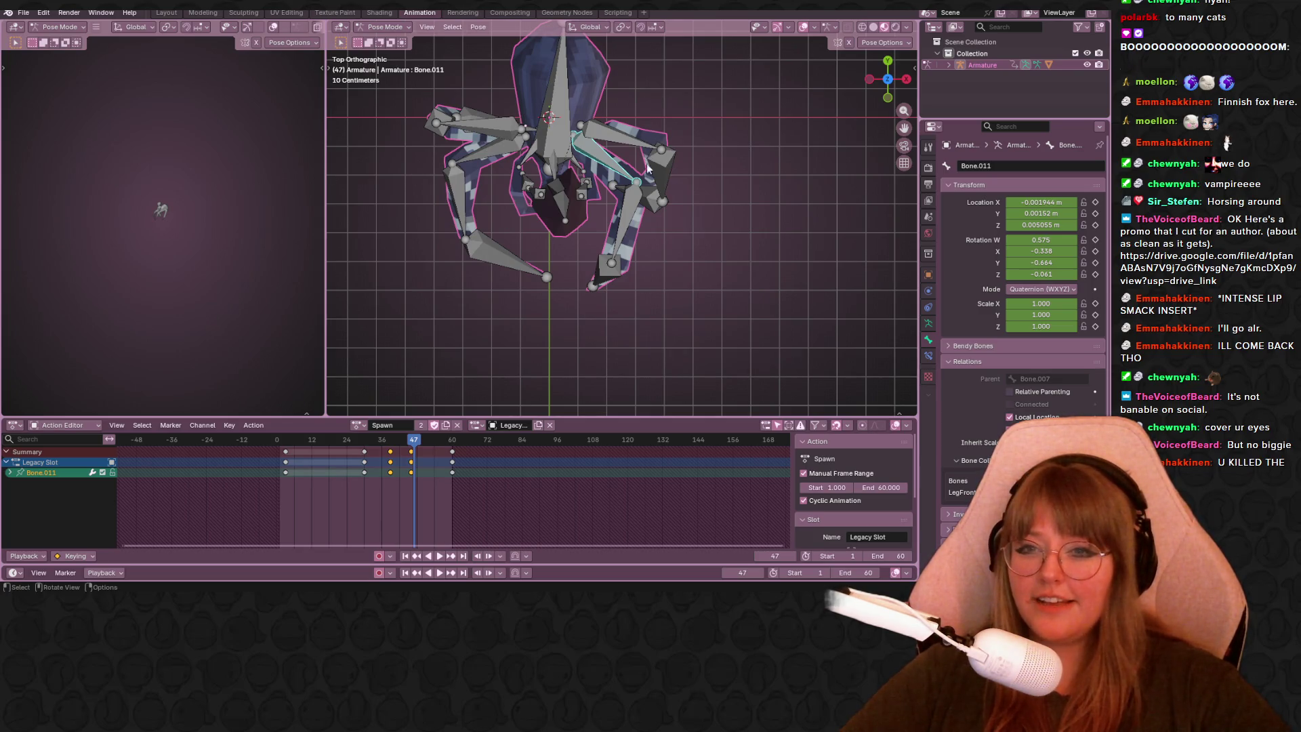
pyautogui.scroll(-3, 776, 156)
pyautogui.scroll(-2, 717, 228)
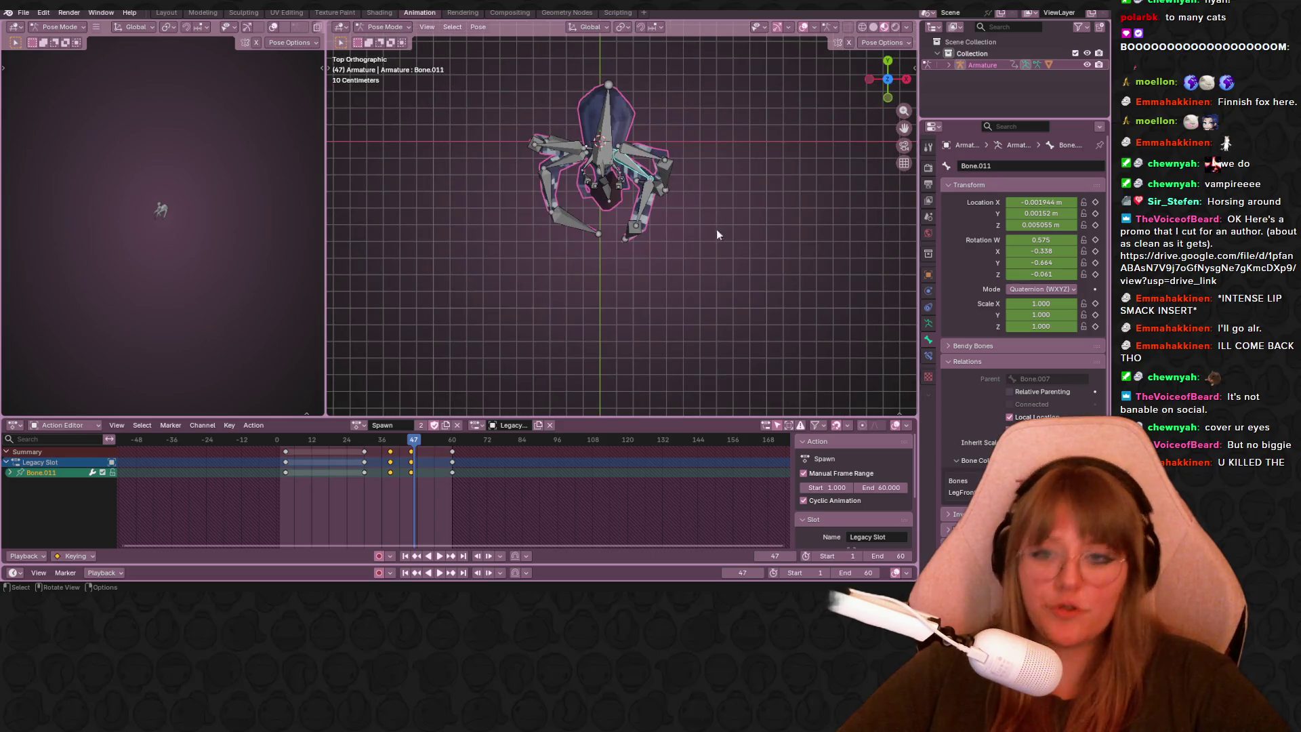
pyautogui.scroll(3, 670, 177)
pyautogui.moveTo(639, 182); pyautogui.dragTo(701, 295)
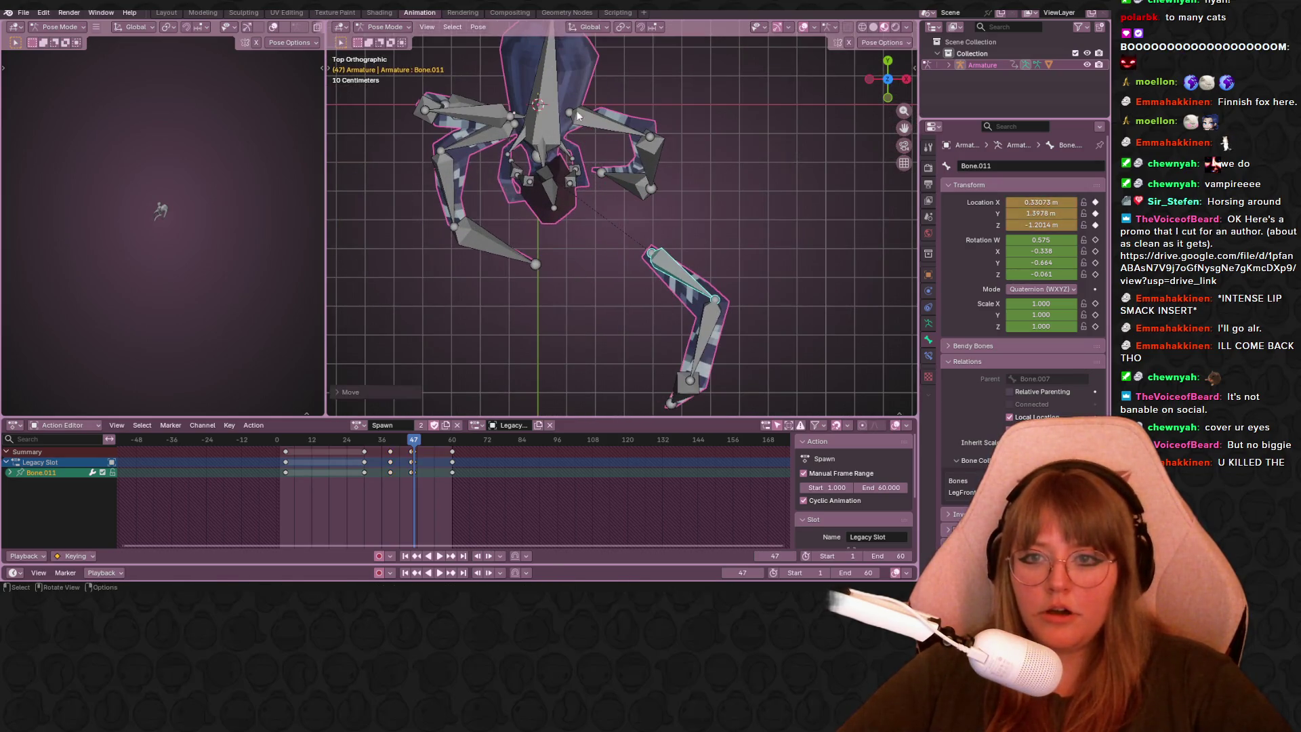
pyautogui.click(605, 117)
pyautogui.moveTo(605, 116); pyautogui.dragTo(712, 92)
pyautogui.moveTo(526, 152)
pyautogui.mouseDown()
pyautogui.moveTo(471, 168)
pyautogui.moveTo(431, 245)
pyautogui.mouseUp()
pyautogui.moveTo(474, 114); pyautogui.dragTo(366, 128)
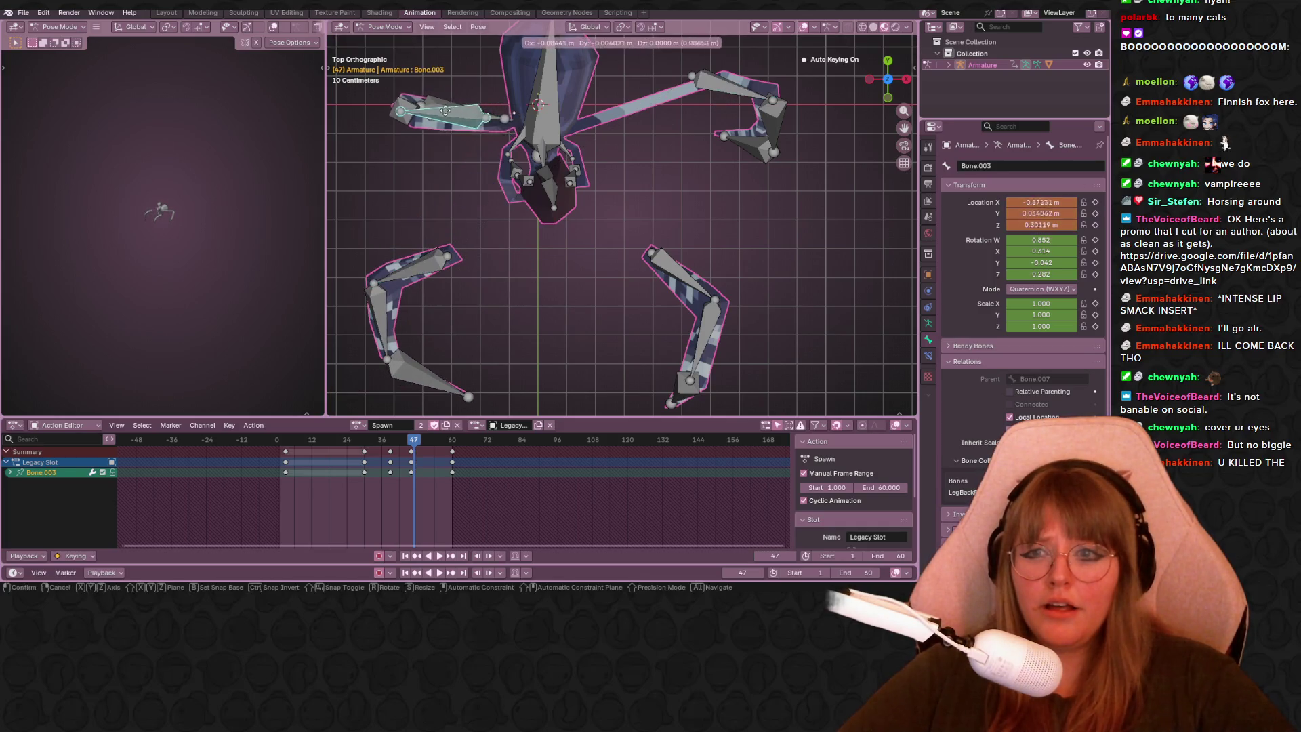
pyautogui.moveTo(555, 223)
pyautogui.mouseDown(button='middle')
pyautogui.moveTo(675, 147)
pyautogui.moveTo(564, 149)
pyautogui.moveTo(650, 223)
pyautogui.moveTo(644, 140)
pyautogui.moveTo(637, 219)
pyautogui.moveTo(733, 253)
pyautogui.moveTo(558, 236)
pyautogui.moveTo(734, 241)
pyautogui.moveTo(705, 233)
pyautogui.mouseUp(button='middle')
pyautogui.scroll(-5, 650, 223)
pyautogui.hotkey('ctrl', 'z')
pyautogui.hotkey('ctrl', 'z')
pyautogui.click(732, 252)
pyautogui.moveTo(672, 180)
pyautogui.mouseDown(button='middle')
pyautogui.moveTo(579, 156)
pyautogui.moveTo(715, 201)
pyautogui.mouseUp(button='middle')
pyautogui.scroll(3, 579, 155)
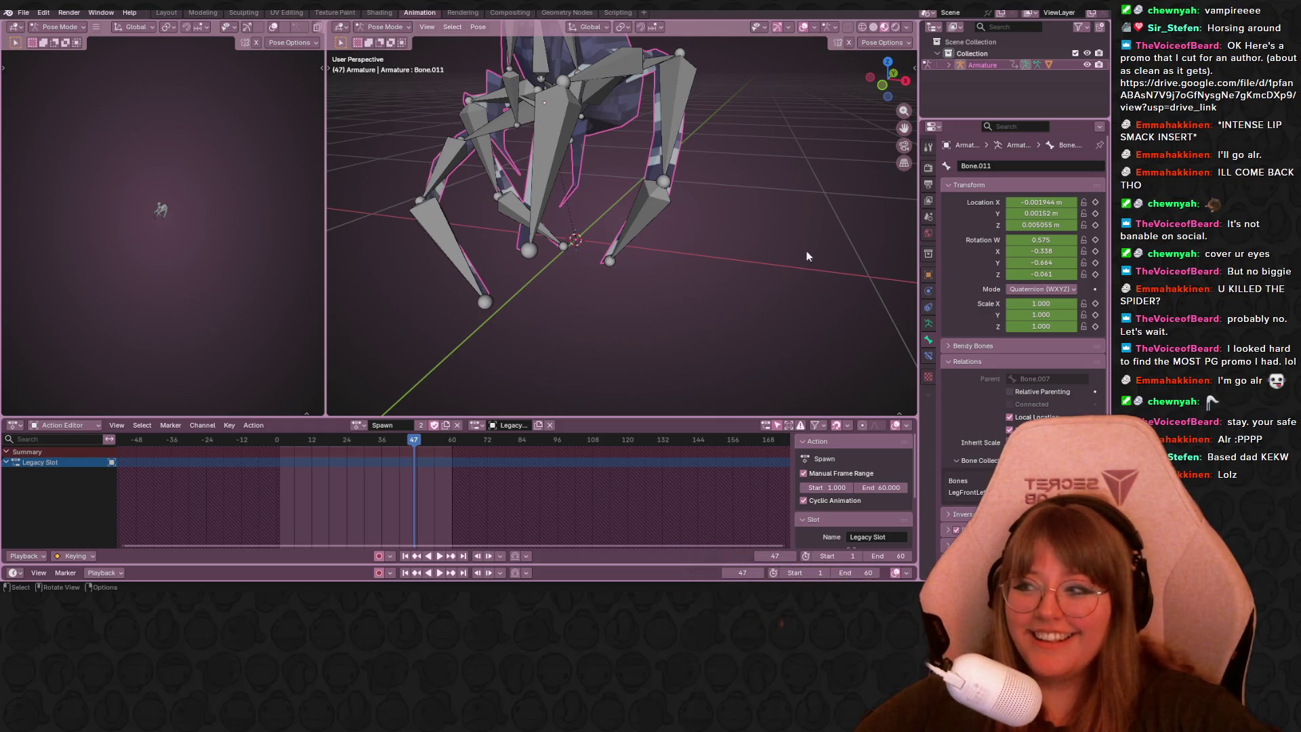
# Frame the spider in Right Orthographic view and set the Action Editor playhead to frame 12.
pyautogui.moveTo(728, 261); pyautogui.dragTo(583, 235, button='middle')
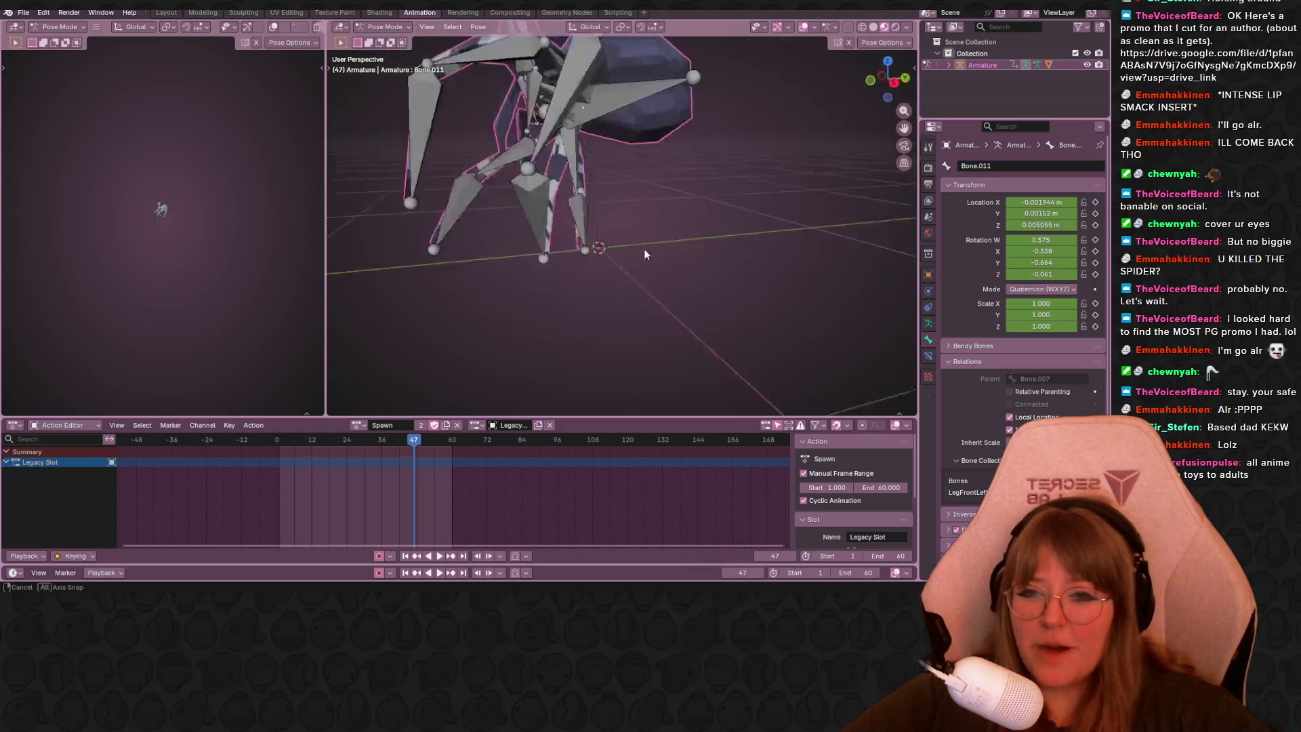
pyautogui.click(881, 81)
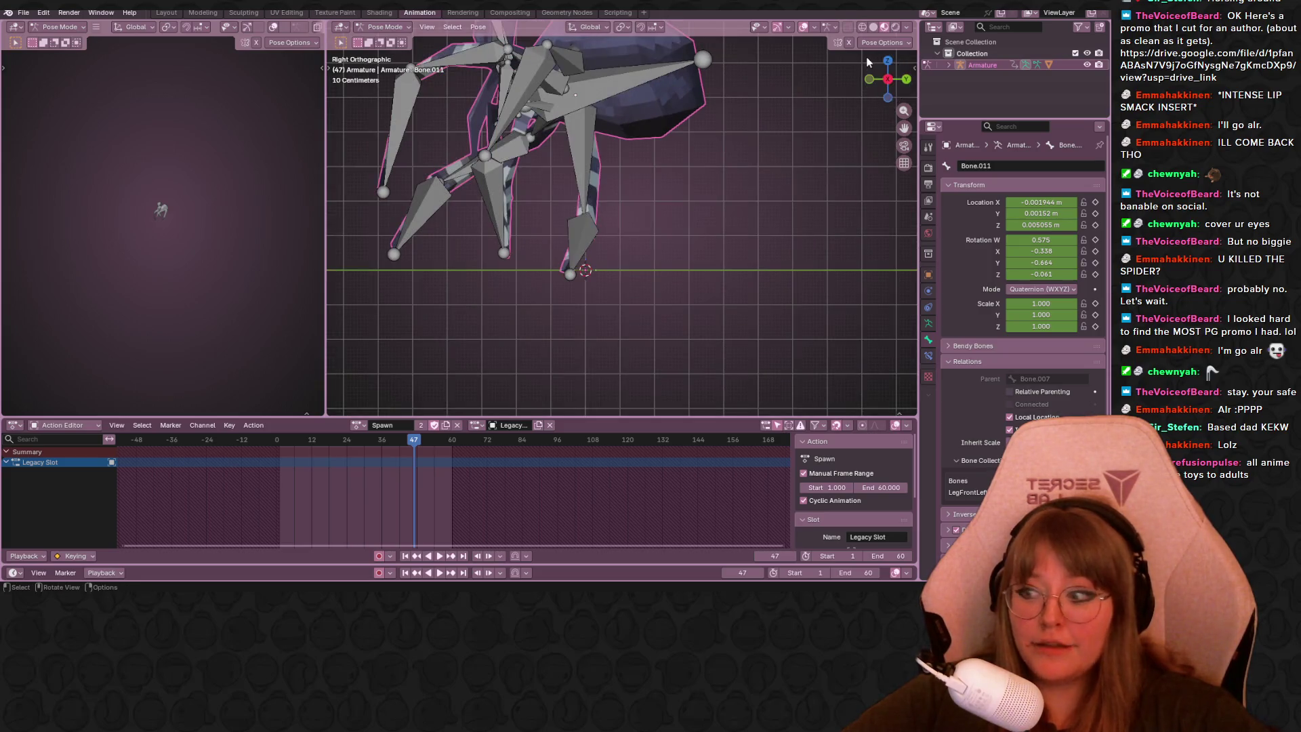
pyautogui.keyDown('shift'); pyautogui.moveTo(663, 175); pyautogui.dragTo(622, 229, button='middle'); pyautogui.keyUp('shift')
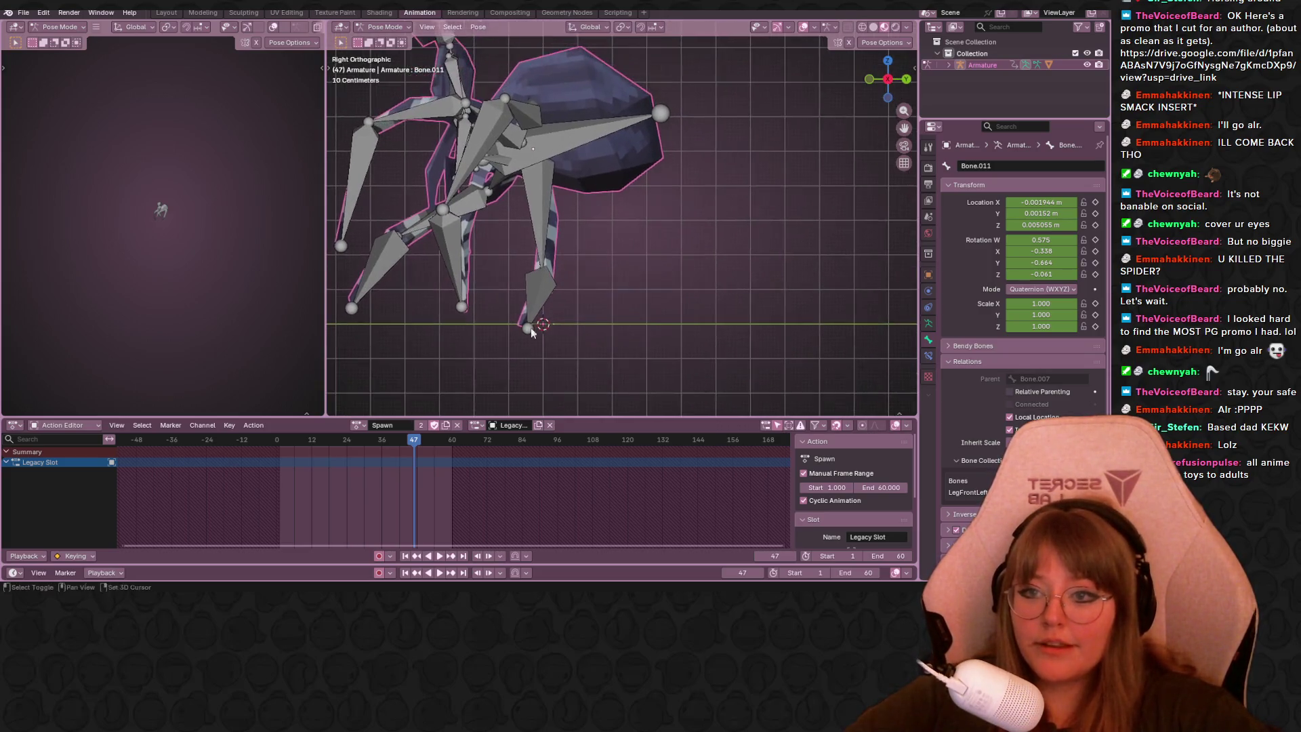
pyautogui.scroll(-3, 517, 312)
pyautogui.keyDown('shift'); pyautogui.moveTo(516, 312); pyautogui.dragTo(473, 384, button='middle'); pyautogui.keyUp('shift')
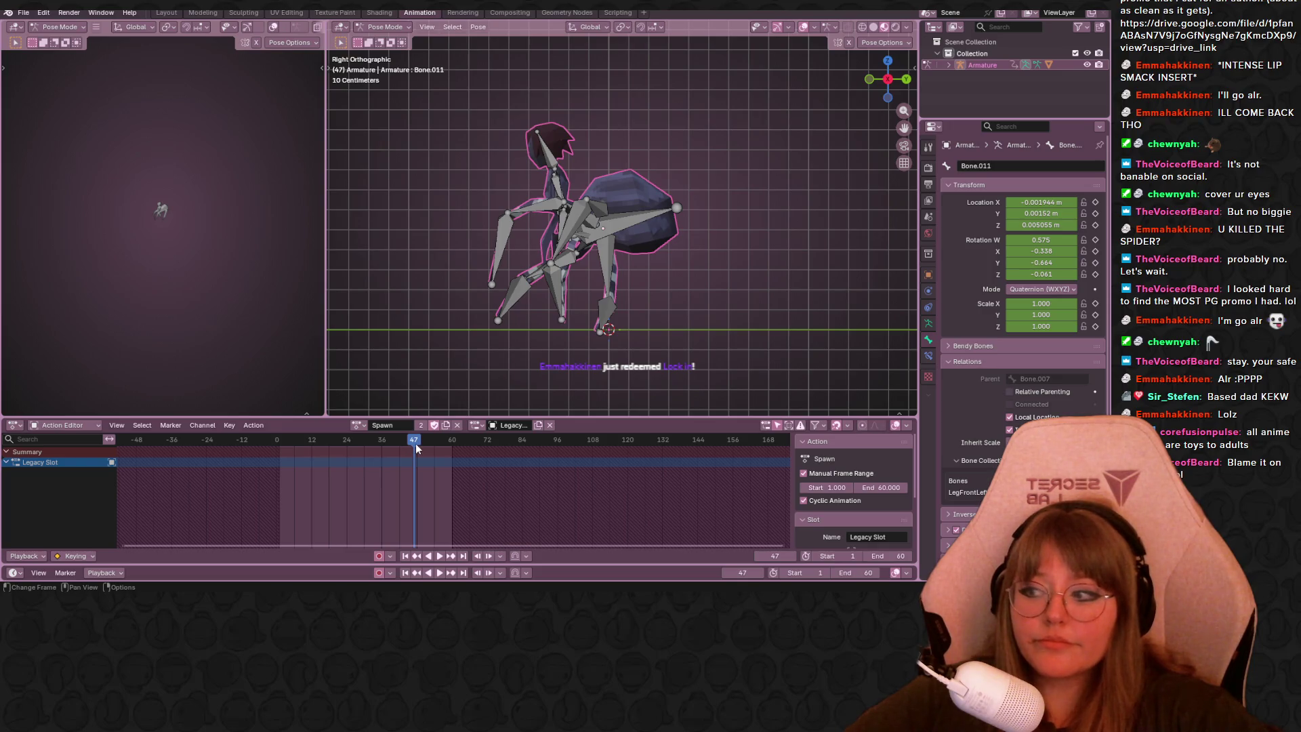
pyautogui.moveTo(416, 445); pyautogui.dragTo(312, 444)
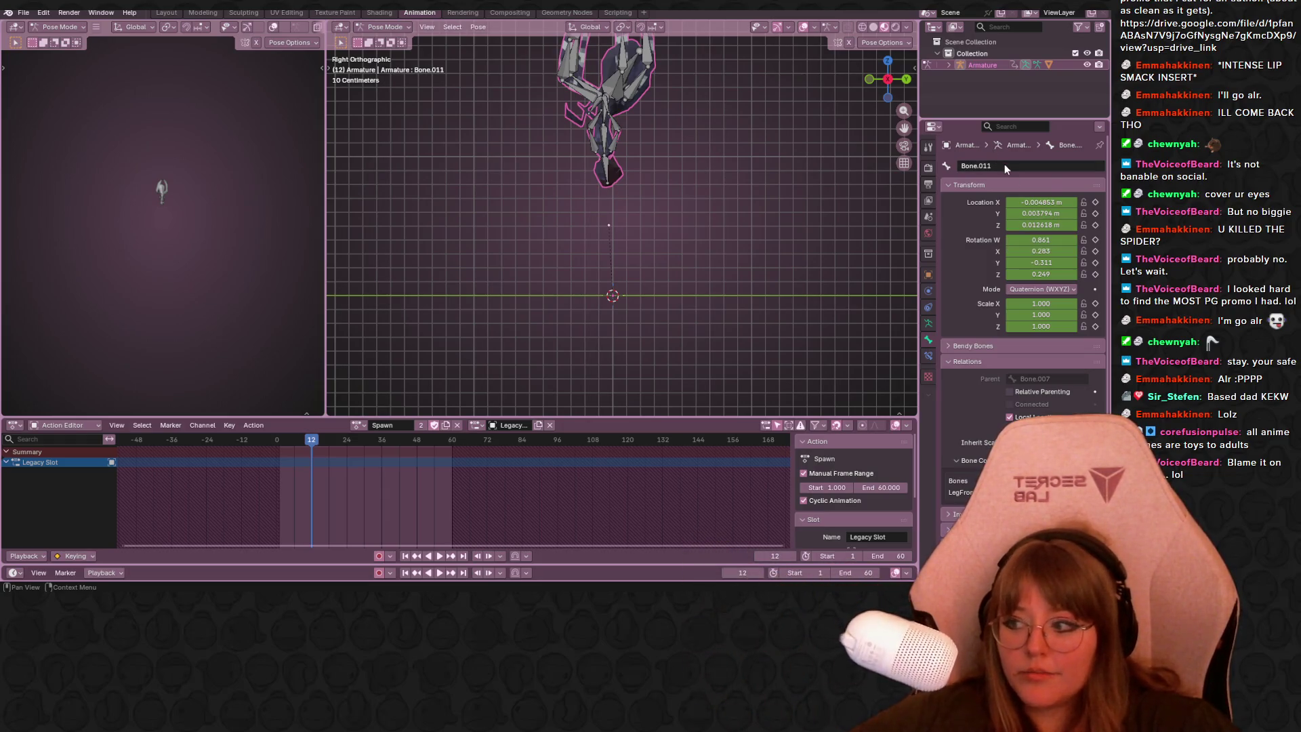
# Scrub to frame 28, play the Spawn loop while orbiting, and stop playback at frame 56.
pyautogui.moveTo(573, 225); pyautogui.dragTo(570, 227, button='middle')
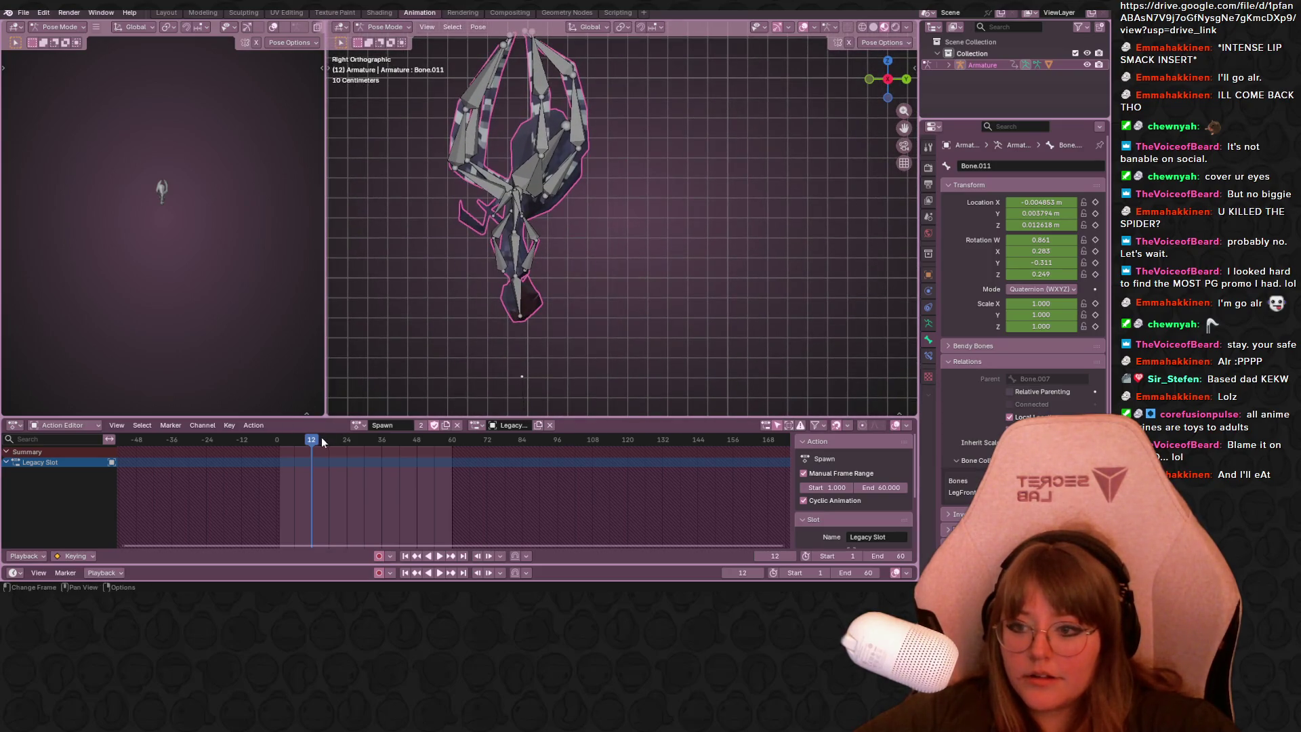
pyautogui.moveTo(321, 441)
pyautogui.mouseDown()
pyautogui.moveTo(433, 441)
pyautogui.moveTo(359, 440)
pyautogui.mouseUp()
pyautogui.scroll(-2, 516, 297)
pyautogui.press('space')
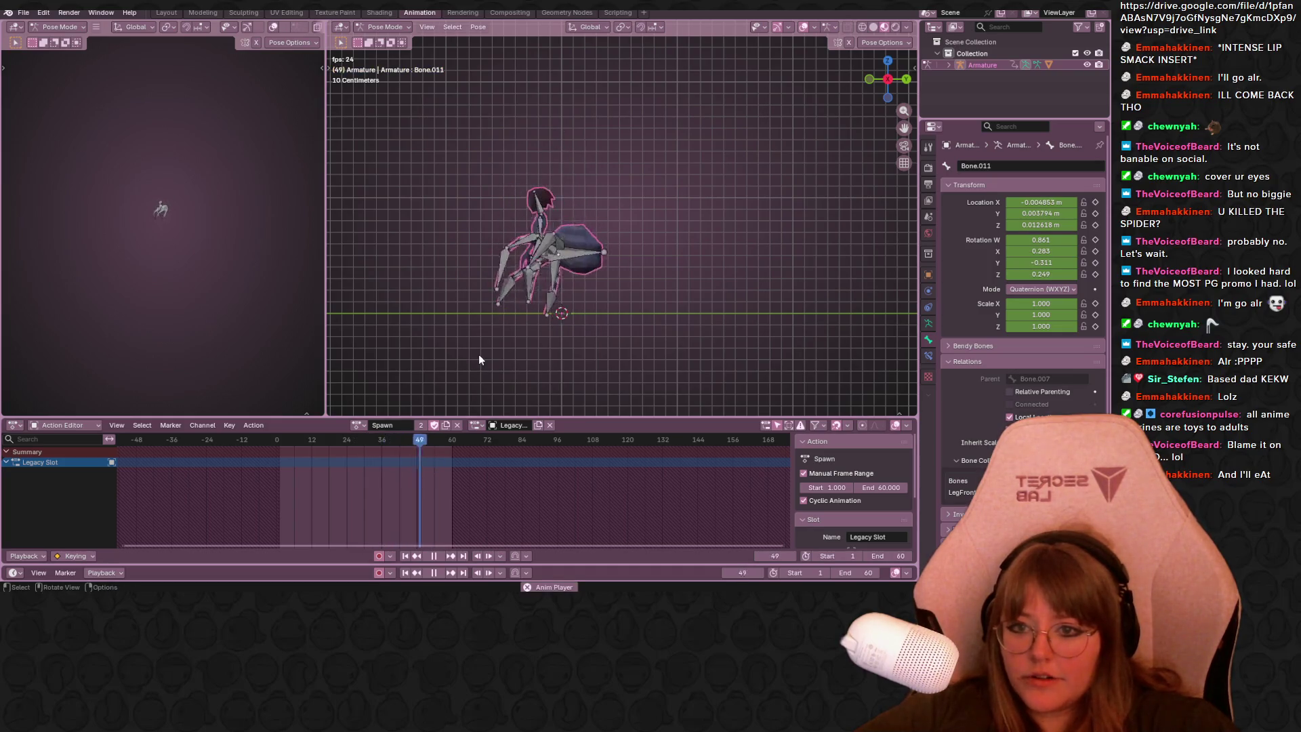
pyautogui.press('space')
pyautogui.moveTo(479, 354); pyautogui.dragTo(575, 262, button='middle')
pyautogui.press('space')
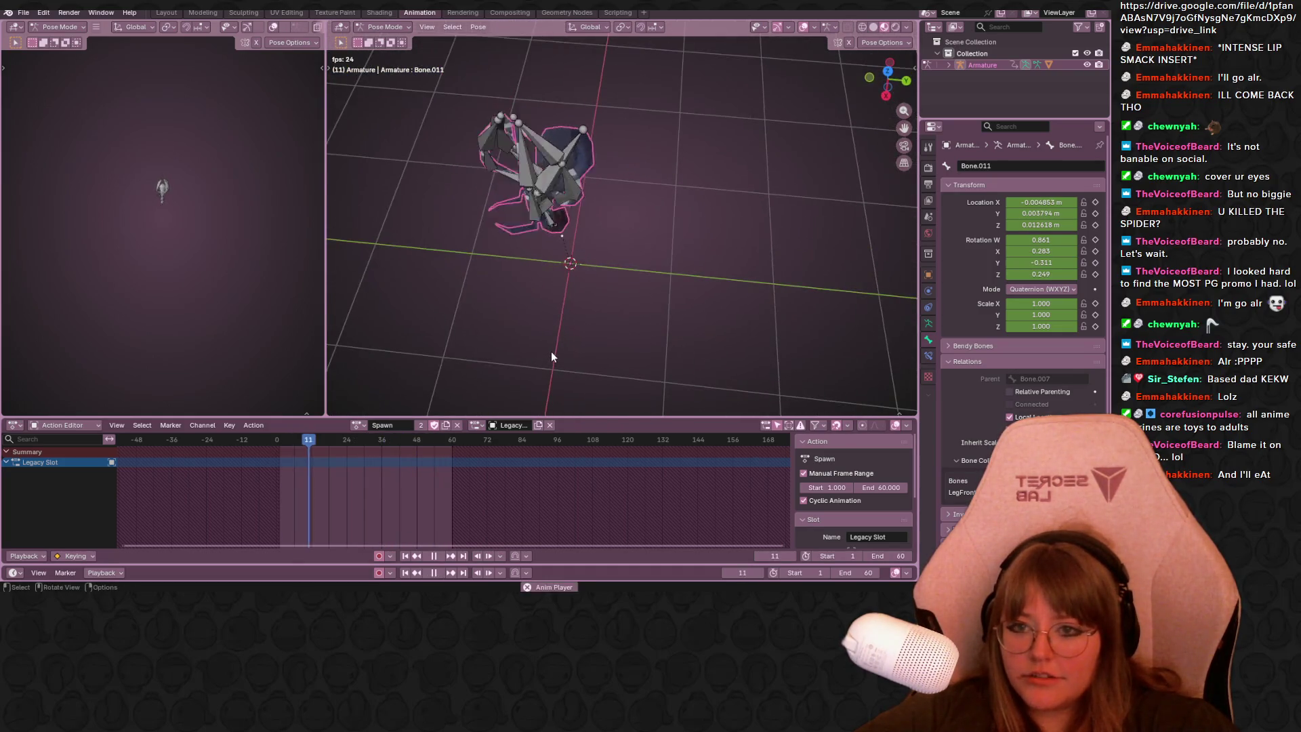
pyautogui.moveTo(559, 345); pyautogui.dragTo(565, 182, button='middle')
pyautogui.press('space')
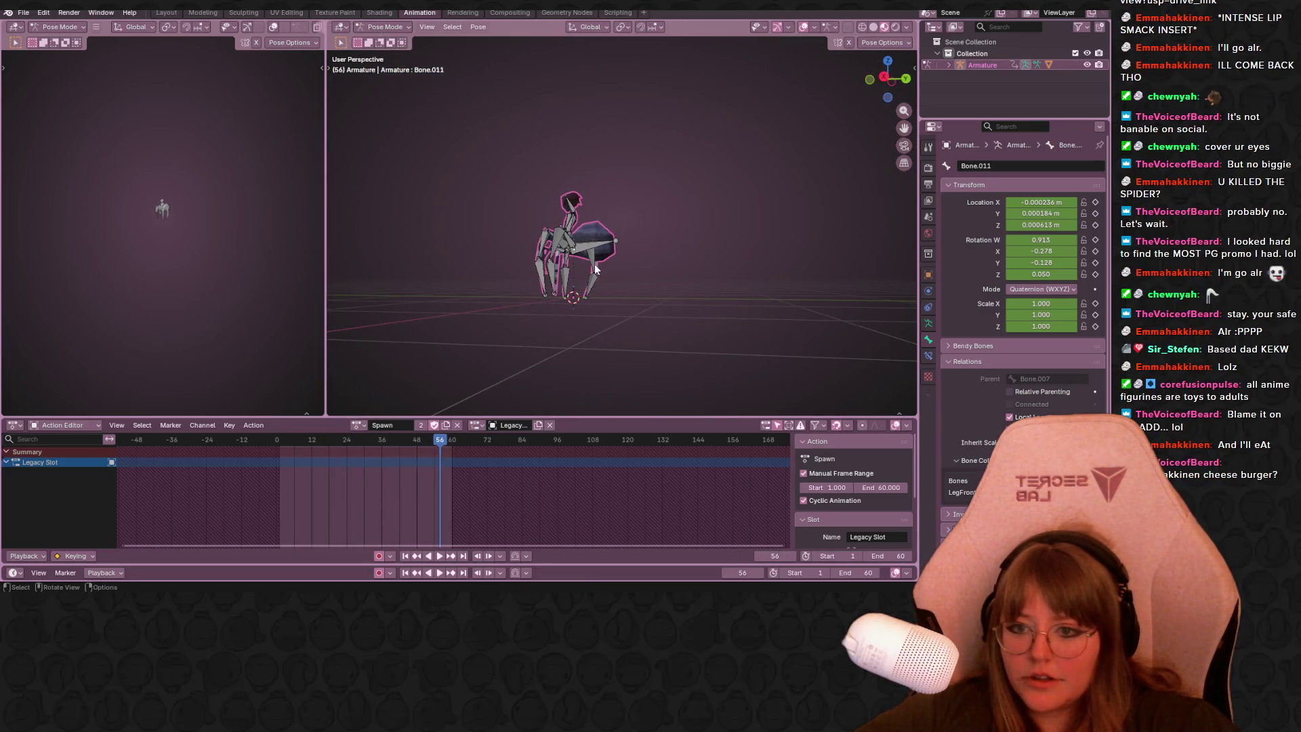
pyautogui.scroll(3, 595, 268)
# At frame 39 in Right Ortho, rotate the spider's body bone to a tilted pose with auto-key.
pyautogui.click(500, 264)
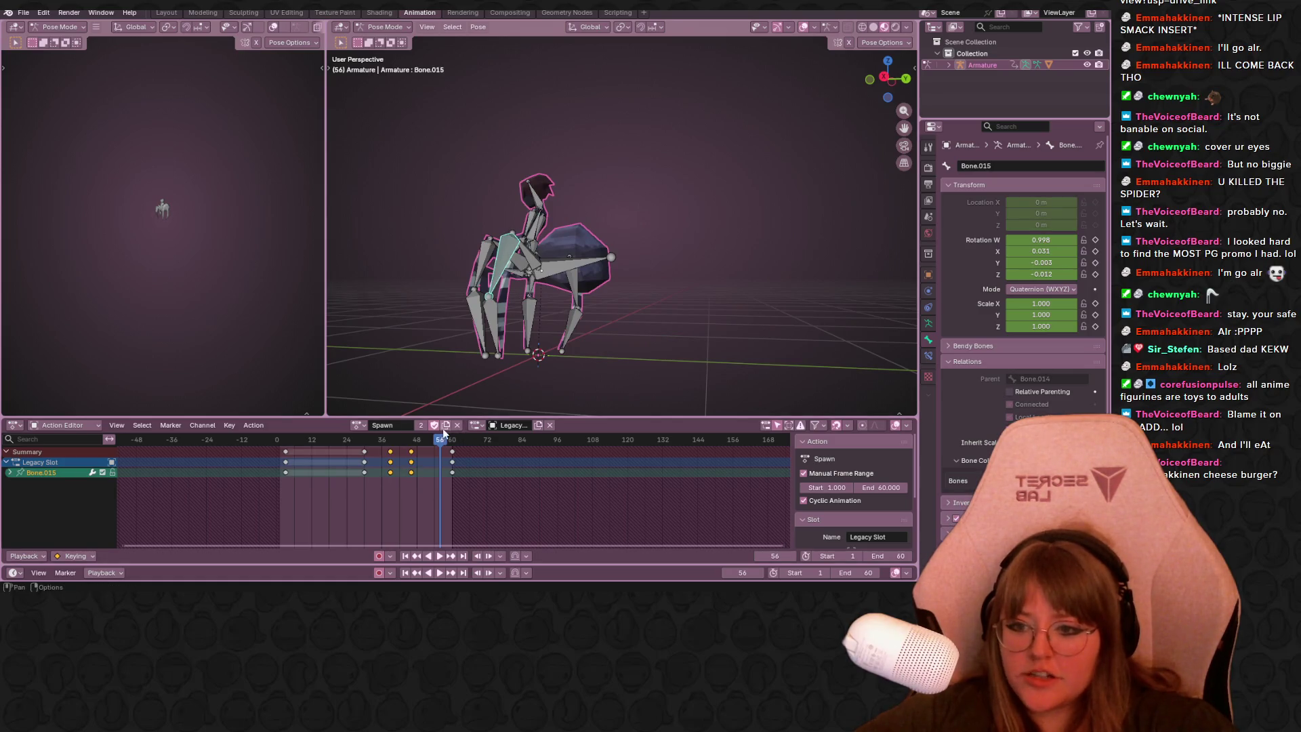
pyautogui.moveTo(447, 435); pyautogui.dragTo(392, 447)
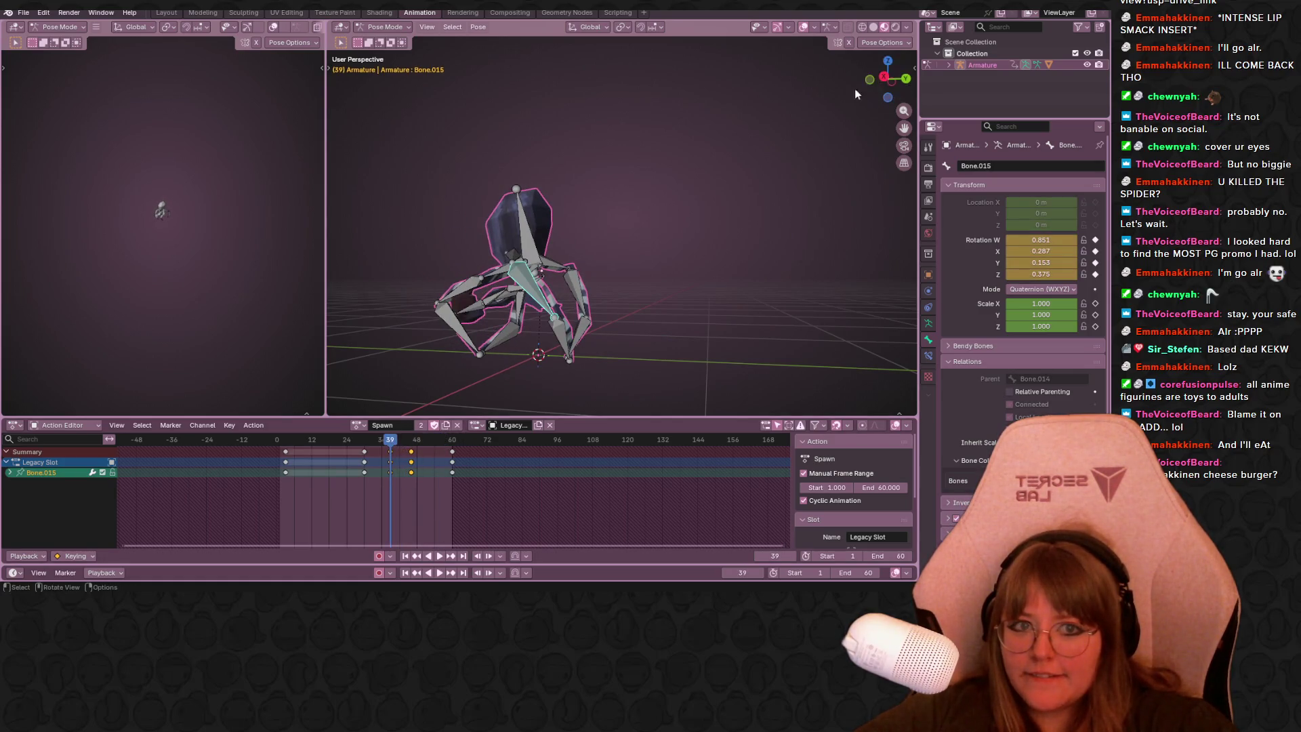
pyautogui.press('KP_3')
pyautogui.click(508, 198)
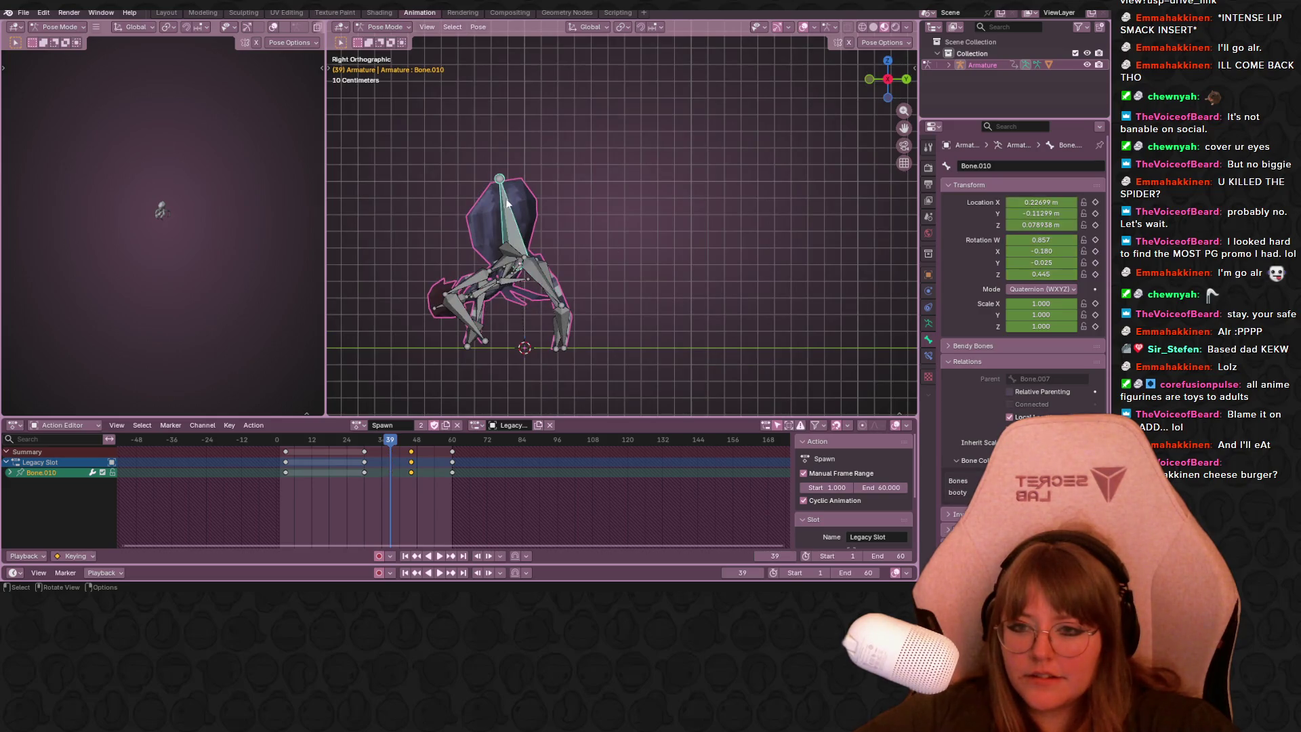
pyautogui.keyDown('shift'); pyautogui.moveTo(523, 212); pyautogui.dragTo(545, 234, button='middle'); pyautogui.keyUp('shift')
pyautogui.press('r')
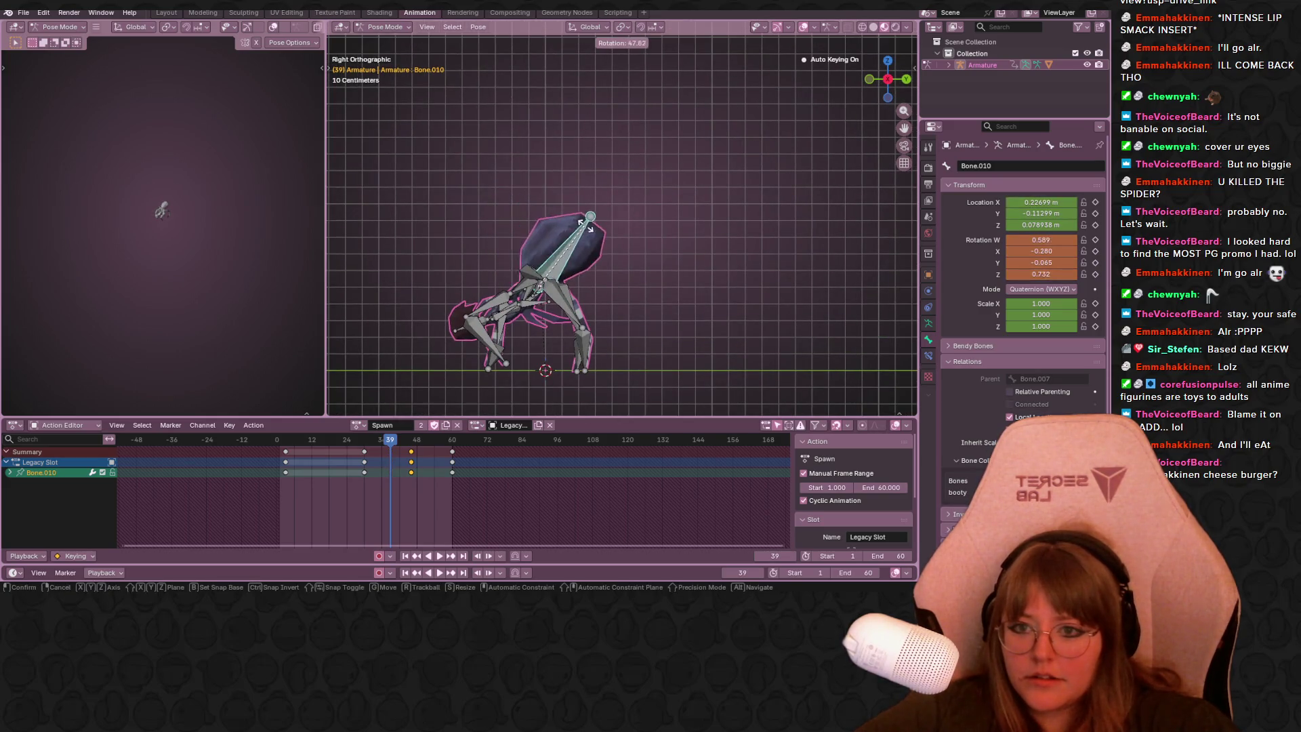
pyautogui.click(596, 242)
# Play and scrub the Spawn loop around frames 31–49 to review the new body tilt.
pyautogui.moveTo(397, 436); pyautogui.dragTo(425, 457)
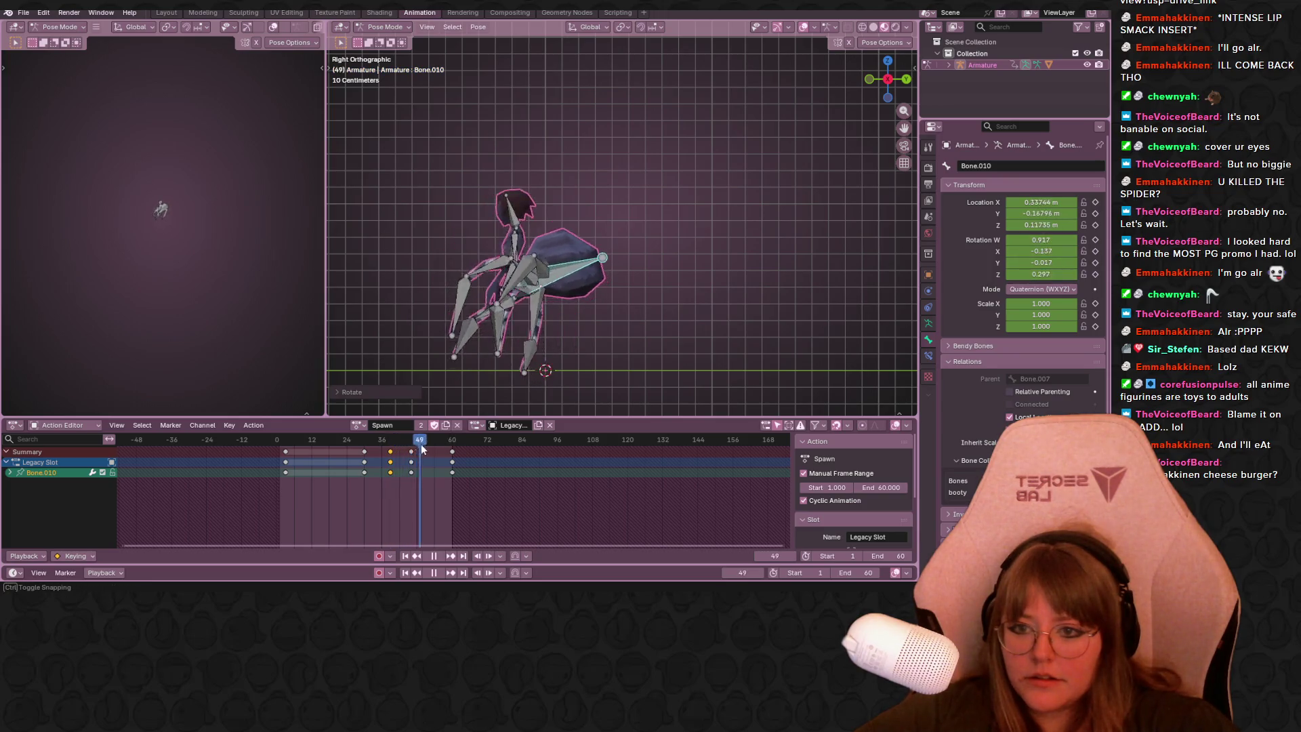
pyautogui.press('space')
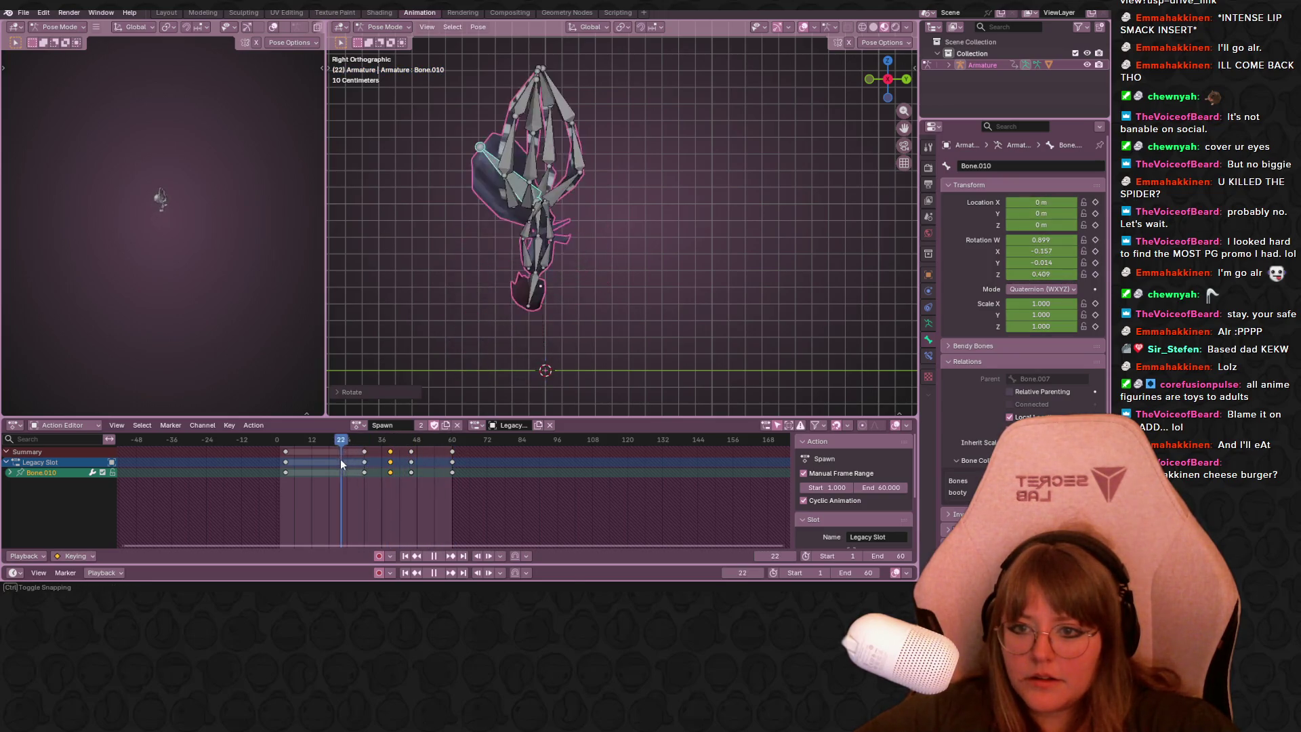
pyautogui.press('space')
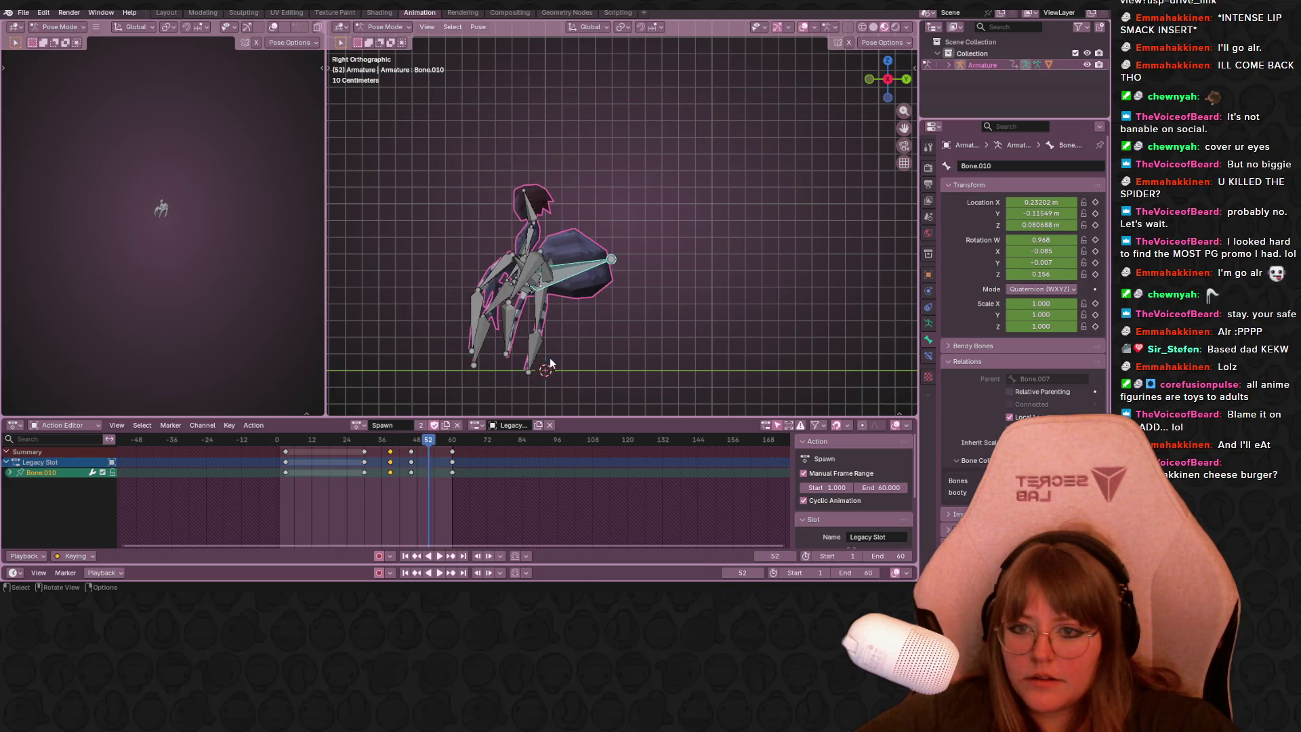
pyautogui.press('space')
pyautogui.moveTo(433, 439)
pyautogui.mouseDown()
pyautogui.moveTo(395, 455)
pyautogui.moveTo(369, 440)
pyautogui.mouseUp()
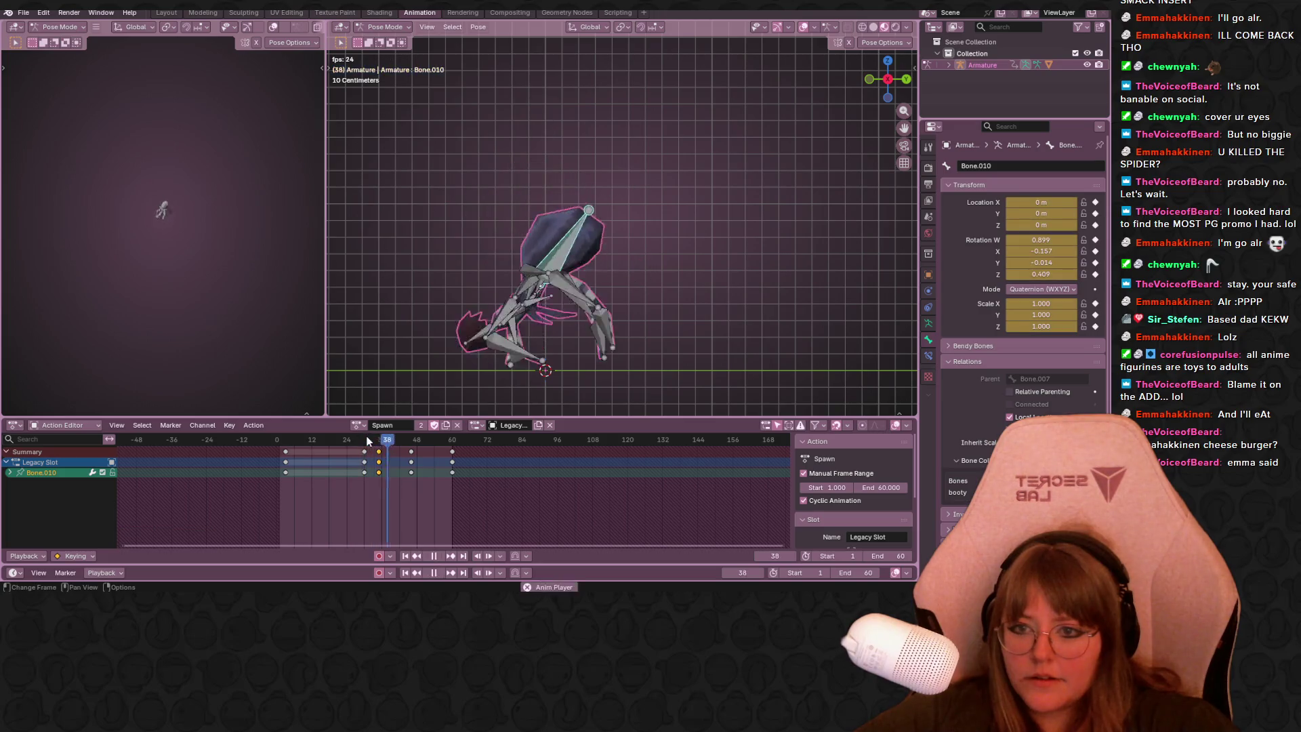
pyautogui.press('space')
pyautogui.click(407, 440)
pyautogui.moveTo(412, 450); pyautogui.dragTo(419, 453)
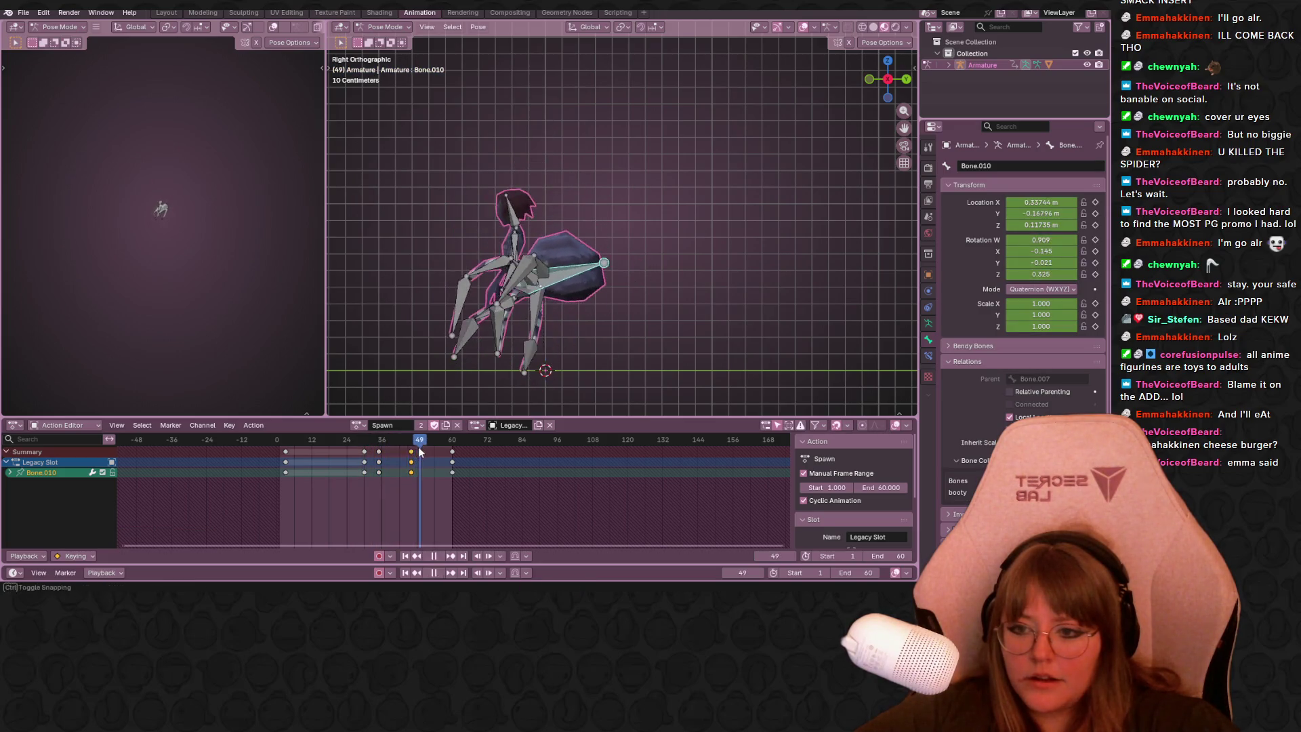
pyautogui.click(365, 441)
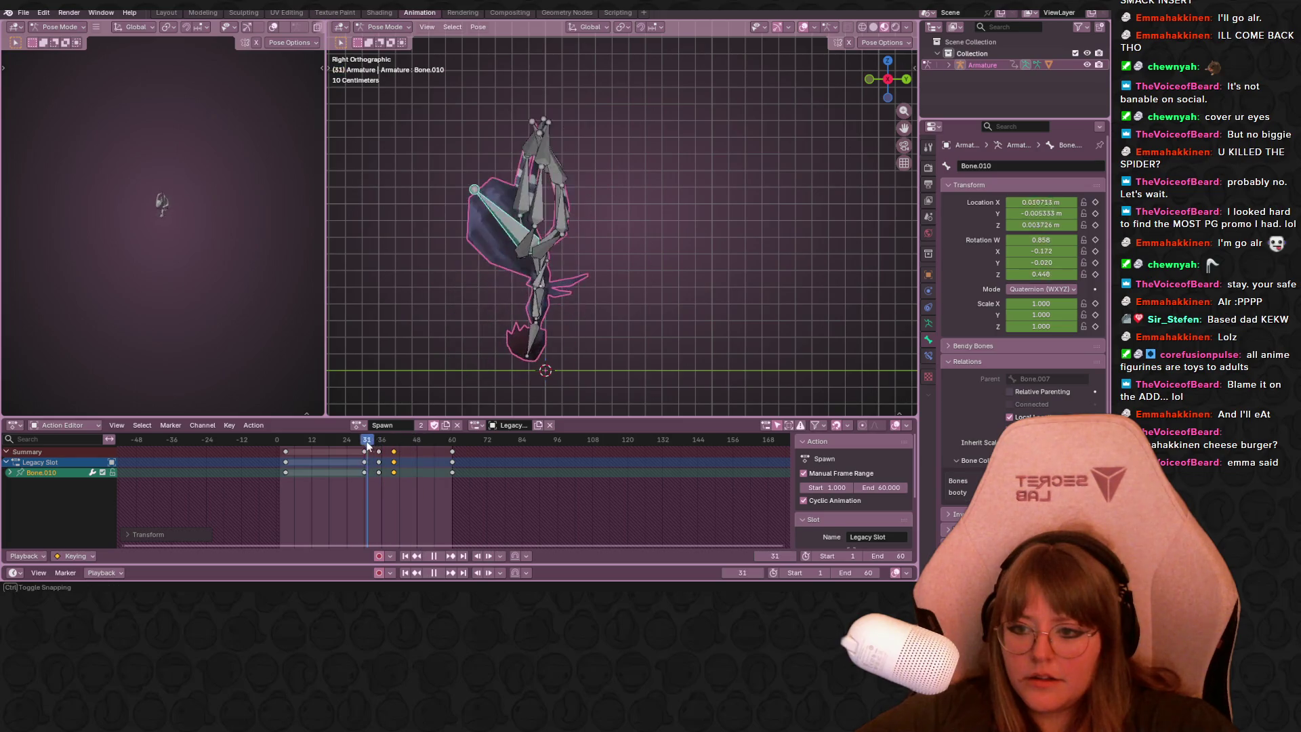
pyautogui.press('space')
pyautogui.press('space')
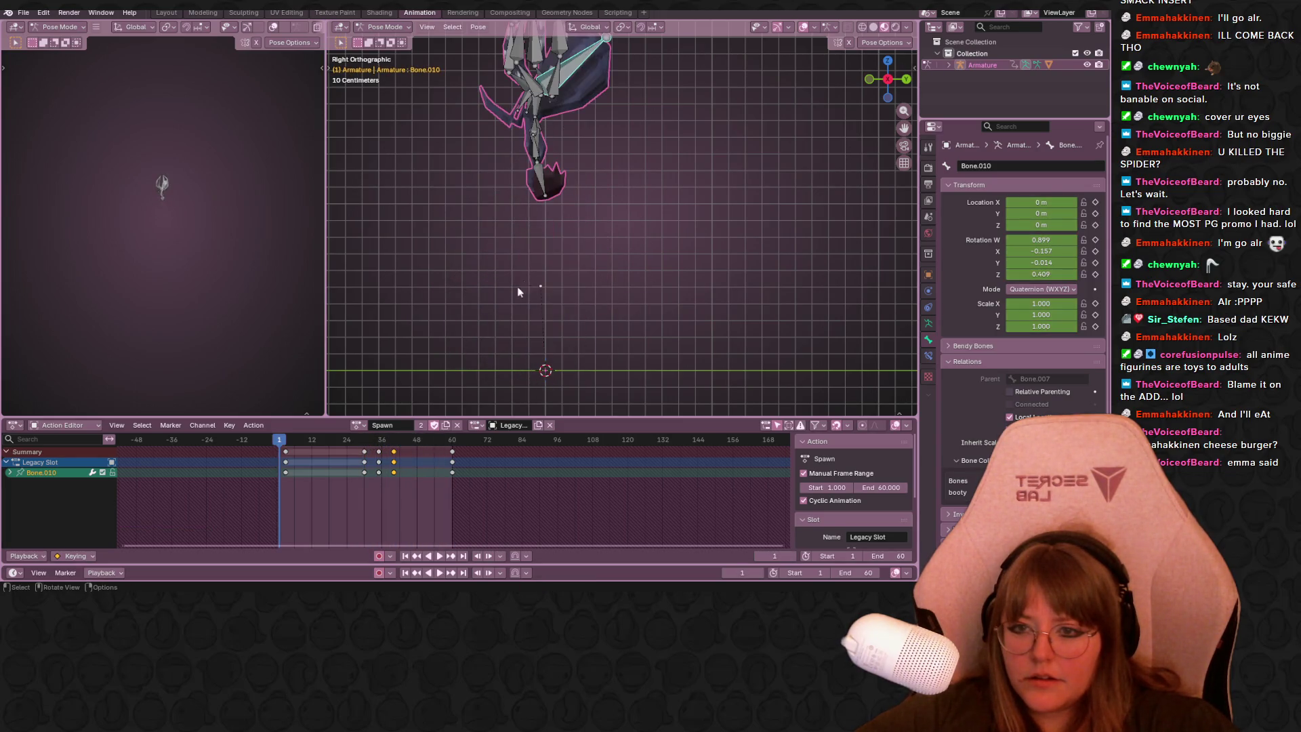
pyautogui.scroll(-3, 530, 275)
pyautogui.moveTo(278, 437)
pyautogui.mouseDown()
pyautogui.moveTo(444, 435)
pyautogui.moveTo(434, 427)
pyautogui.moveTo(447, 417)
pyautogui.moveTo(375, 460)
pyautogui.moveTo(435, 452)
pyautogui.mouseUp()
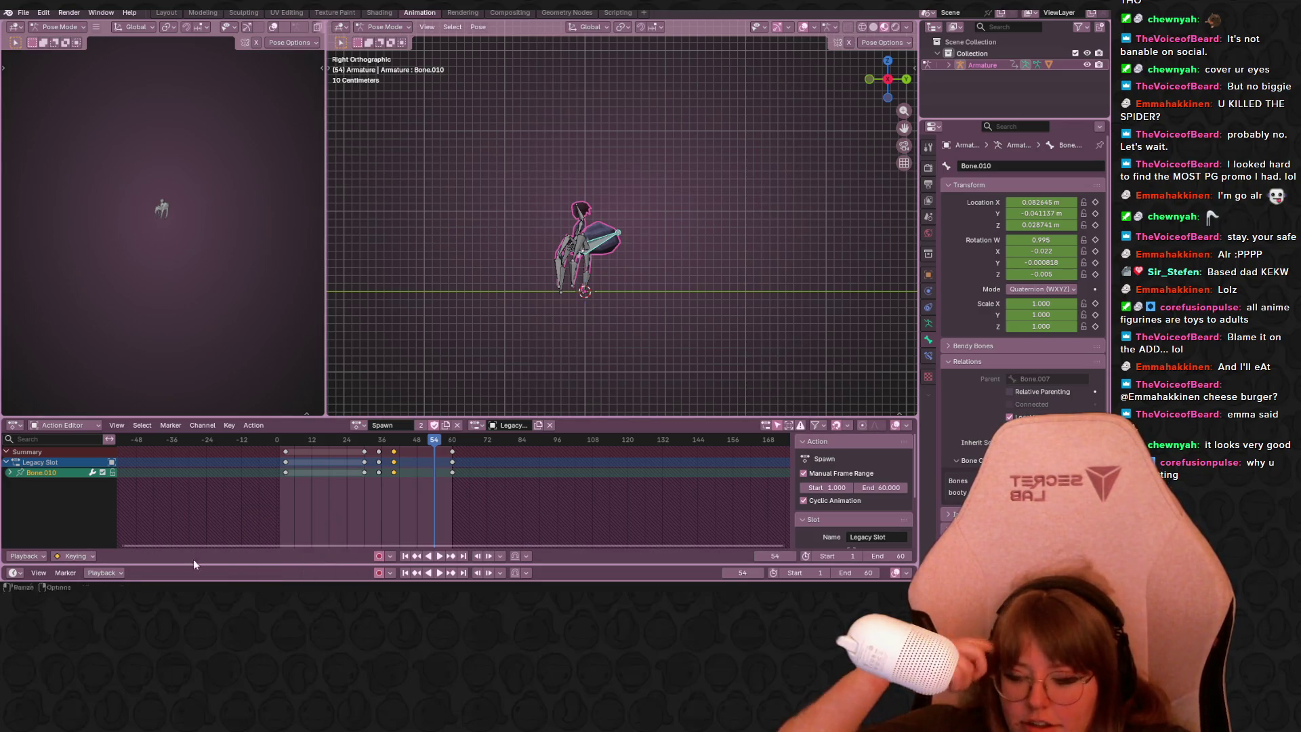
pyautogui.hotkey('alt', 'x')
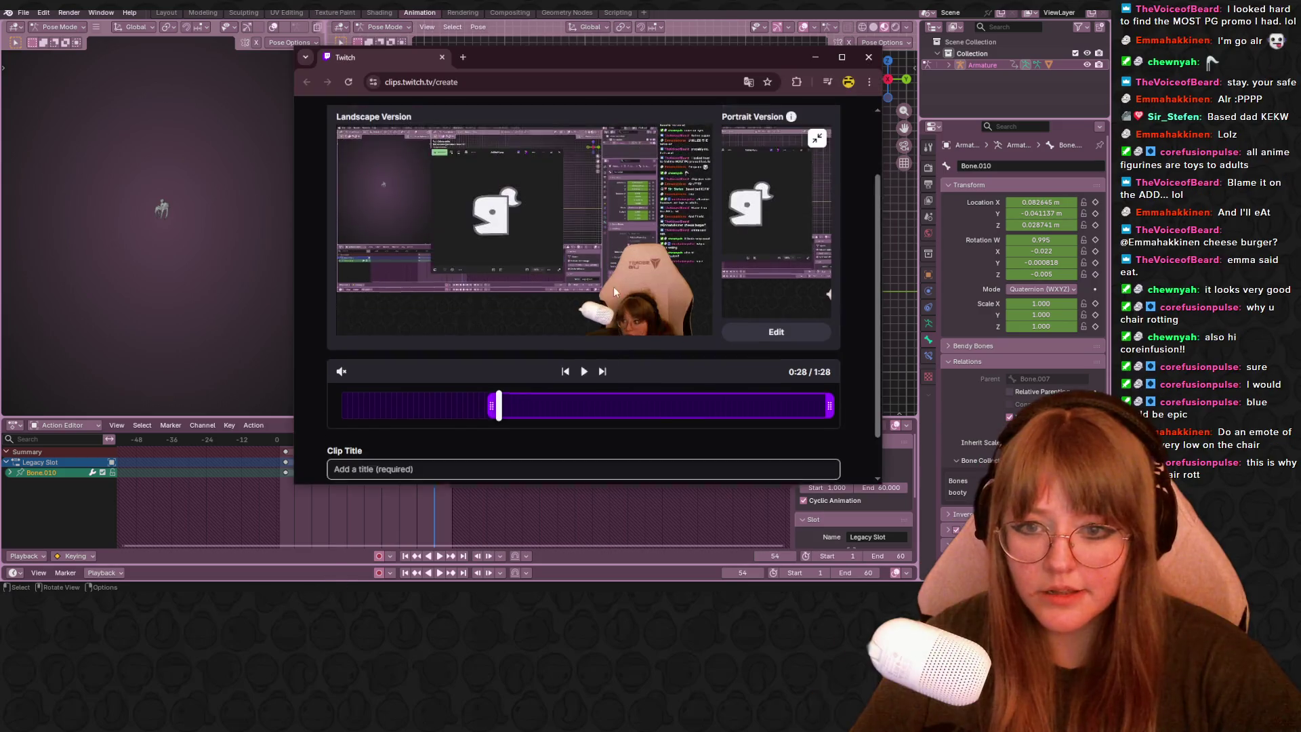
pyautogui.moveTo(506, 411)
pyautogui.mouseDown()
pyautogui.moveTo(519, 412)
pyautogui.moveTo(358, 410)
pyautogui.moveTo(390, 410)
pyautogui.mouseUp()
pyautogui.click(385, 413)
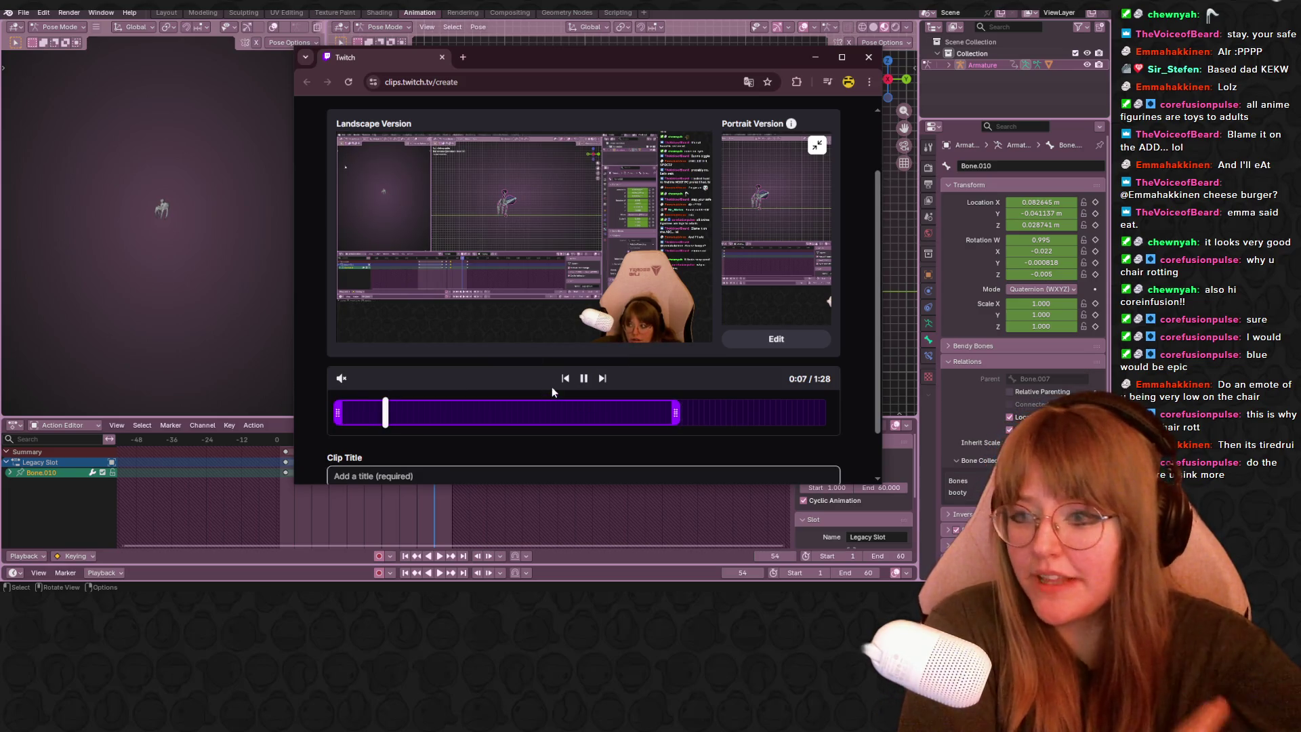
pyautogui.click(467, 411)
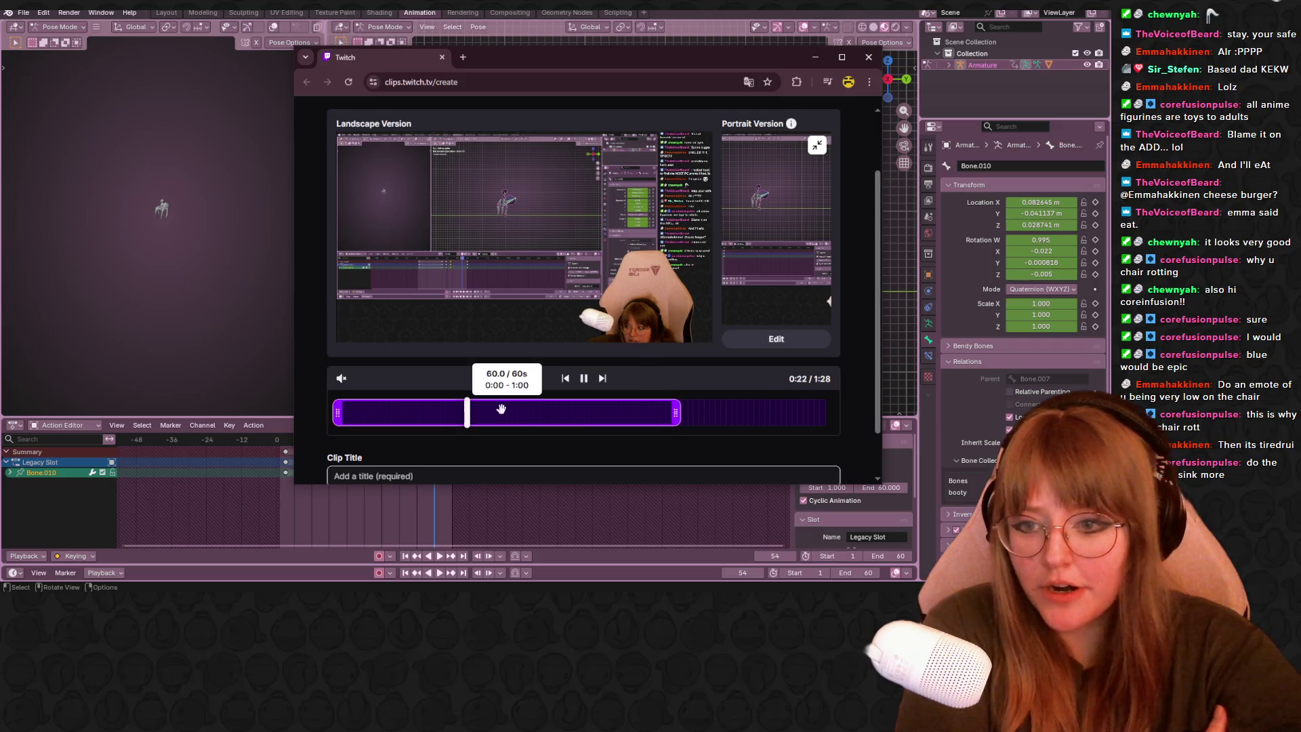
pyautogui.click(559, 412)
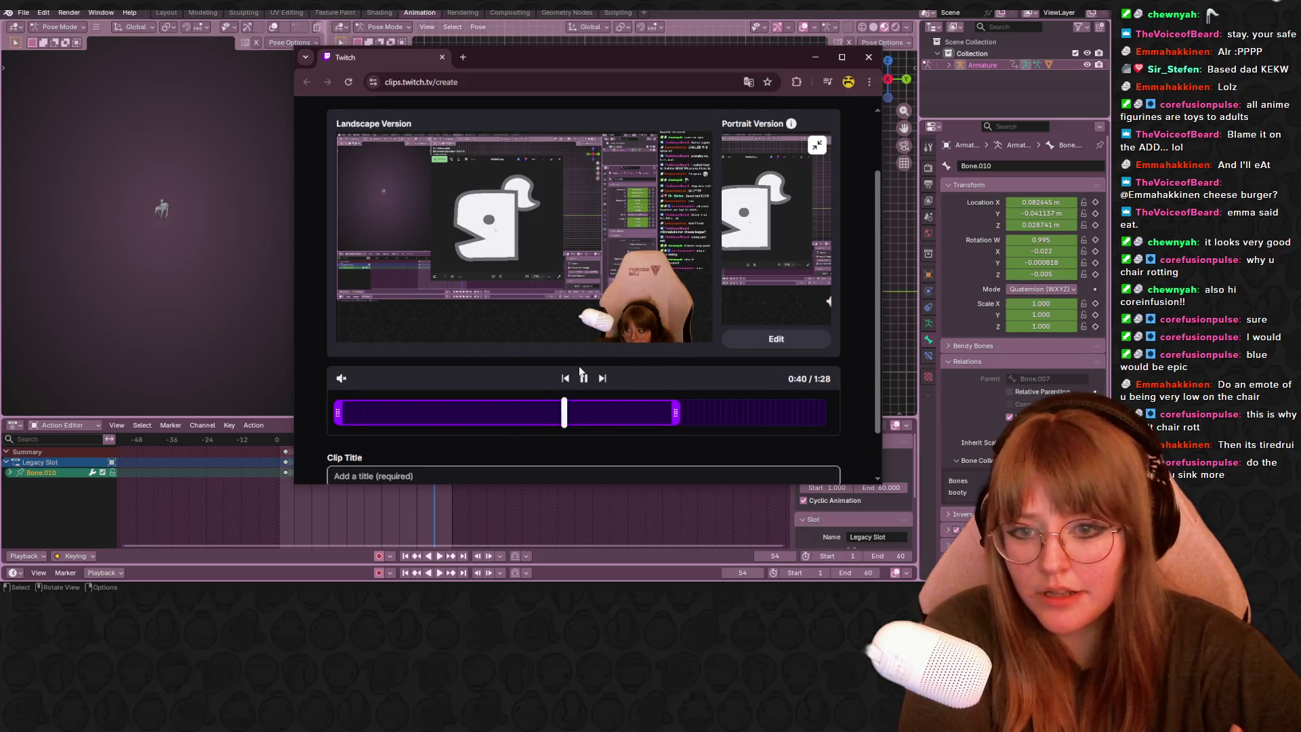
pyautogui.click(583, 378)
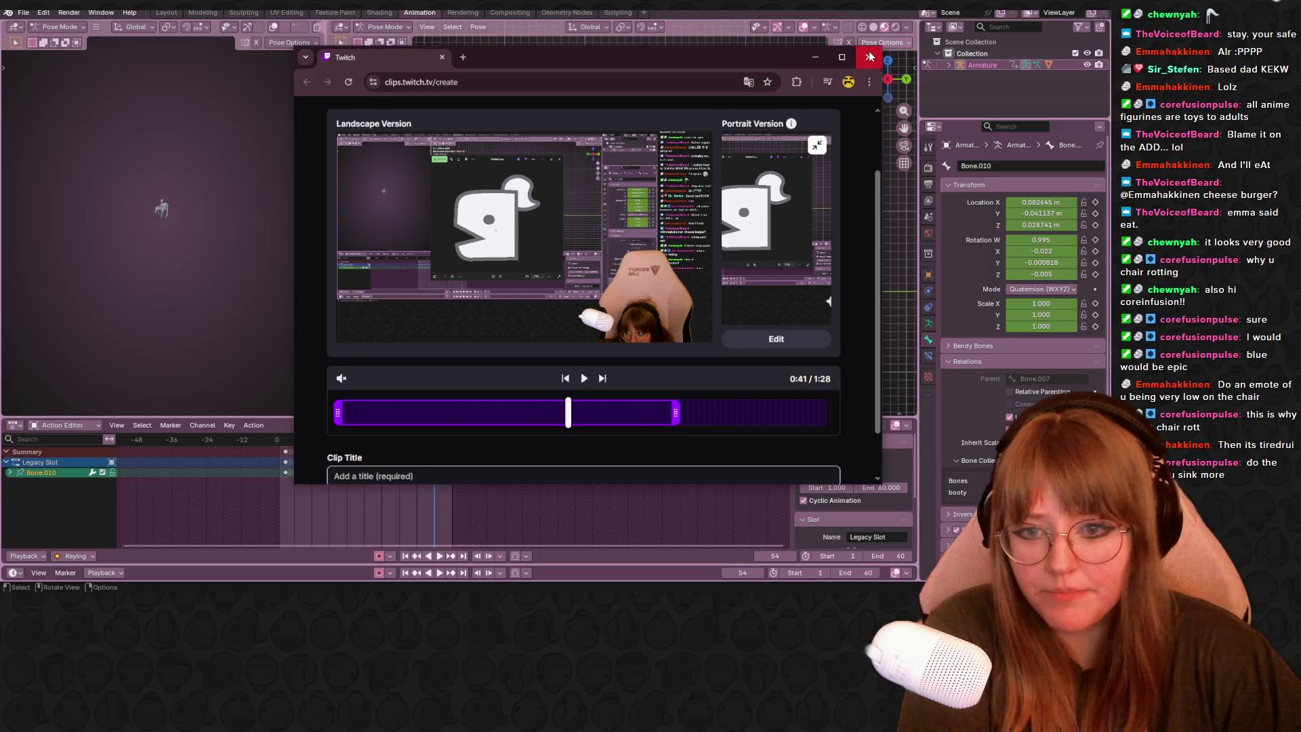
pyautogui.click(869, 57)
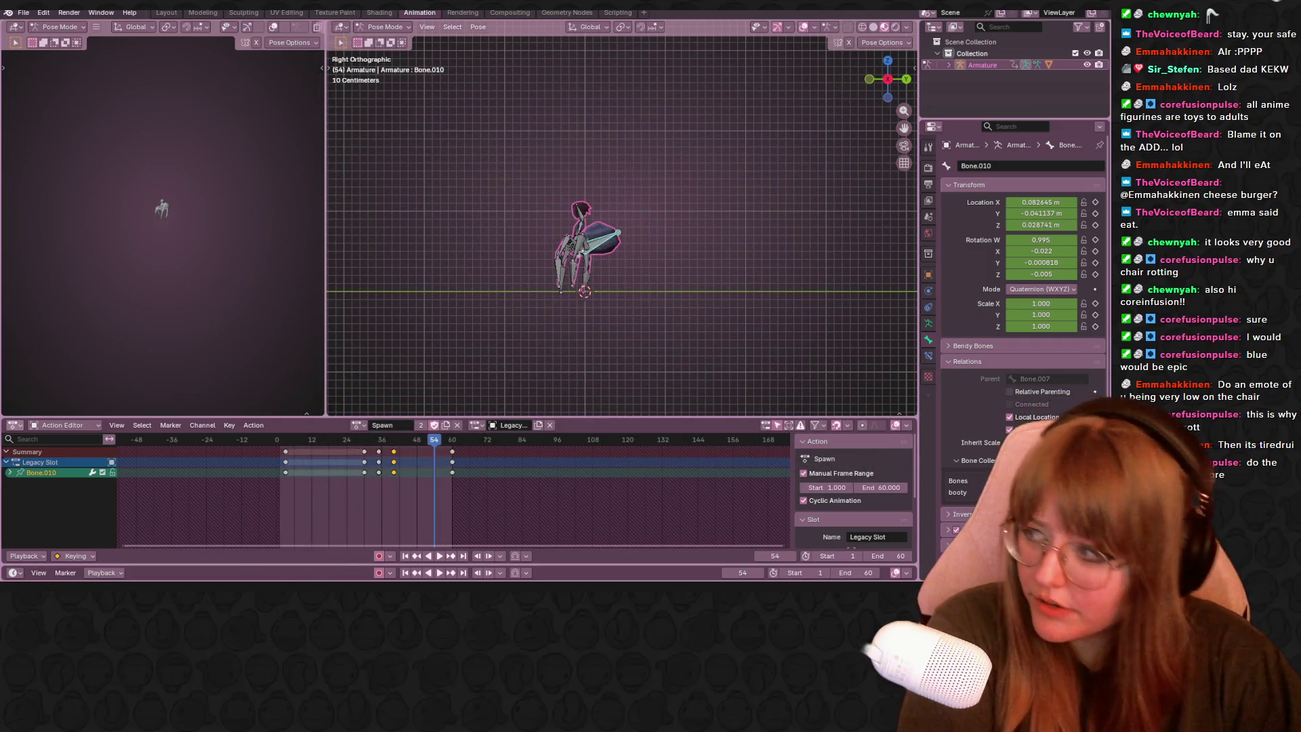